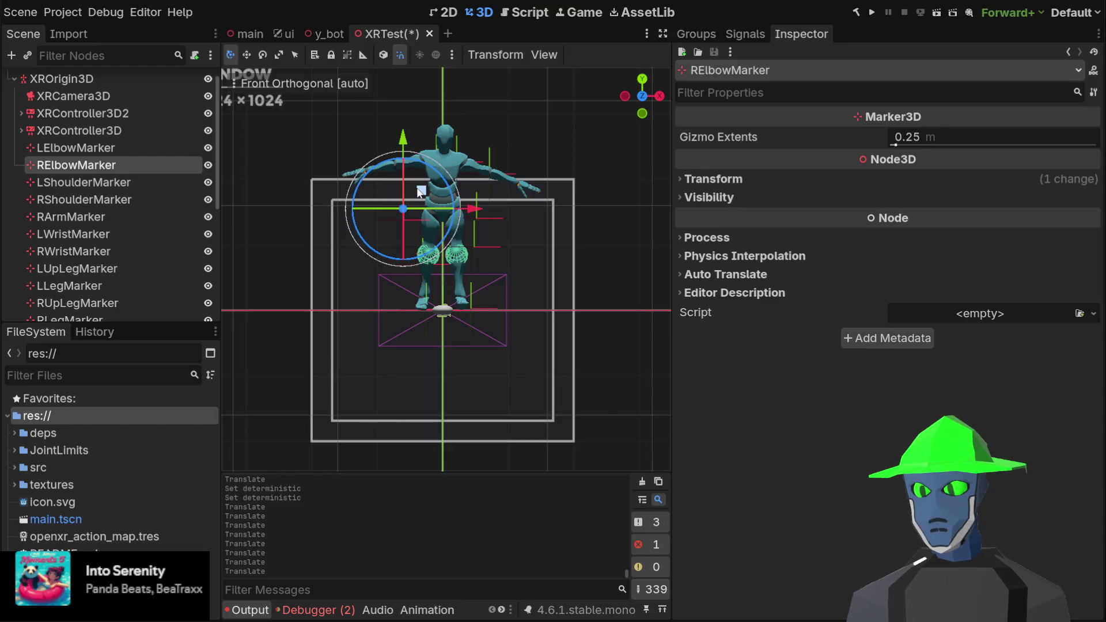
- Raise RElbowMarker, then move LUpLegMarker up and along X, undoing an accidental rotation
mouse_move(421, 192)
left_mouse_down()
mouse_move(399, 147)
mouse_move(421, 152)
mouse_move(411, 140)
left_mouse_up()
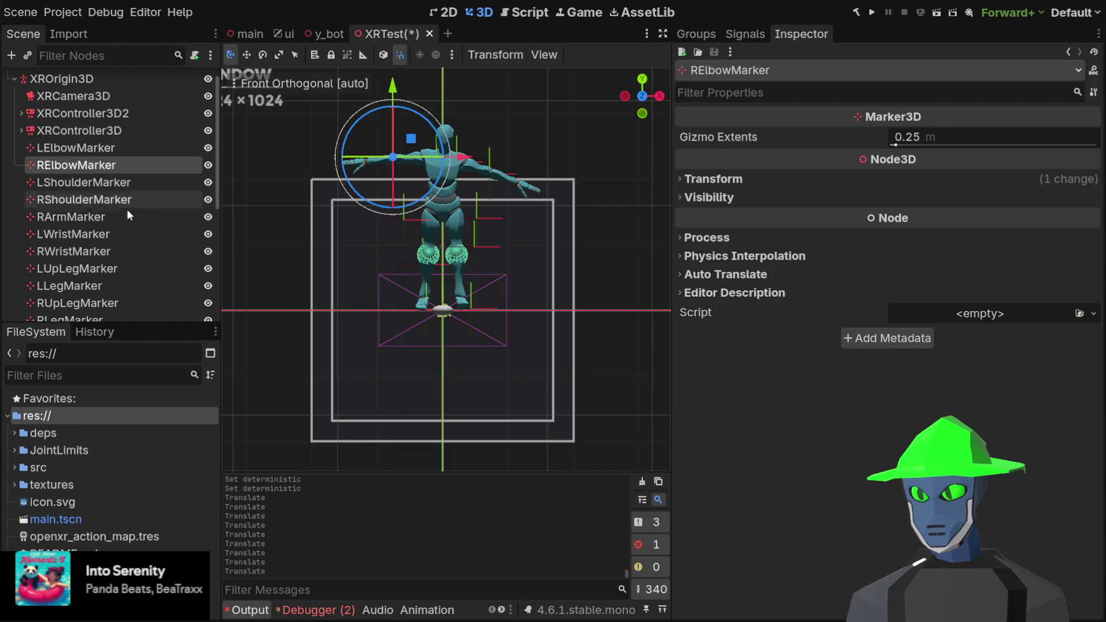
left_click(84, 269)
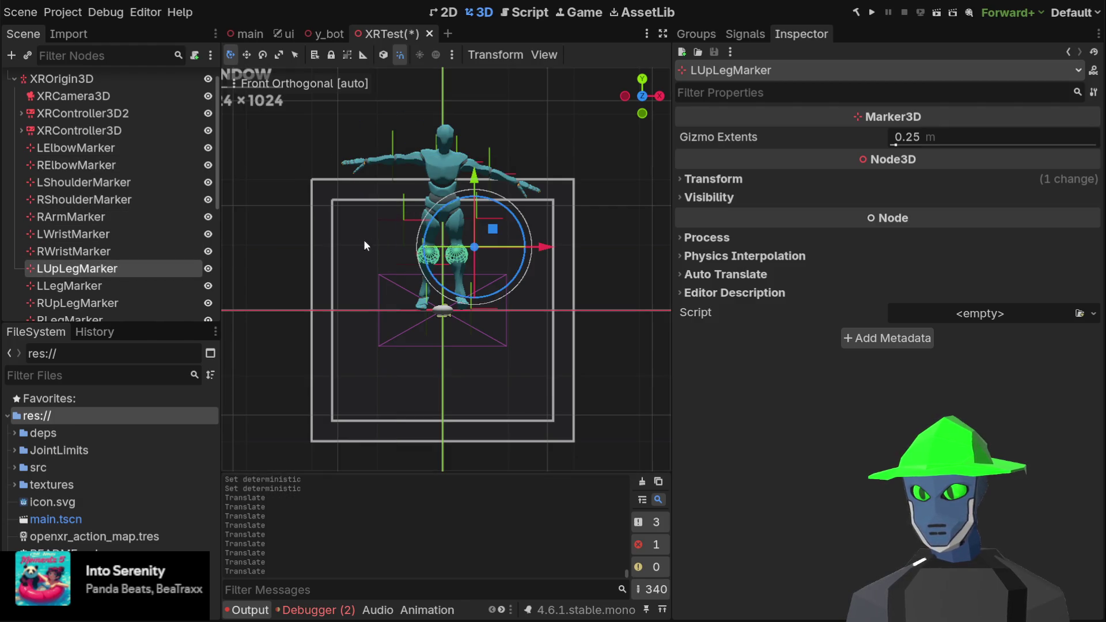
mouse_move(494, 230)
left_mouse_down()
mouse_move(479, 244)
mouse_move(558, 165)
mouse_move(458, 239)
mouse_move(500, 230)
mouse_move(505, 242)
mouse_move(339, 278)
mouse_move(323, 277)
mouse_move(532, 229)
mouse_move(277, 242)
mouse_move(507, 239)
mouse_move(323, 253)
mouse_move(367, 260)
mouse_move(337, 254)
mouse_move(295, 274)
left_mouse_up()
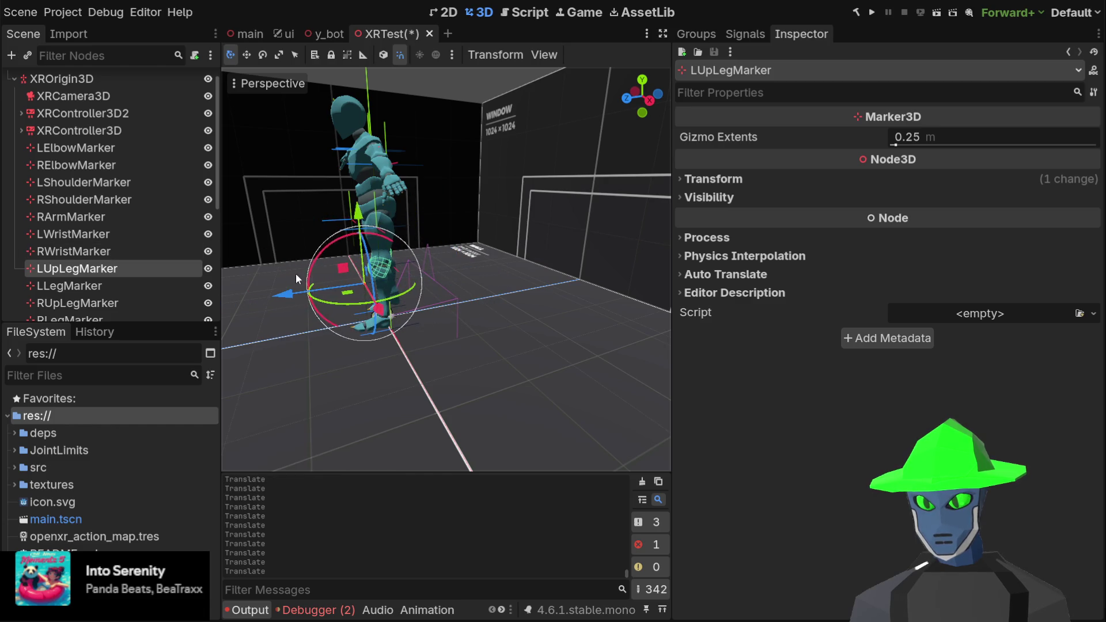
mouse_move(383, 310)
left_mouse_down()
mouse_move(368, 288)
mouse_move(395, 264)
mouse_move(414, 268)
left_mouse_up()
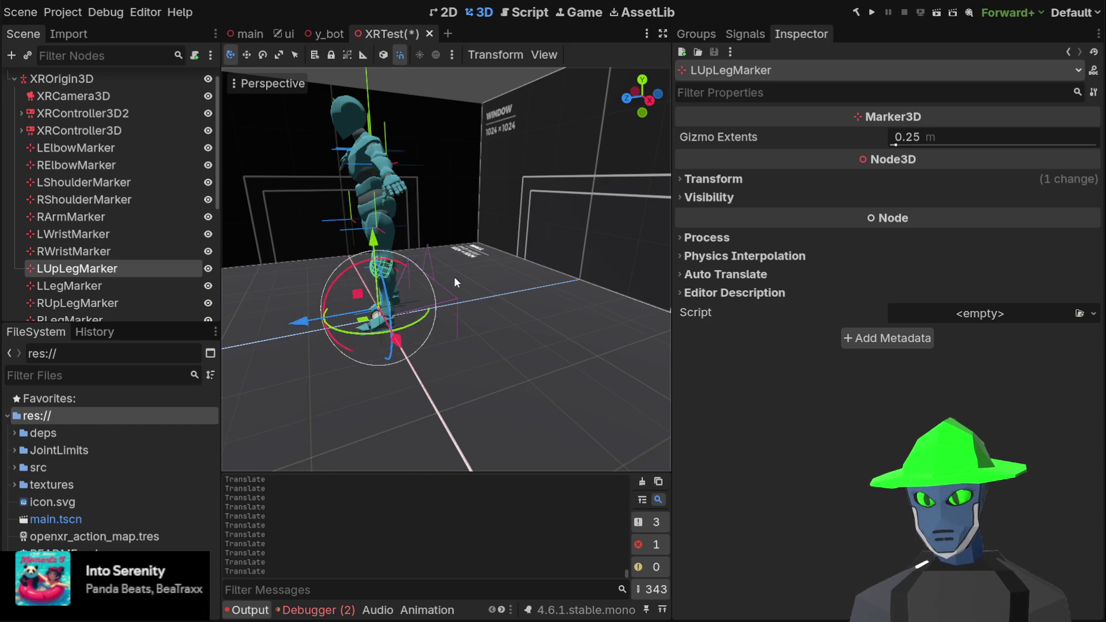
mouse_move(533, 248)
left_mouse_down()
mouse_move(606, 295)
mouse_move(647, 254)
mouse_move(509, 270)
mouse_move(561, 270)
mouse_move(513, 223)
mouse_move(496, 288)
mouse_move(523, 275)
left_mouse_up()
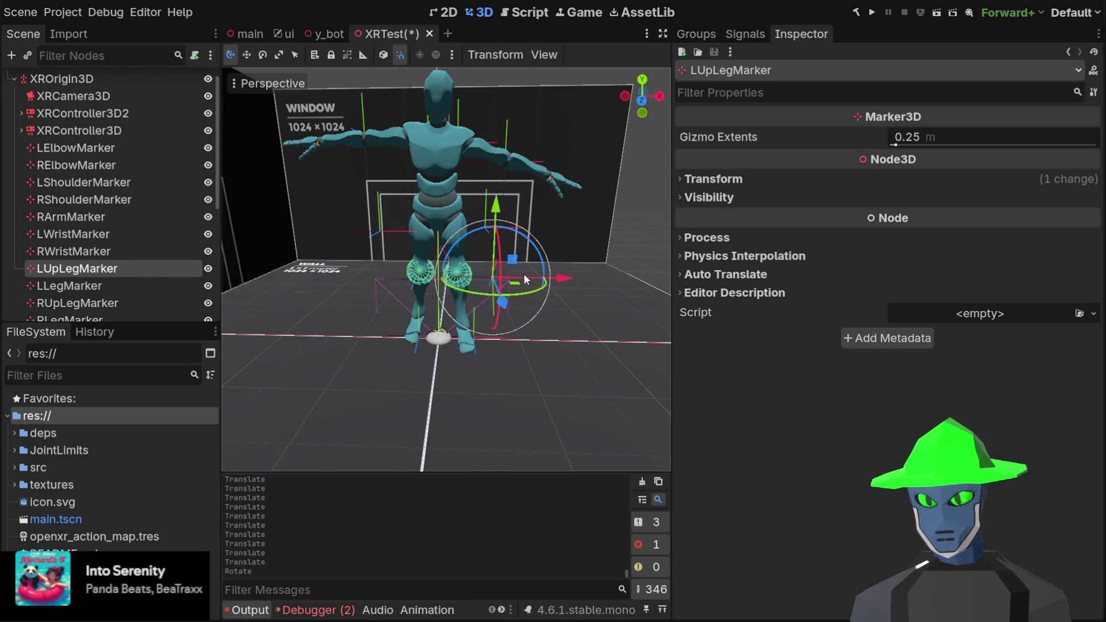
key("ctrl+z")
- Select the CCDIK3D node to show its leg IK chain settings
scroll(146, 276, "down", 3)
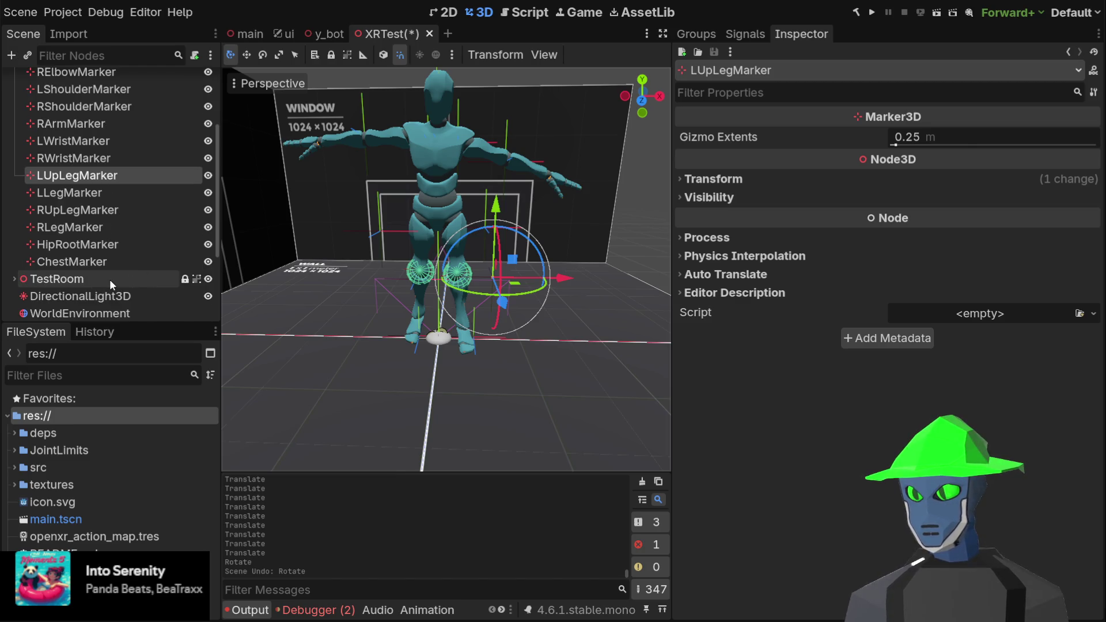
scroll(99, 281, "down", 3)
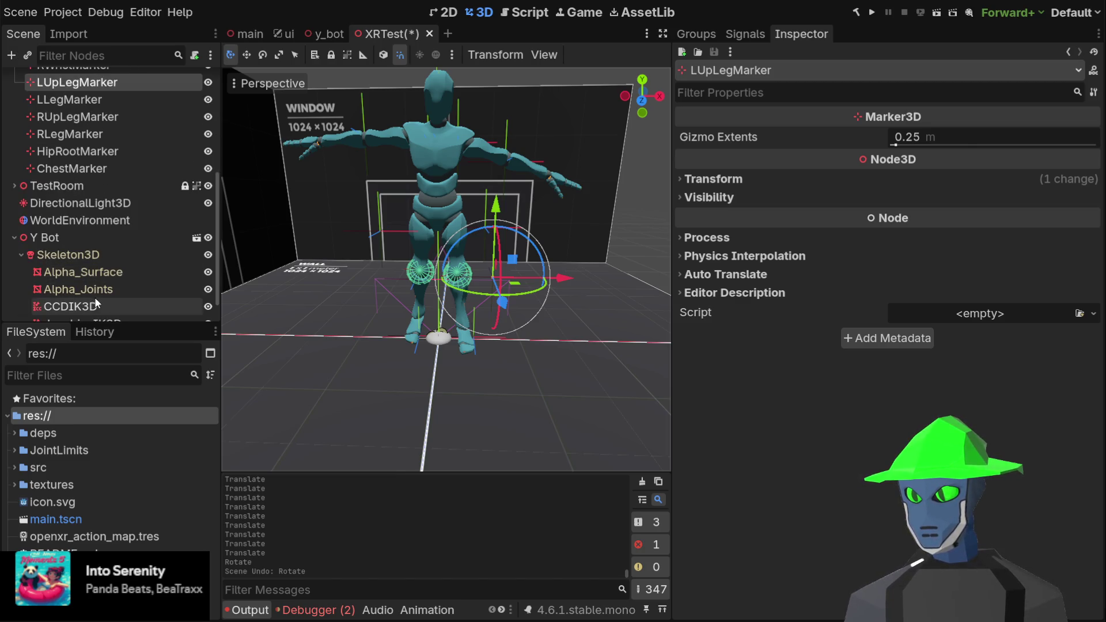
scroll(99, 291, "down", 1)
left_click(98, 277)
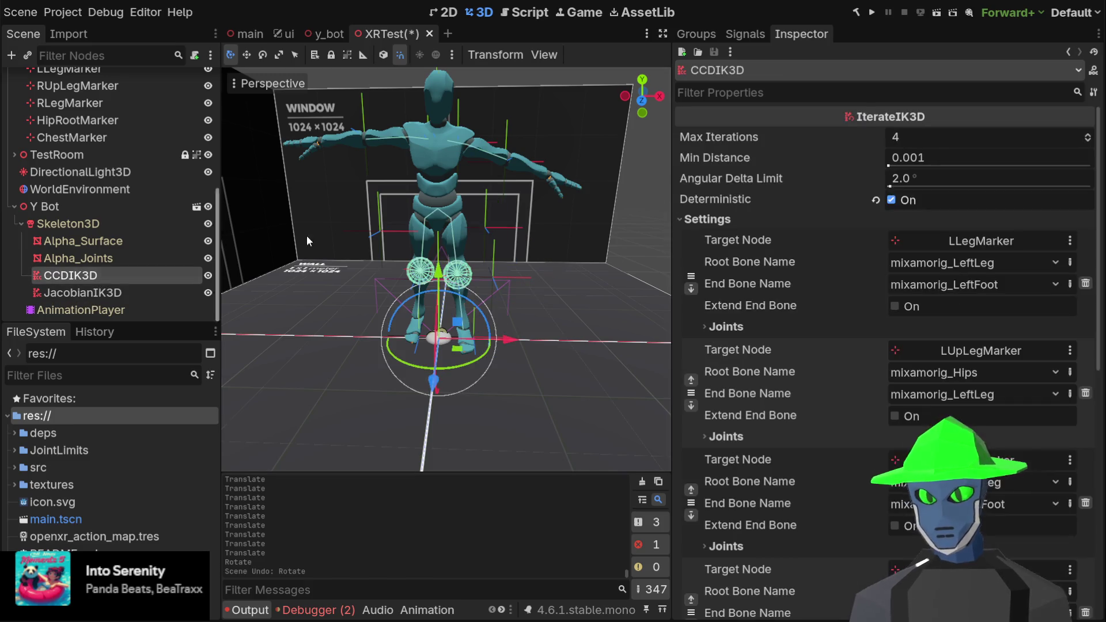
- Turn off Deterministic on CCDIK3D, then shift LLegMarker along X and along Z
left_click(892, 199)
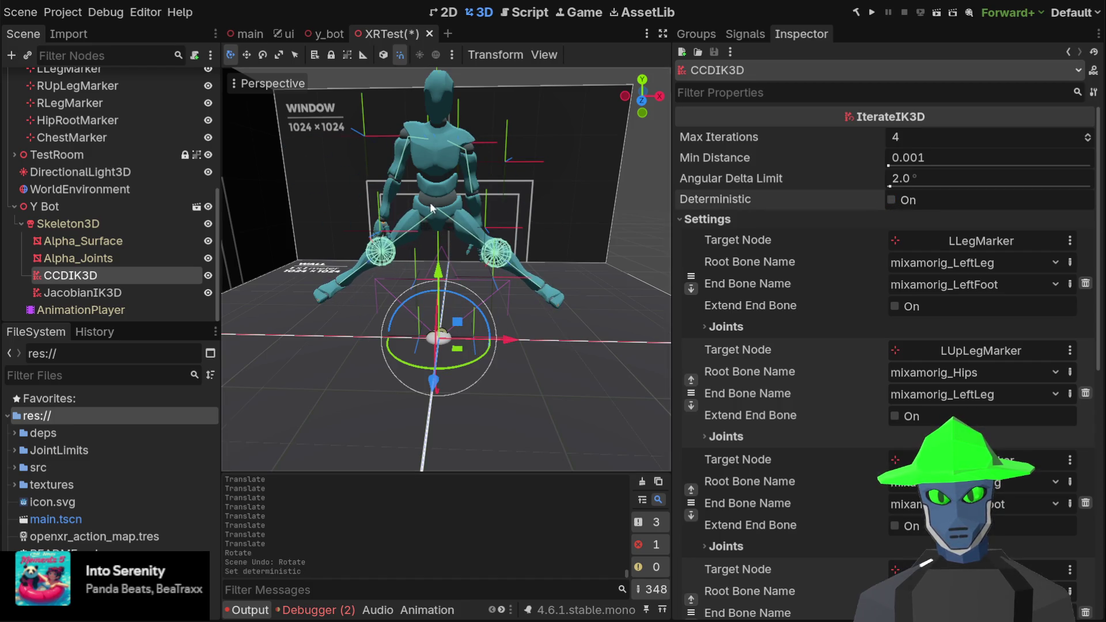
scroll(109, 123, "up", 2)
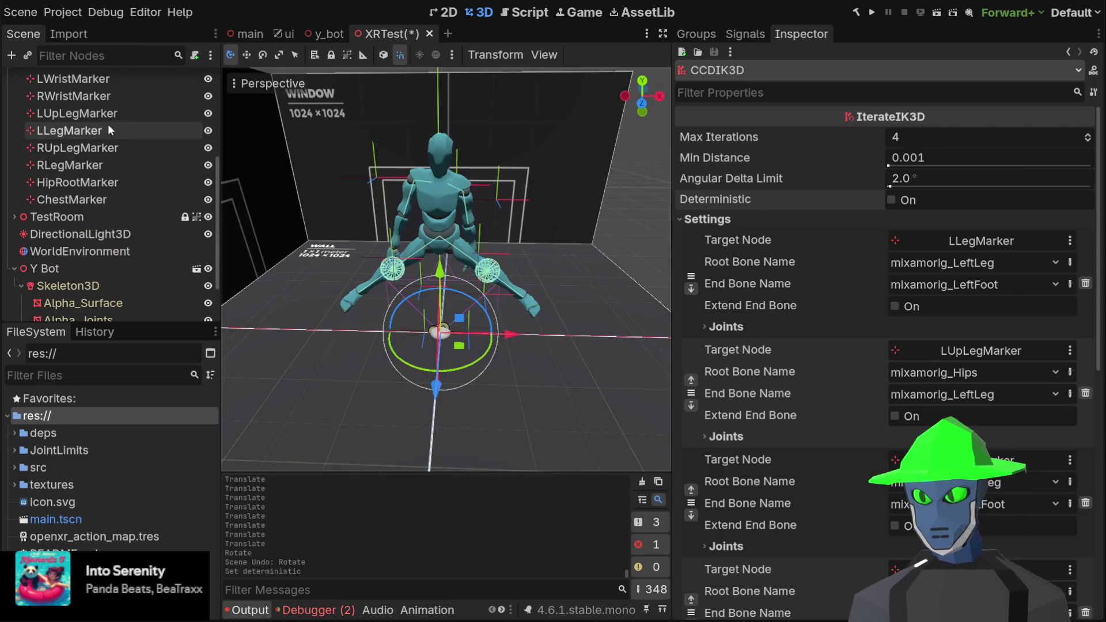
left_click(103, 130)
left_click(492, 313)
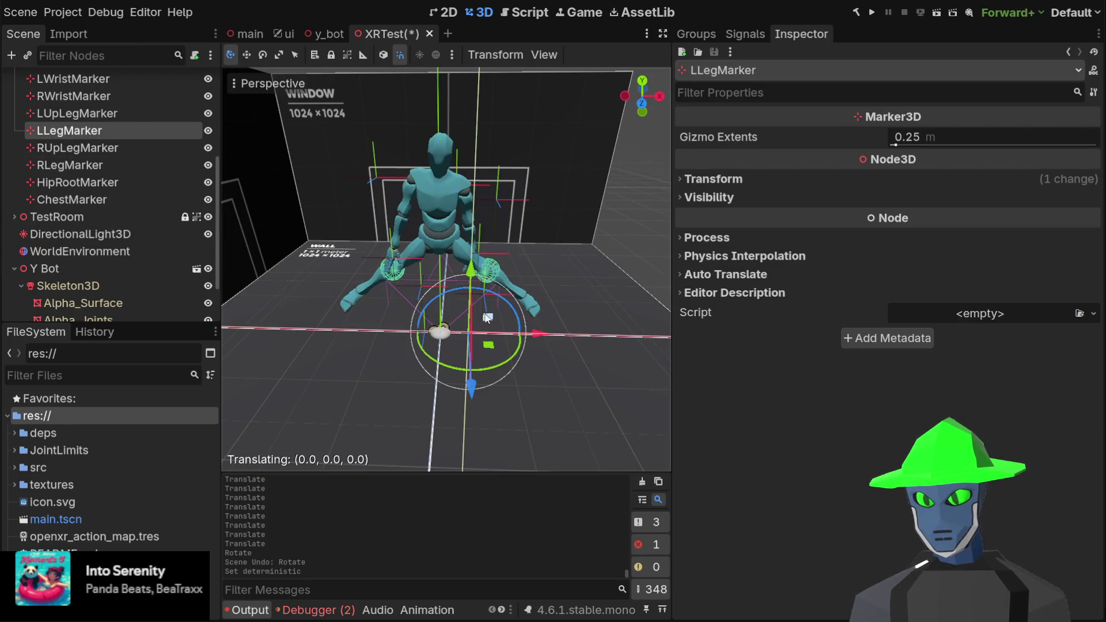
left_click_drag(546, 334, 648, 335)
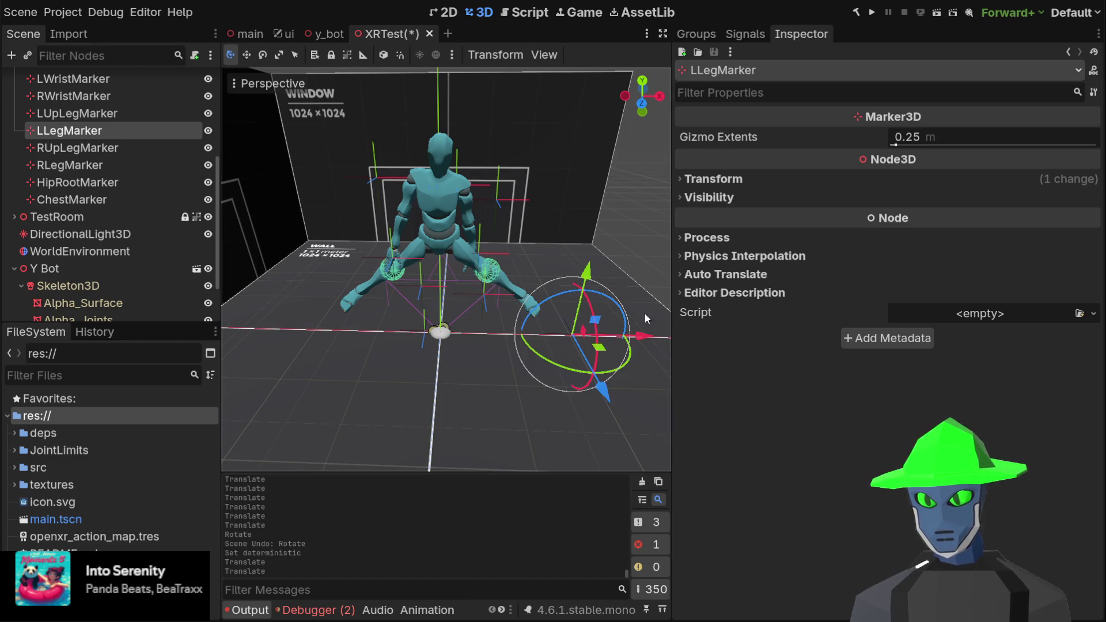
mouse_move(640, 336)
left_mouse_down()
mouse_move(493, 333)
mouse_move(544, 334)
left_mouse_up()
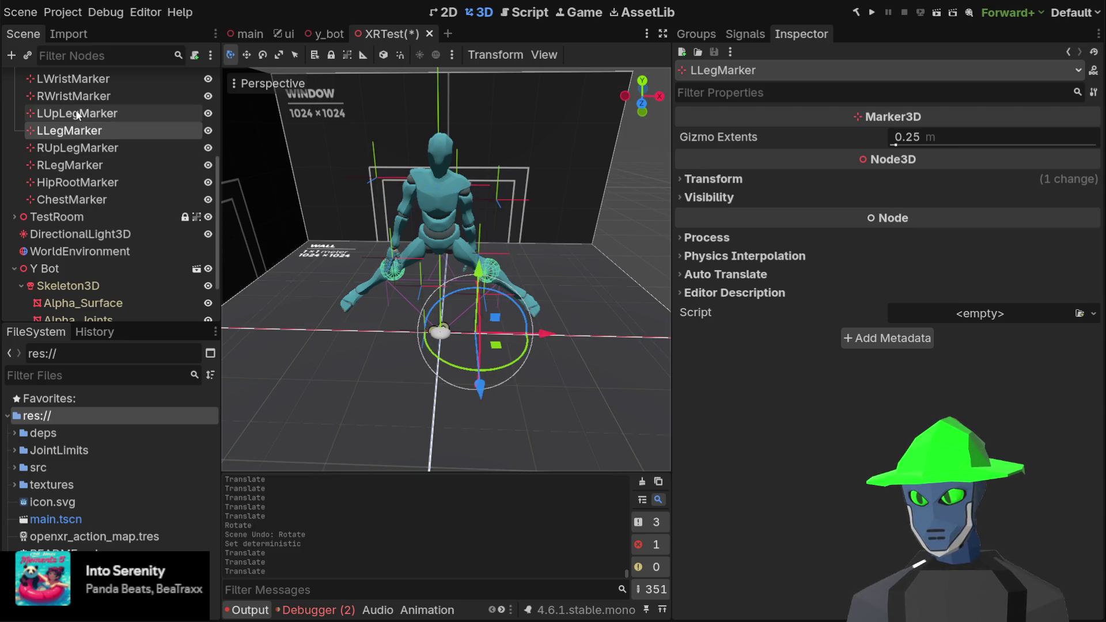
left_click_drag(262, 167, 343, 230)
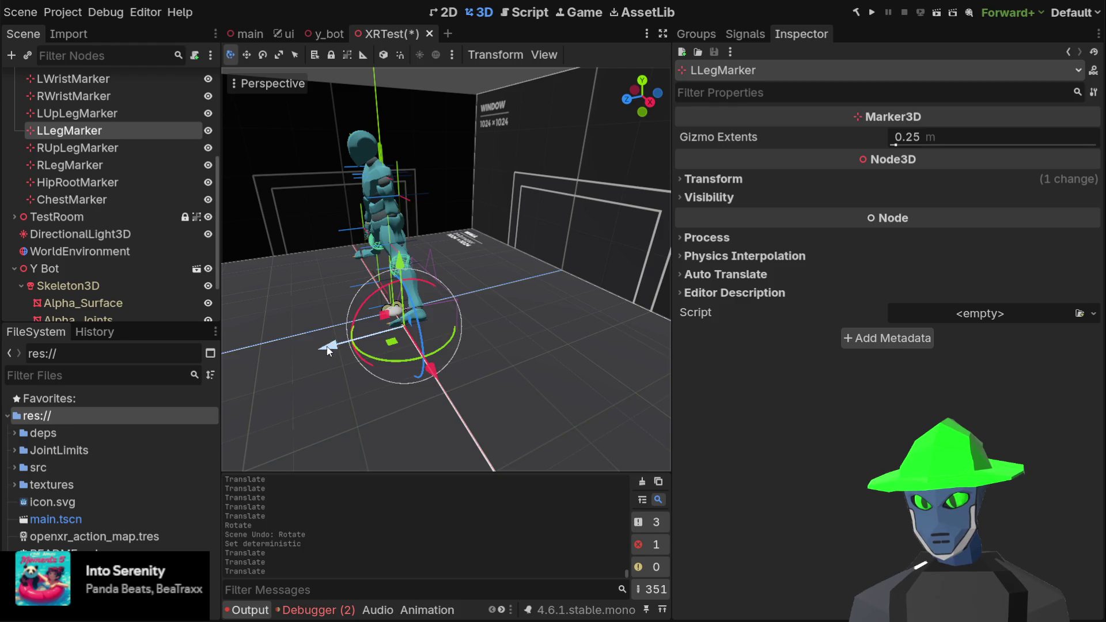
left_click_drag(328, 349, 394, 328)
key("KP_1")
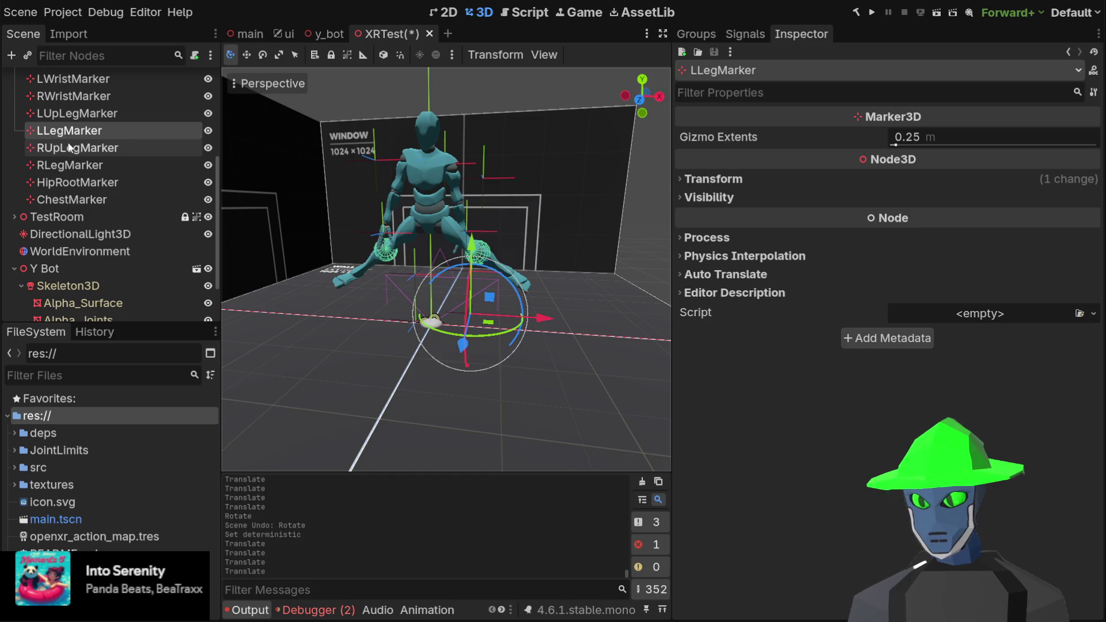
- Lower LUpLegMarker along Y, move it left along X, then reselect CCDIK3D
left_click(77, 113)
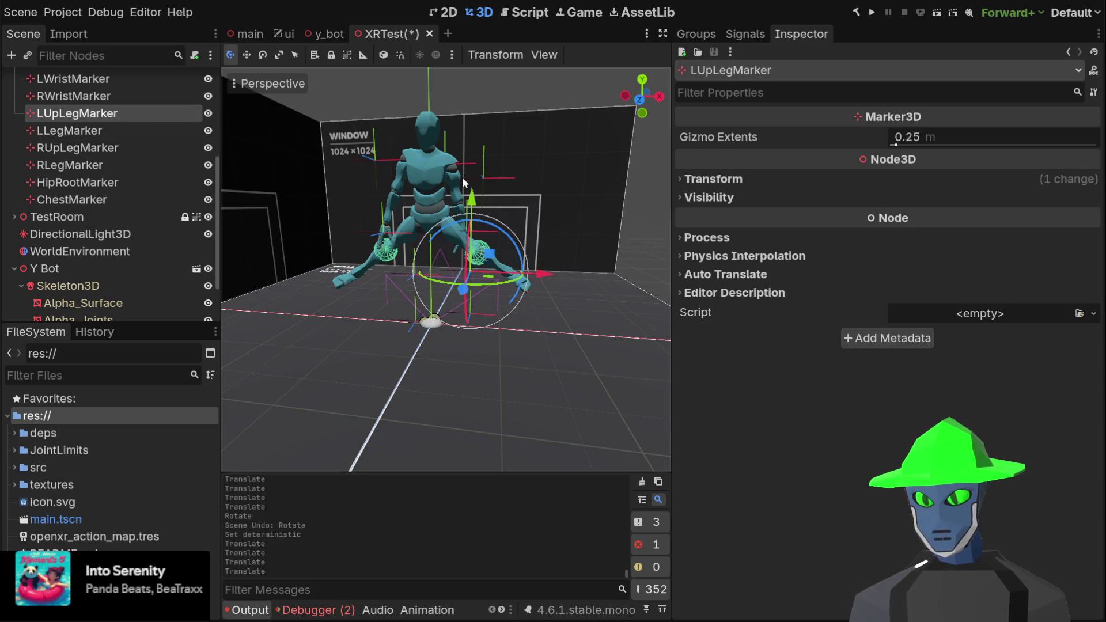
mouse_move(471, 197)
left_mouse_down()
mouse_move(471, 211)
mouse_move(473, 98)
mouse_move(476, 232)
left_mouse_up()
left_click_drag(541, 304, 502, 303)
left_click_drag(572, 234, 554, 247)
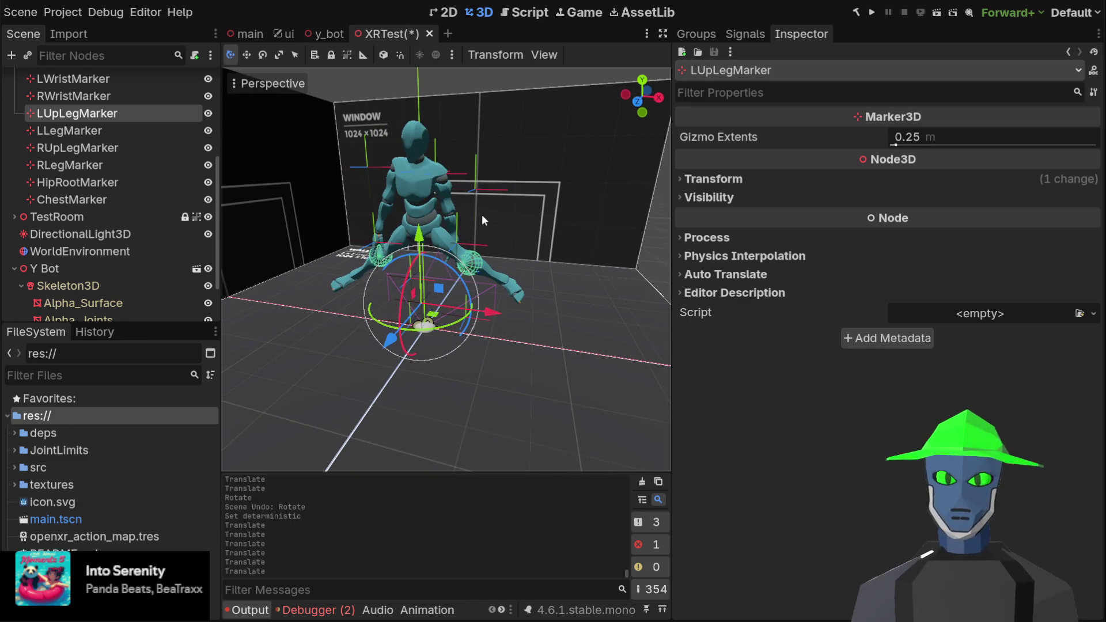
scroll(98, 203, "down", 3)
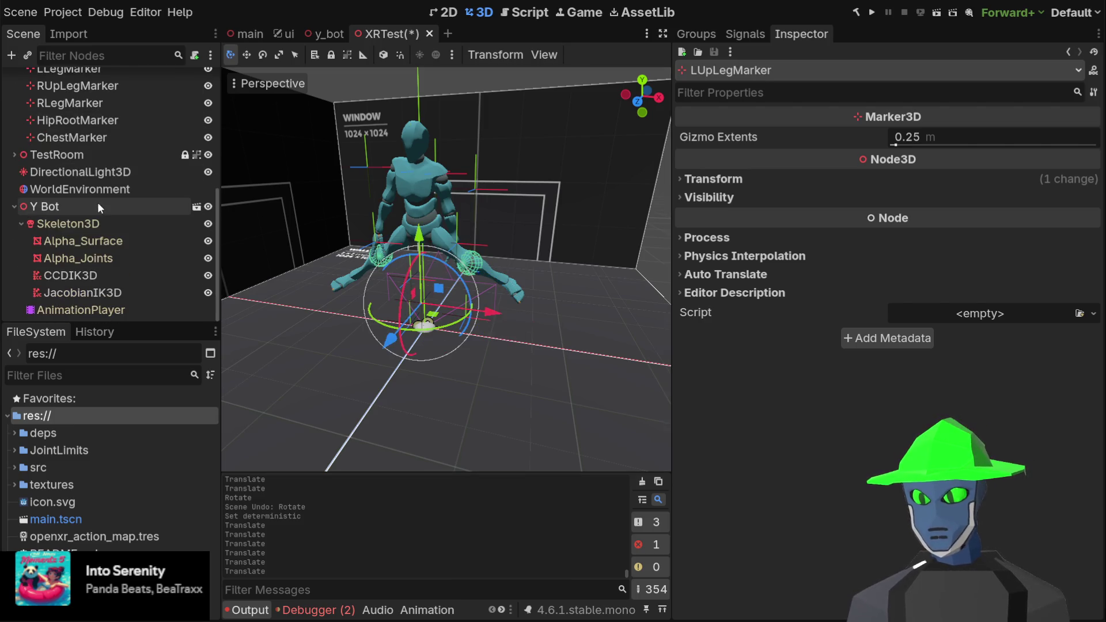
left_click(120, 272)
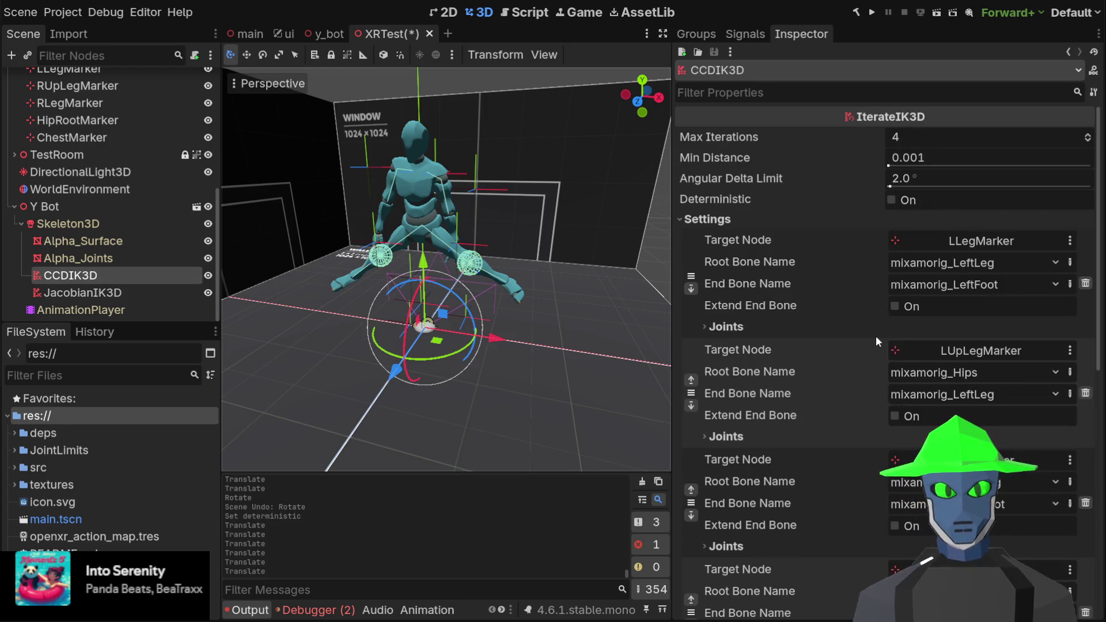
- Expand the RUpLegMarker chain's joints, toggling Extend End Bone on and back off
scroll(456, 219, "up", 3)
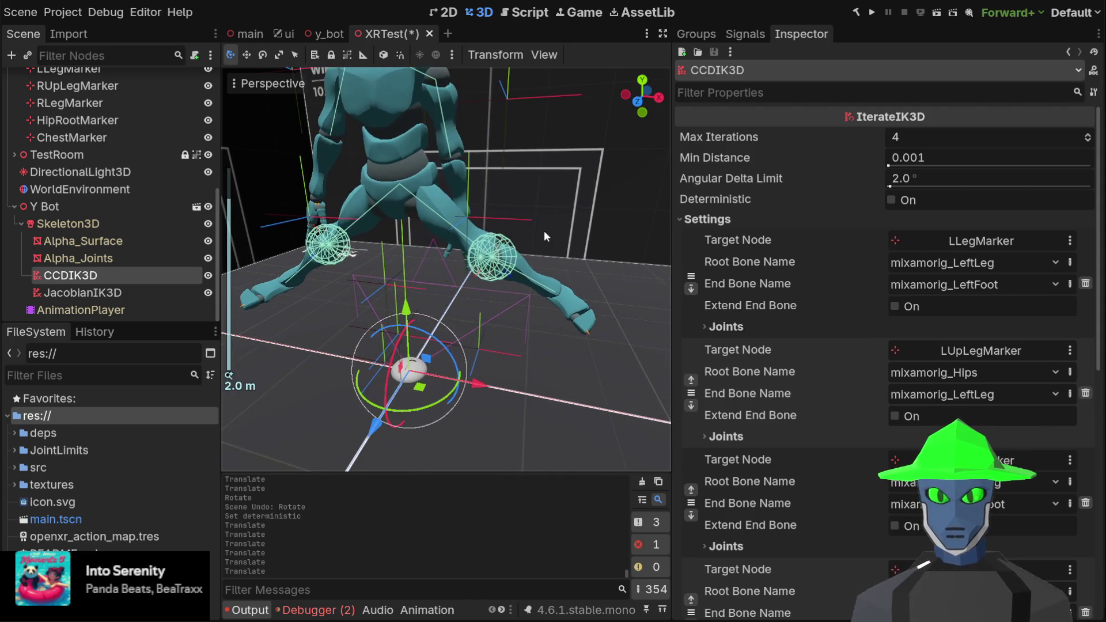
scroll(812, 343, "down", 5)
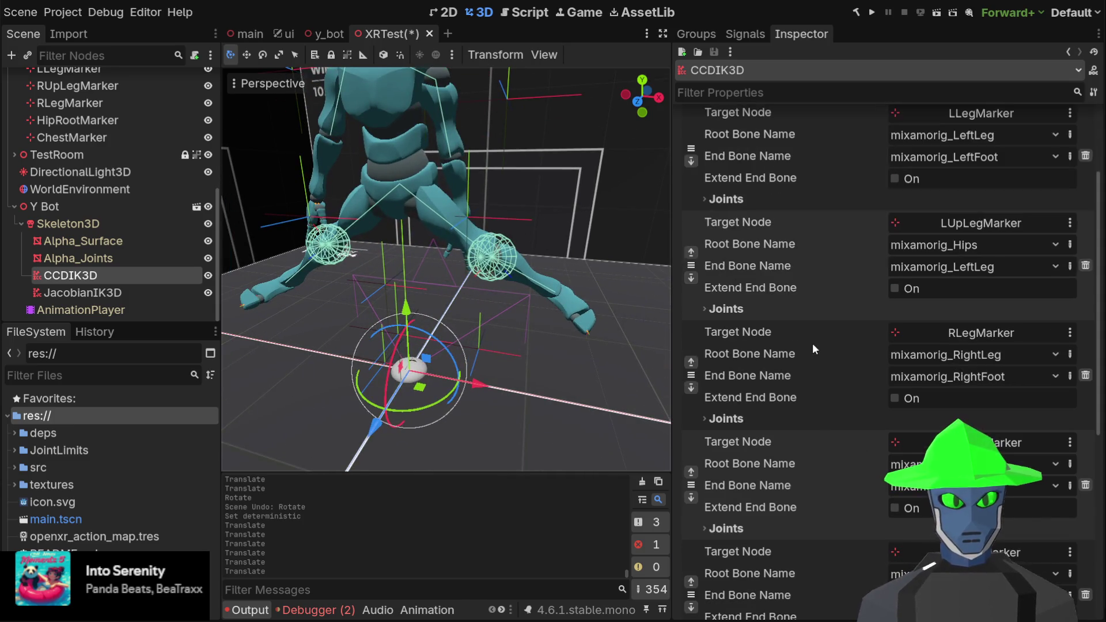
scroll(809, 380, "down", 2)
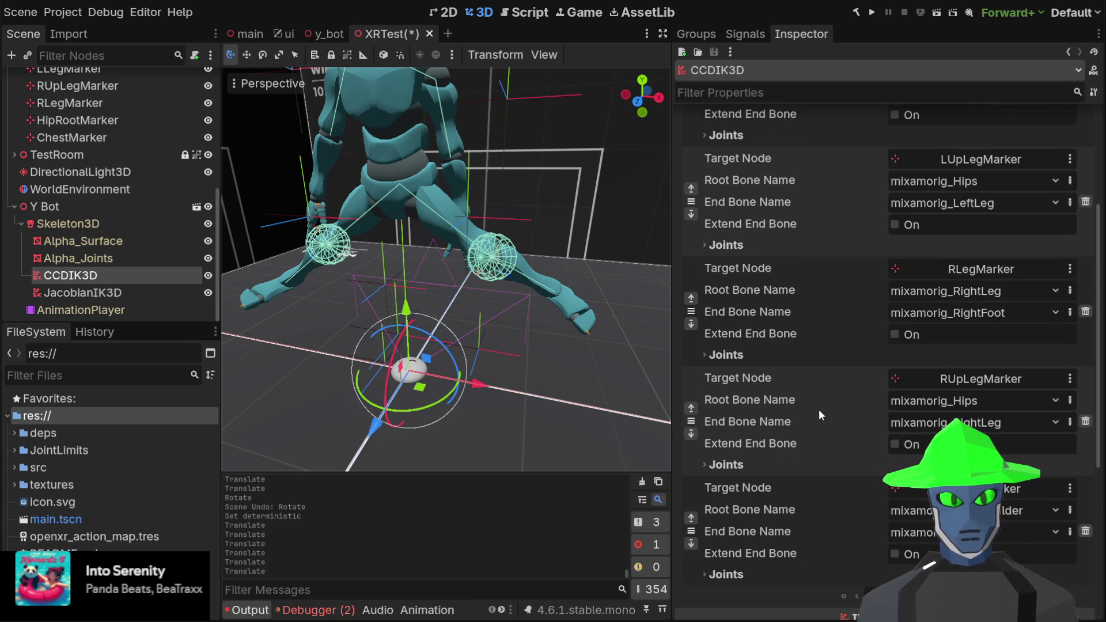
left_click(778, 464)
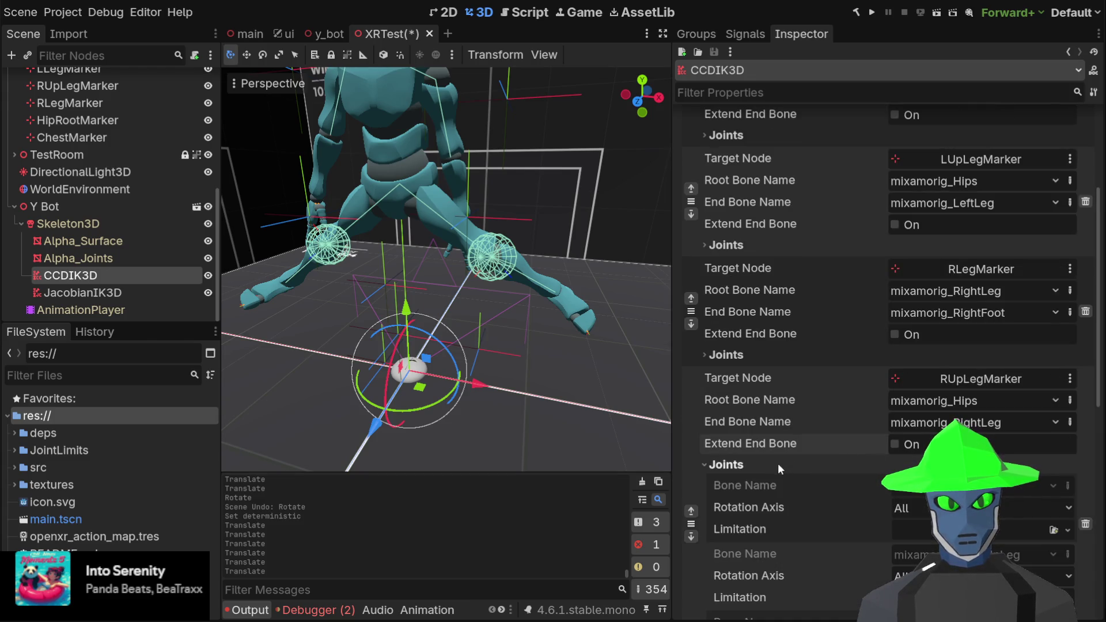
left_click(894, 444)
left_click(909, 444)
scroll(769, 475, "down", 3)
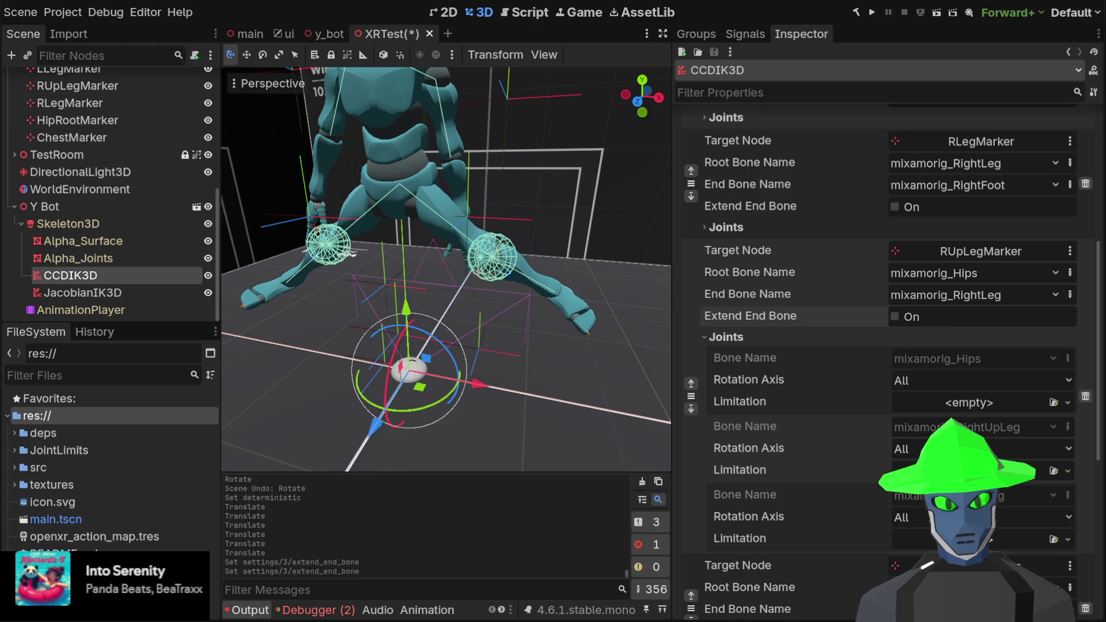
- Give the RUpLegMarker chain's mixamorig_Hips joint a JointLimitationCone3D limitation
left_click(1067, 402)
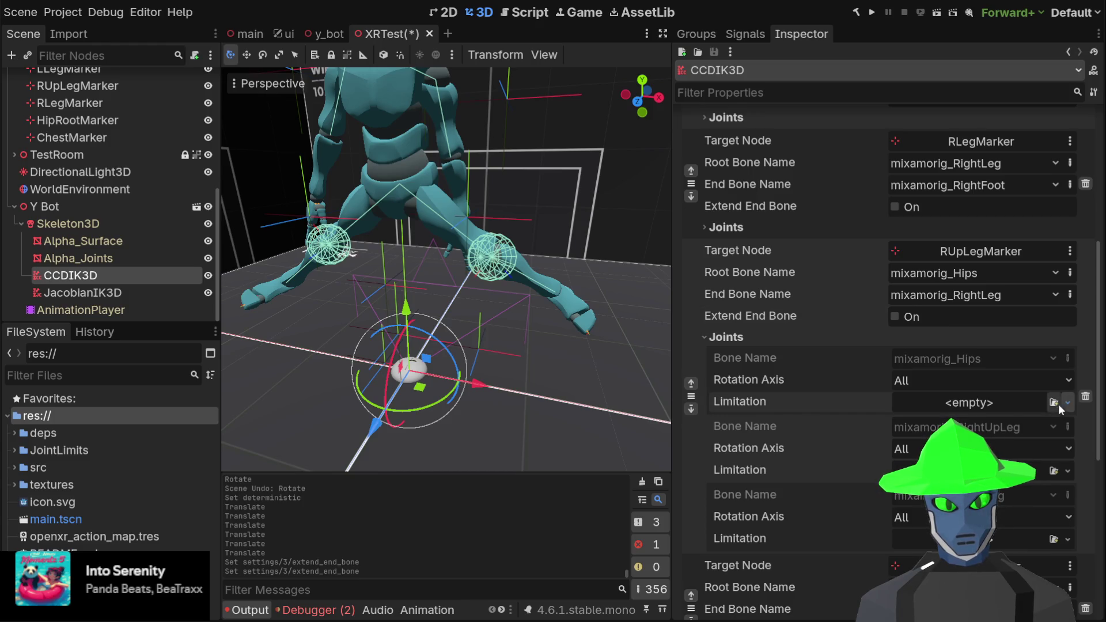
left_click(1007, 435)
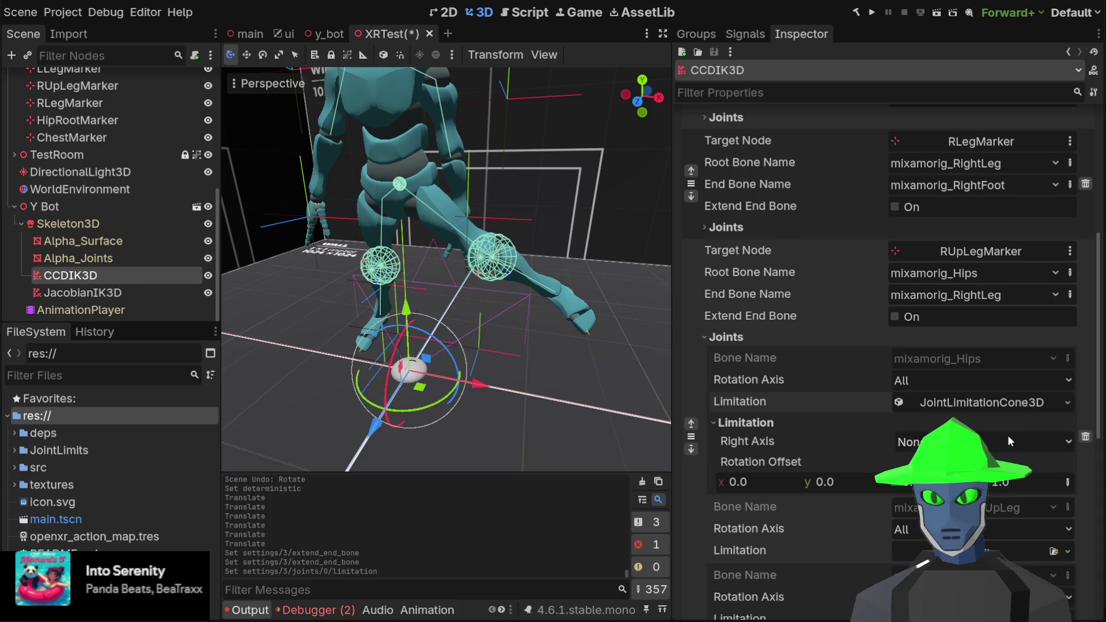
scroll(354, 148, "up", 5)
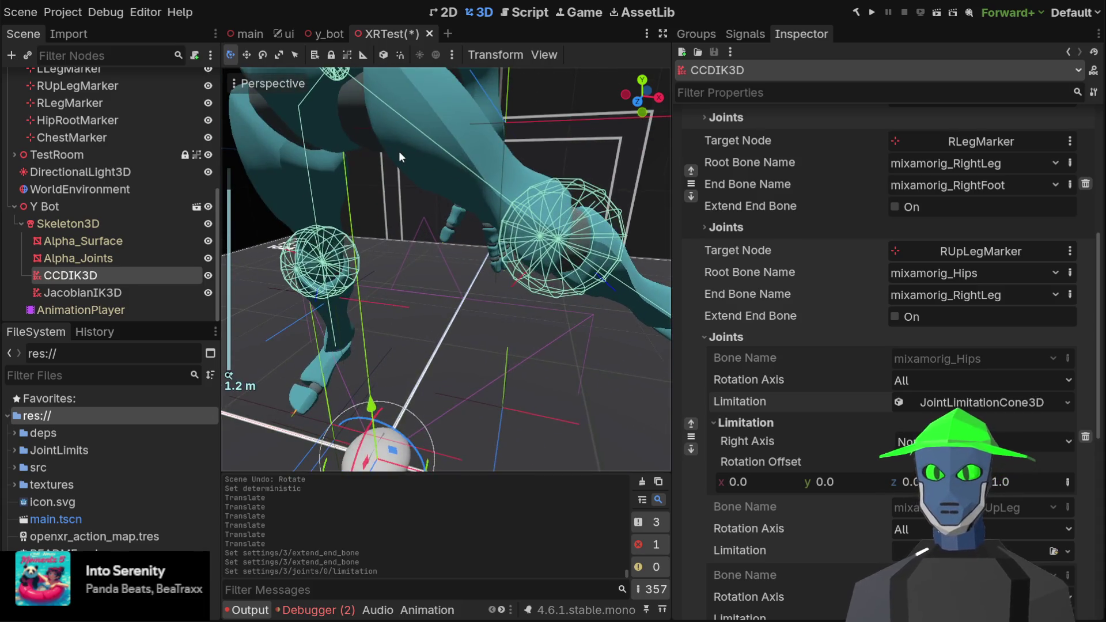
scroll(398, 151, "down", 2)
scroll(411, 145, "down", 4)
- Inspect the hips and right leg from several angles, then expand the cone showing its 90° angle
mouse_move(411, 145)
left_mouse_down()
mouse_move(455, 264)
mouse_move(527, 297)
left_mouse_up()
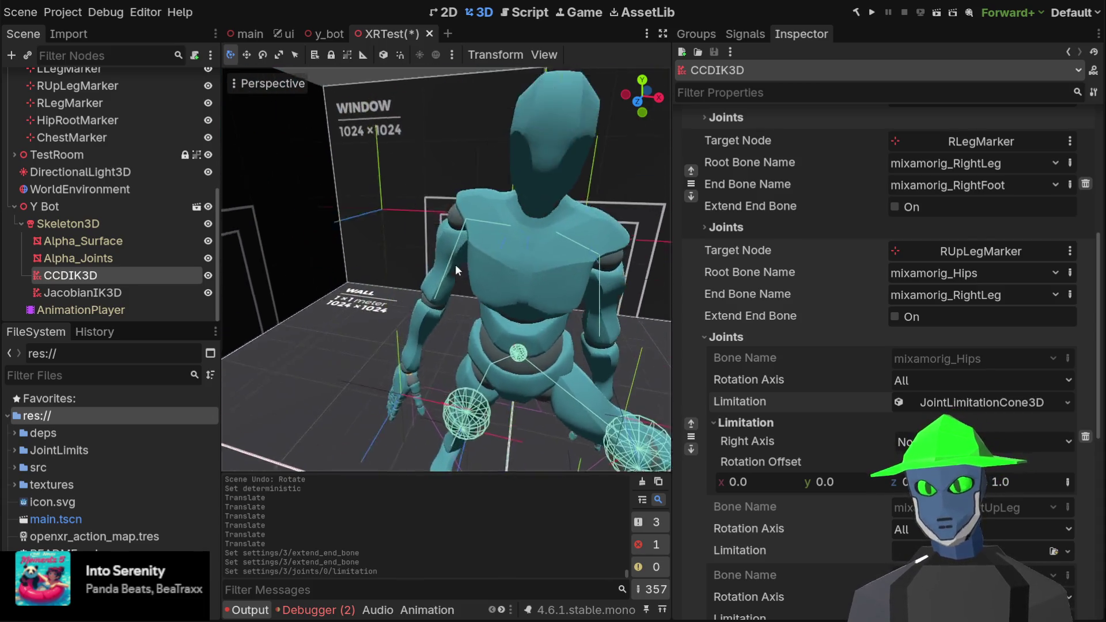
scroll(527, 297, "up", 4)
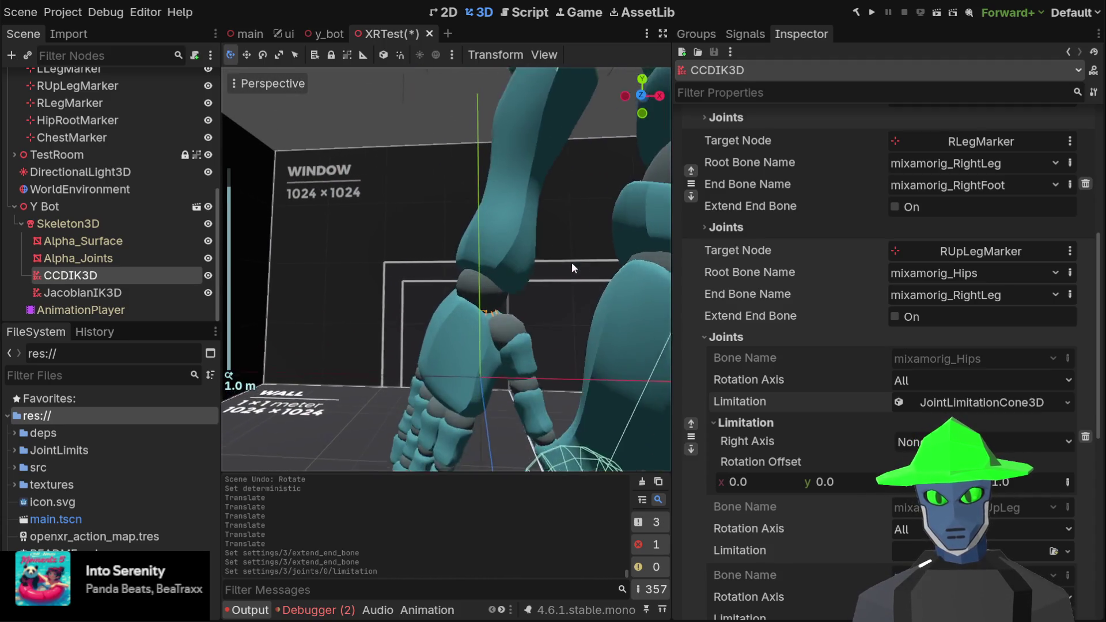
scroll(572, 262, "up", 2)
left_click_drag(603, 254, 526, 246)
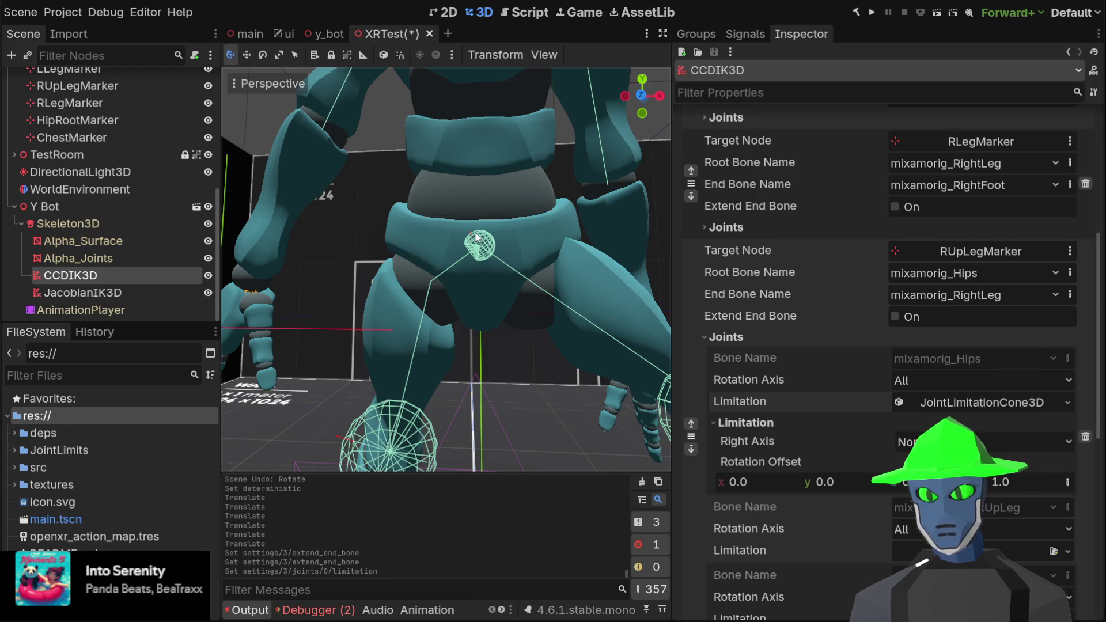
mouse_move(451, 358)
left_mouse_down()
mouse_move(500, 303)
mouse_move(634, 306)
mouse_move(615, 245)
mouse_move(500, 247)
left_mouse_up()
scroll(500, 247, "up", 5)
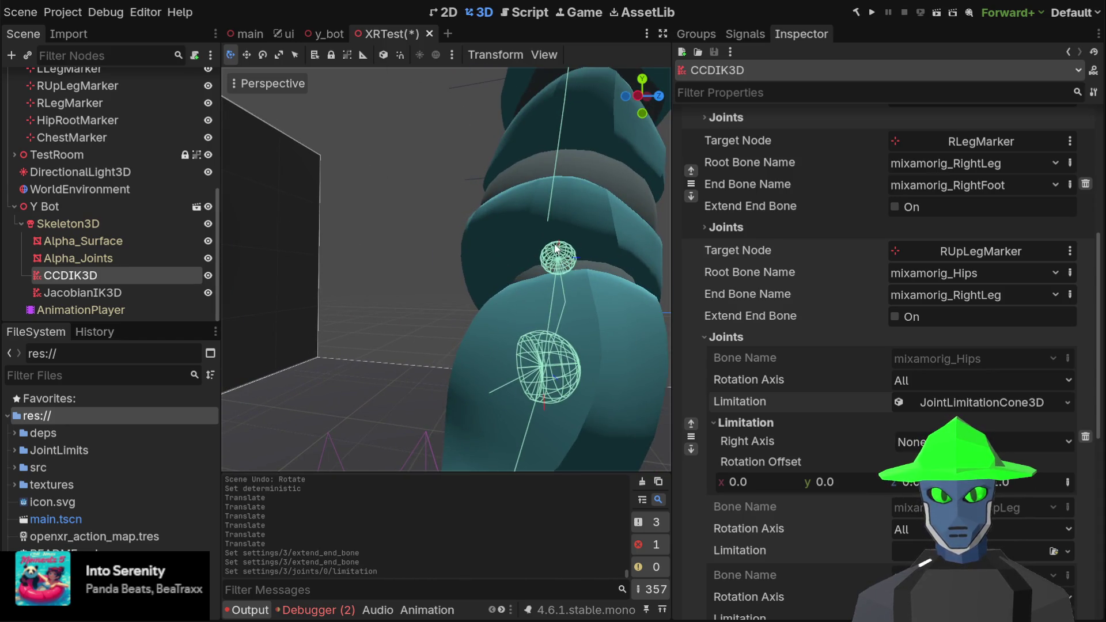
scroll(548, 238, "down", 8)
mouse_move(547, 238)
left_mouse_down()
mouse_move(413, 259)
mouse_move(431, 265)
left_mouse_up()
scroll(432, 265, "up", 4)
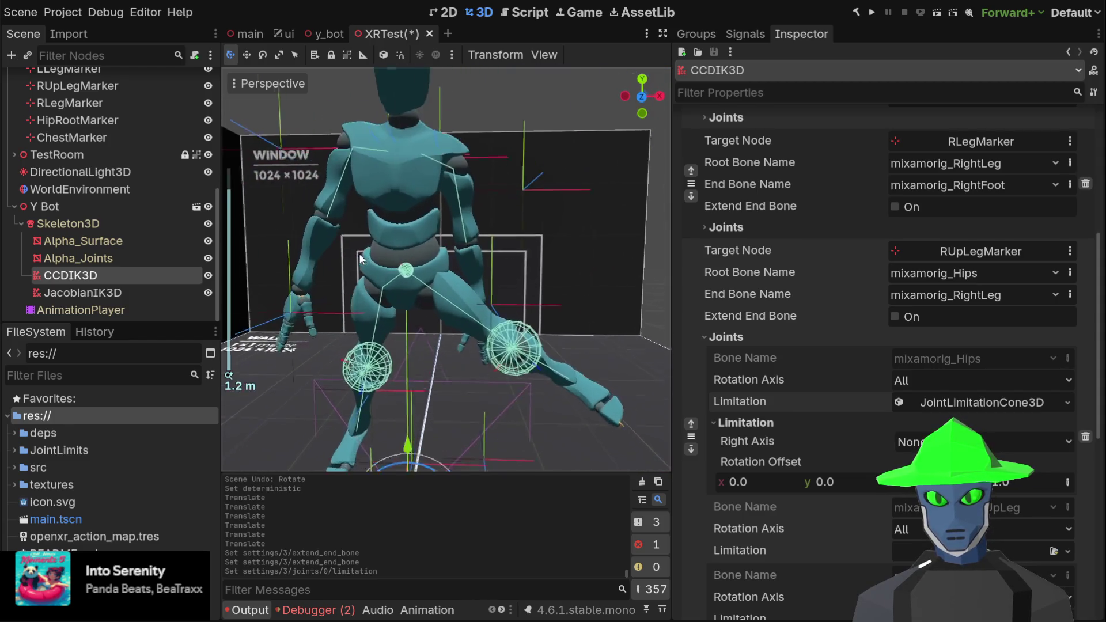
scroll(535, 319, "down", 5)
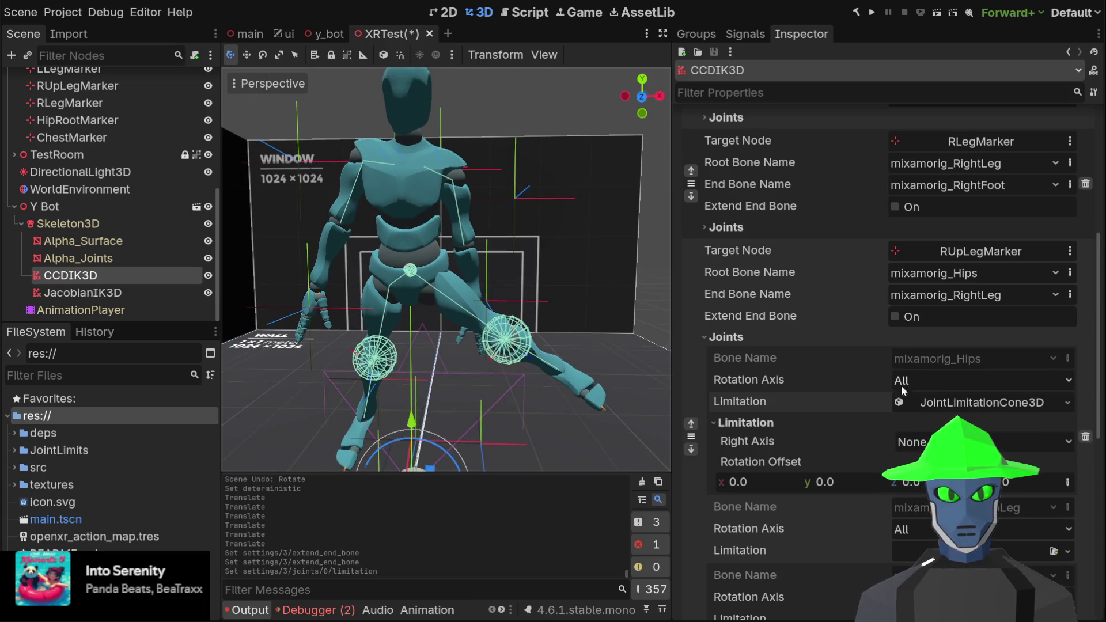
left_click(990, 405)
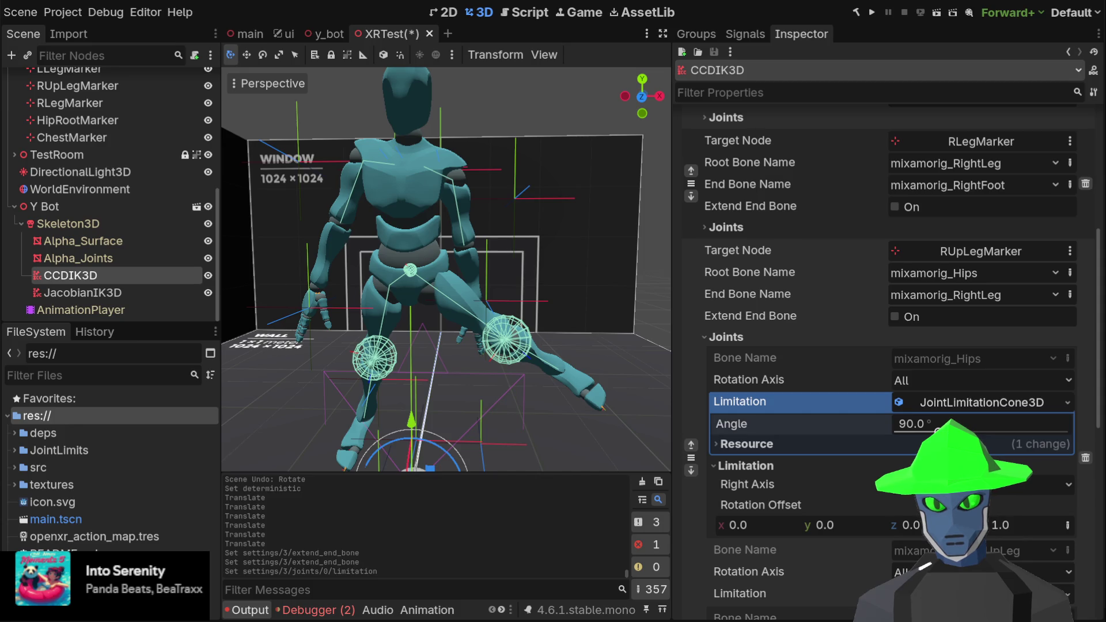
- Set the right upper leg's hip cone angle to 120°
left_click_drag(936, 429, 989, 429)
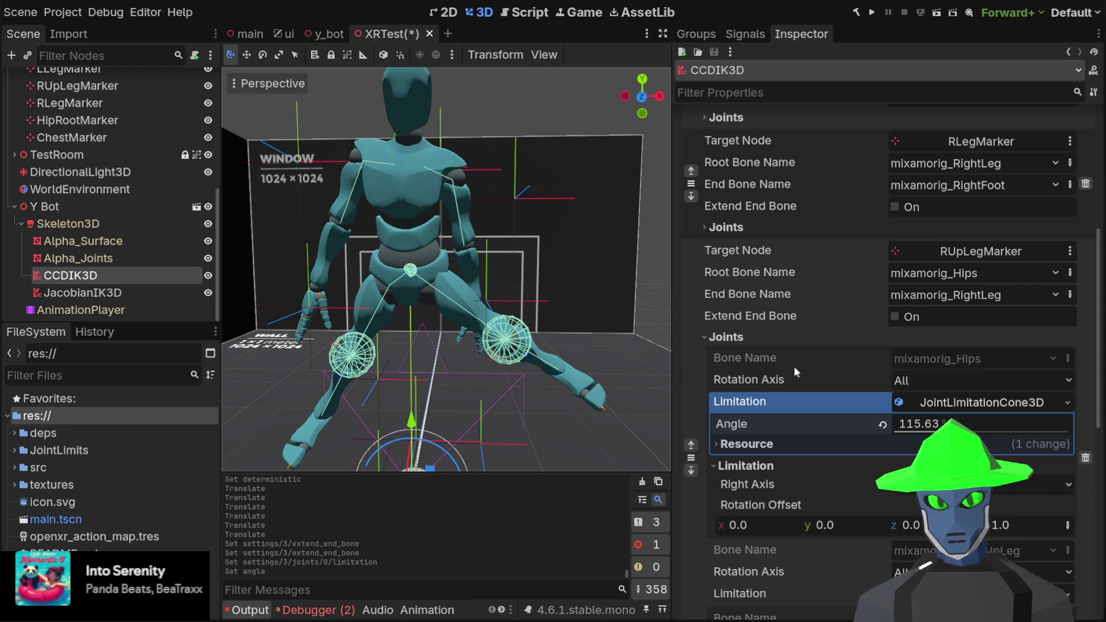
left_click(921, 424)
type("120")
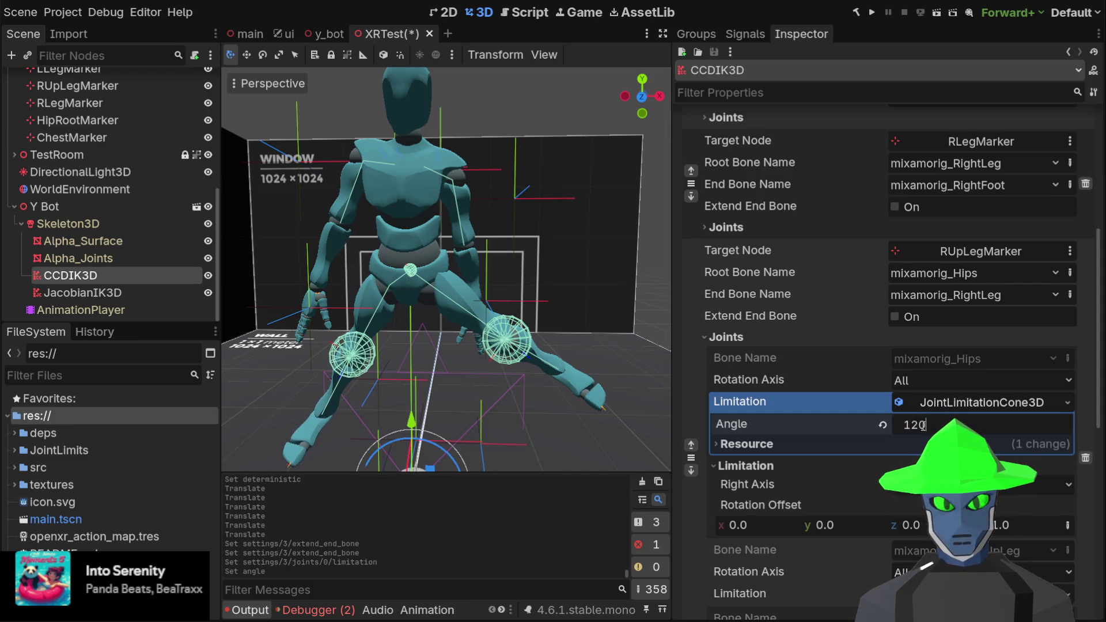
key("Return")
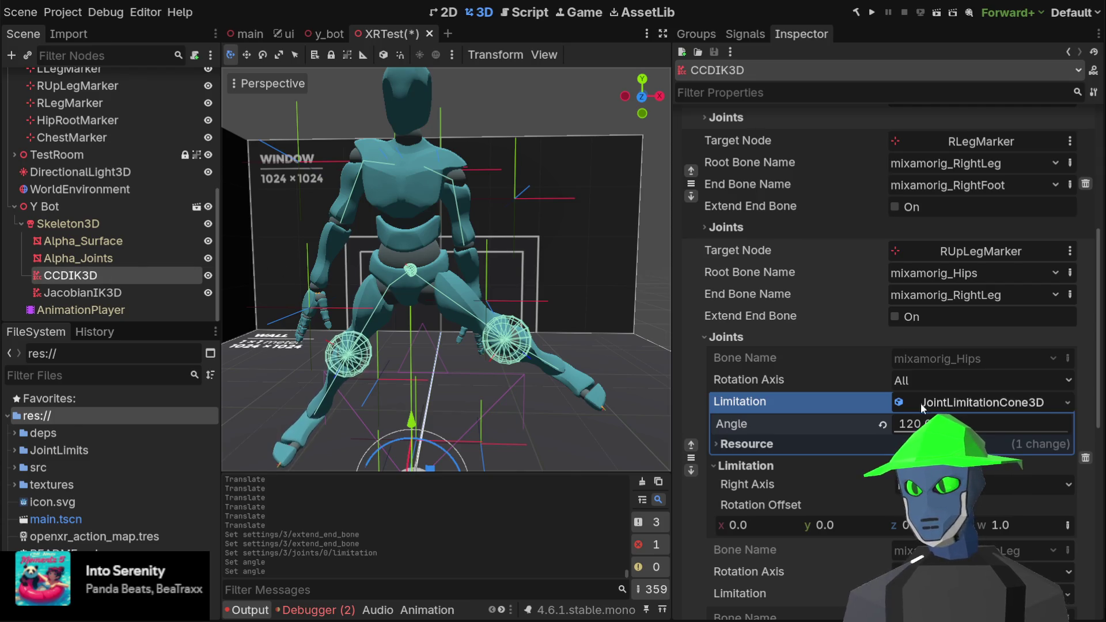
left_click(746, 338)
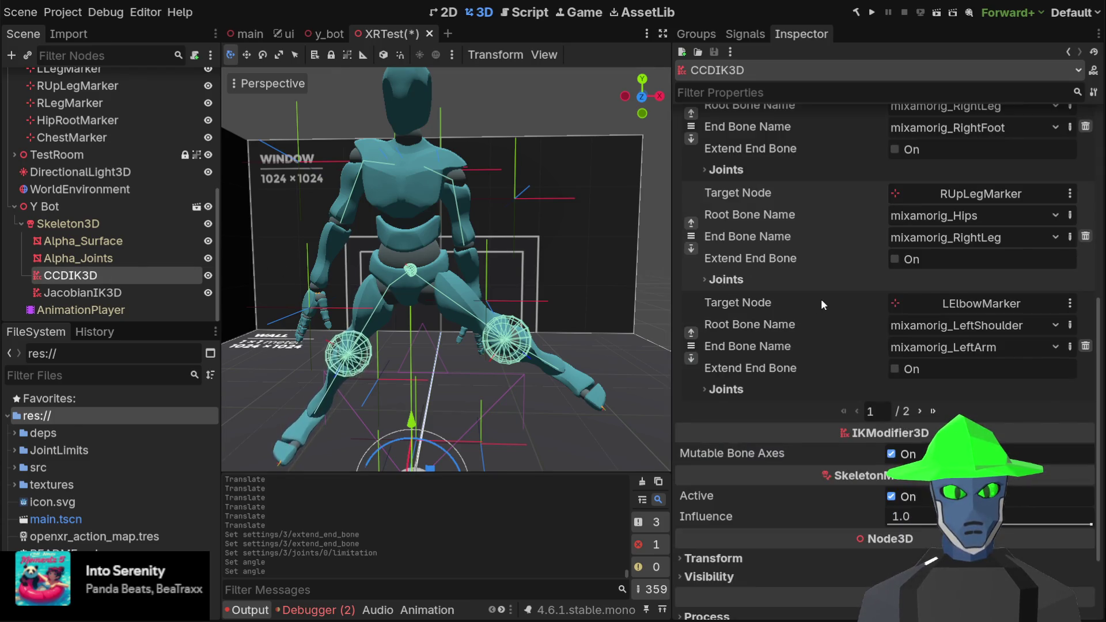
- Add a new JointLimitationCone3D to the LUpLegMarker hip joint with a 120° angle
scroll(821, 299, "up", 5)
scroll(815, 305, "up", 2)
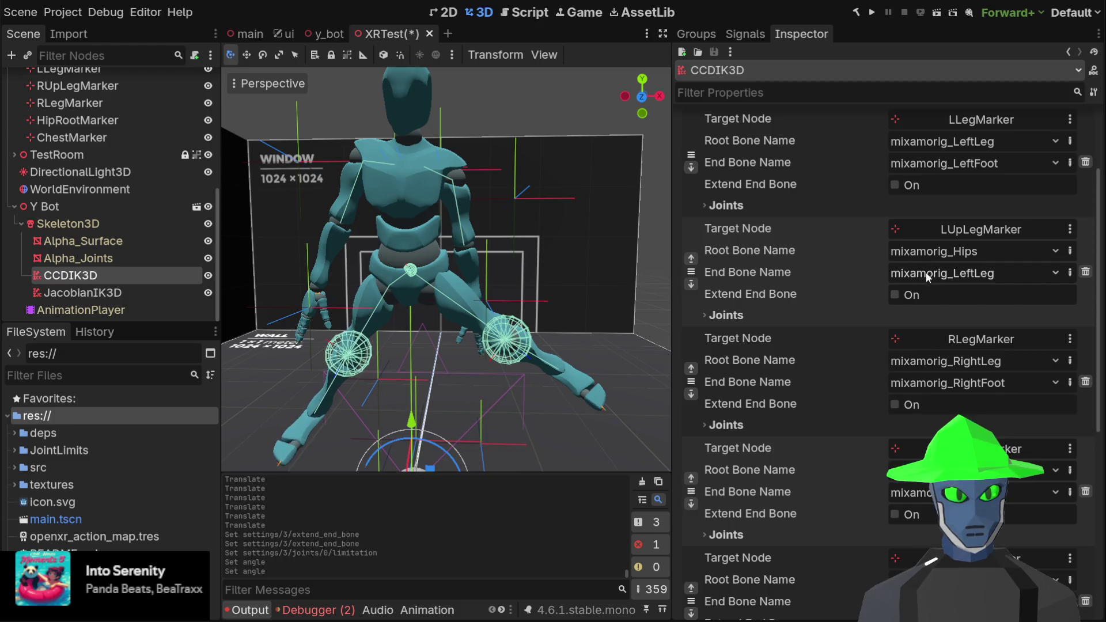
left_click(727, 316)
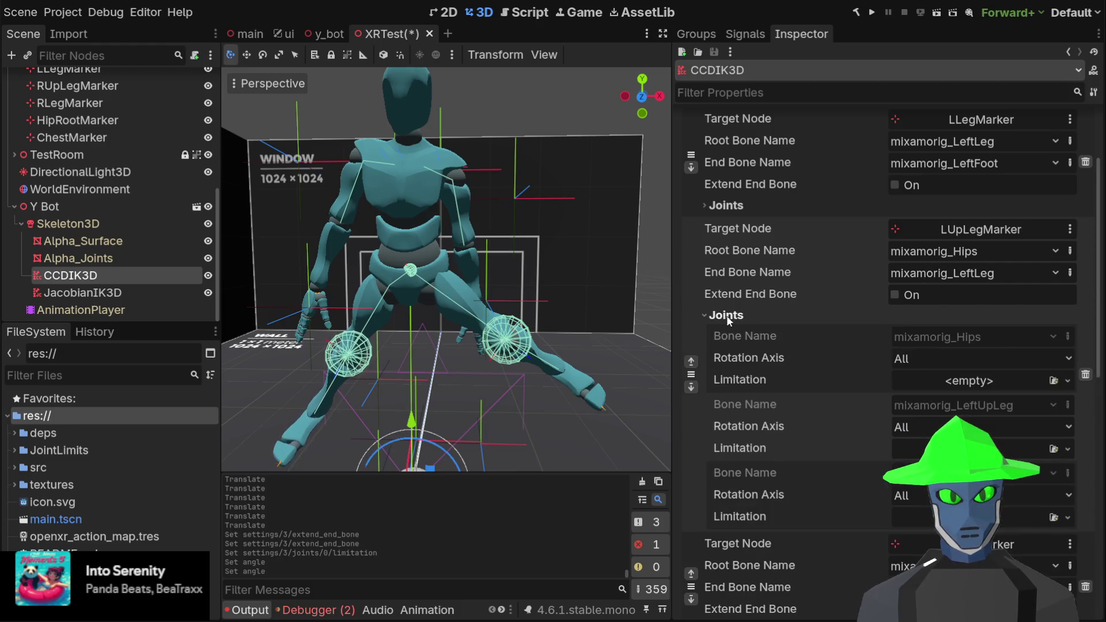
left_click(1067, 380)
left_click(991, 483)
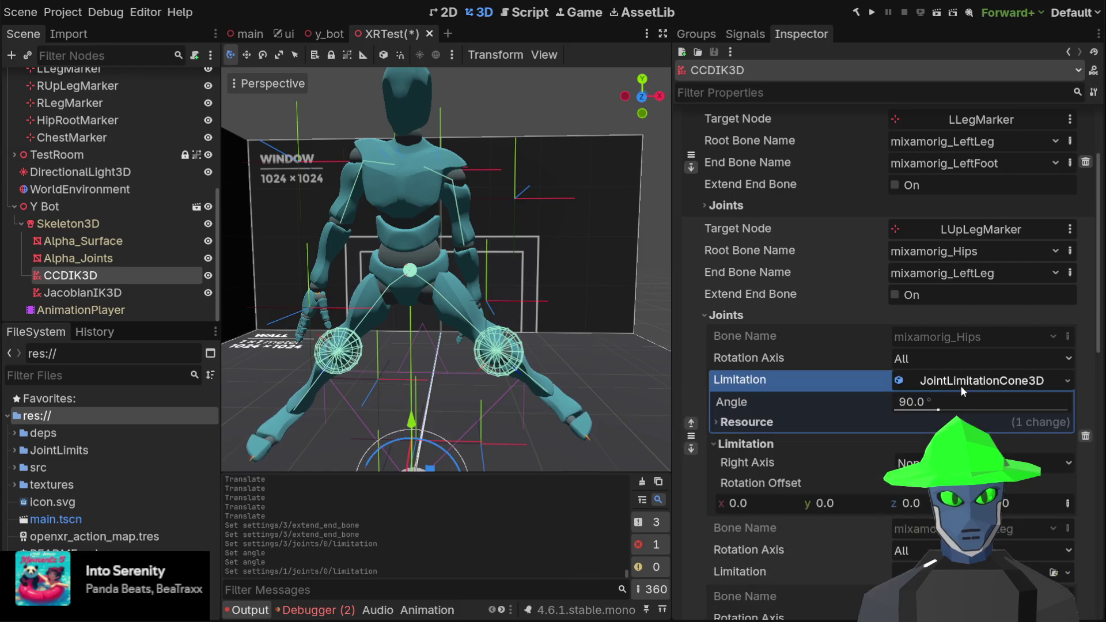
left_click(921, 404)
type("120")
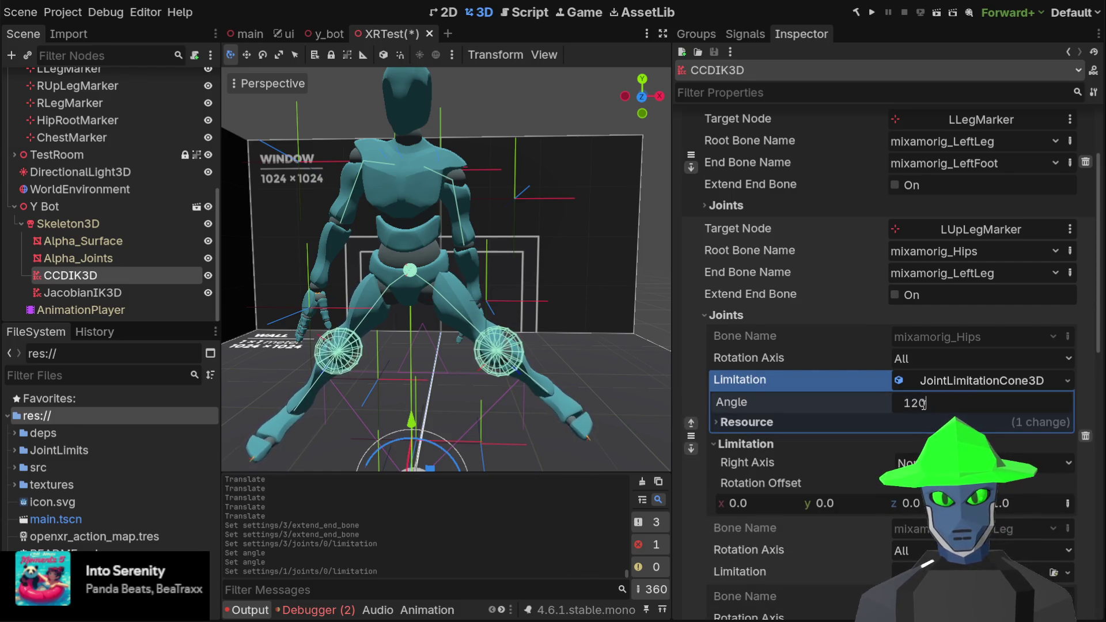
key("Return")
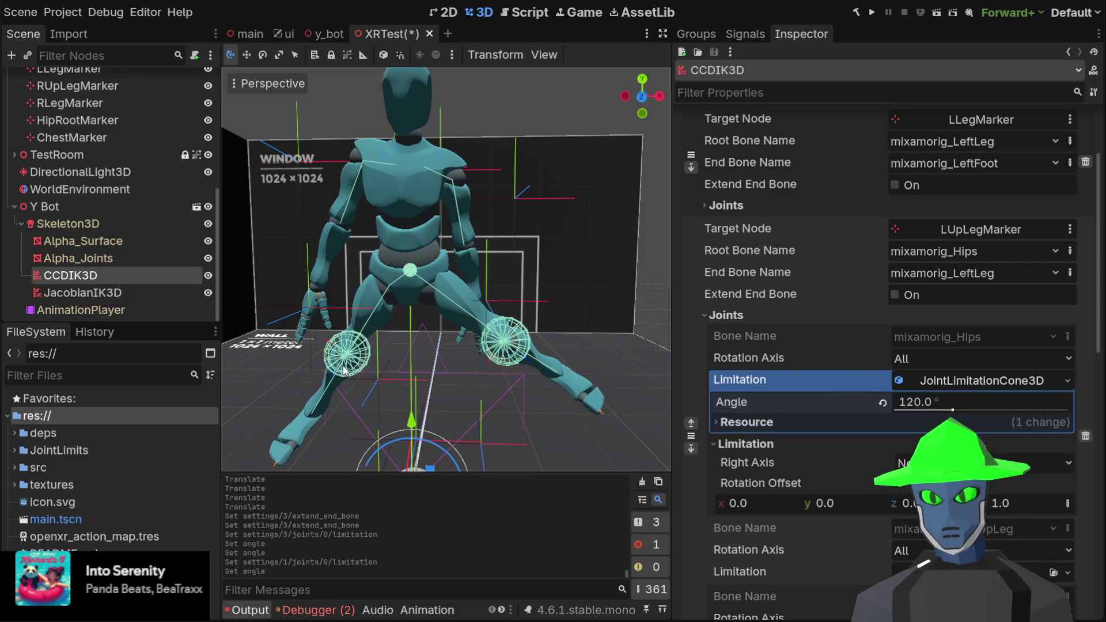
left_click(729, 315)
- Raise CCDIK3D's Min Distance from 0.001 to 0.062, leaving Deterministic off
scroll(736, 321, "down", 1)
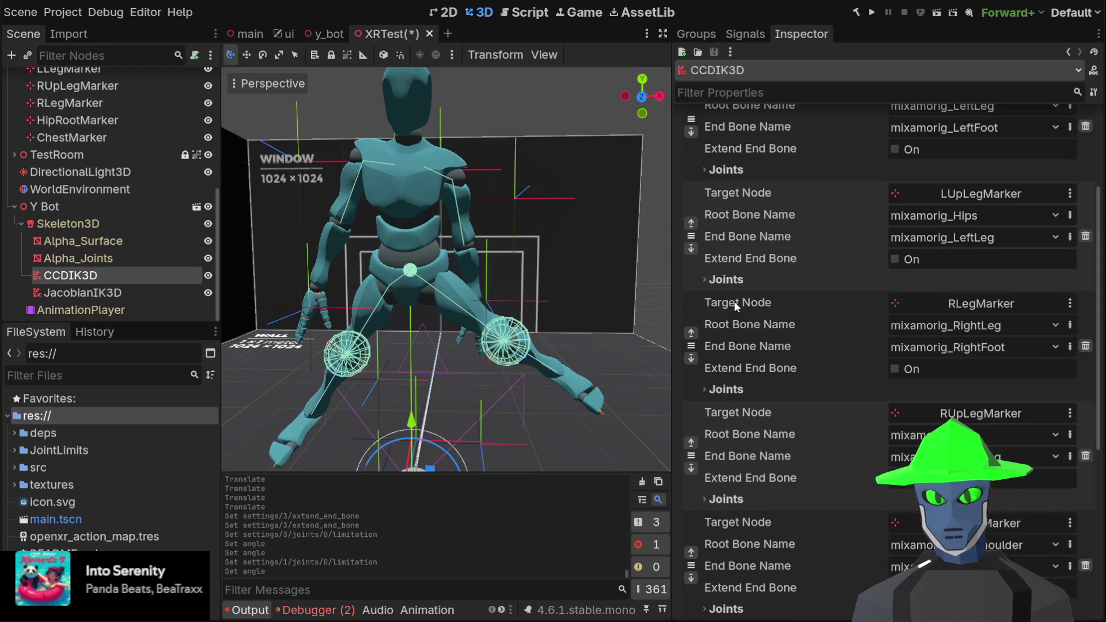
scroll(736, 306, "up", 5)
left_click(894, 199)
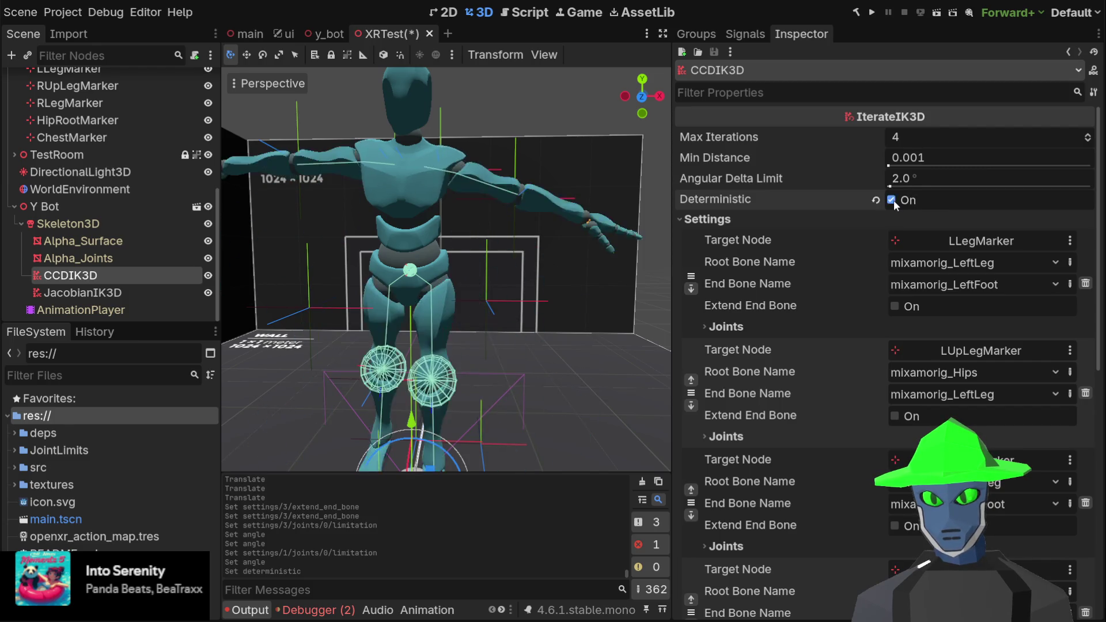
left_click(894, 199)
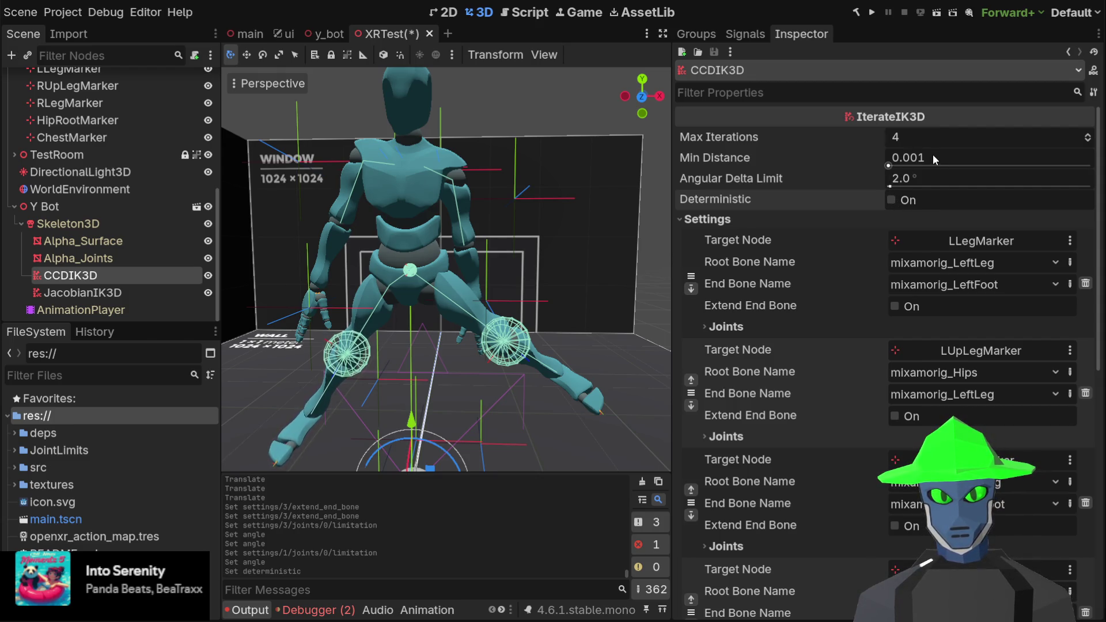
mouse_move(888, 166)
left_mouse_down()
mouse_move(917, 158)
mouse_move(895, 166)
left_mouse_up()
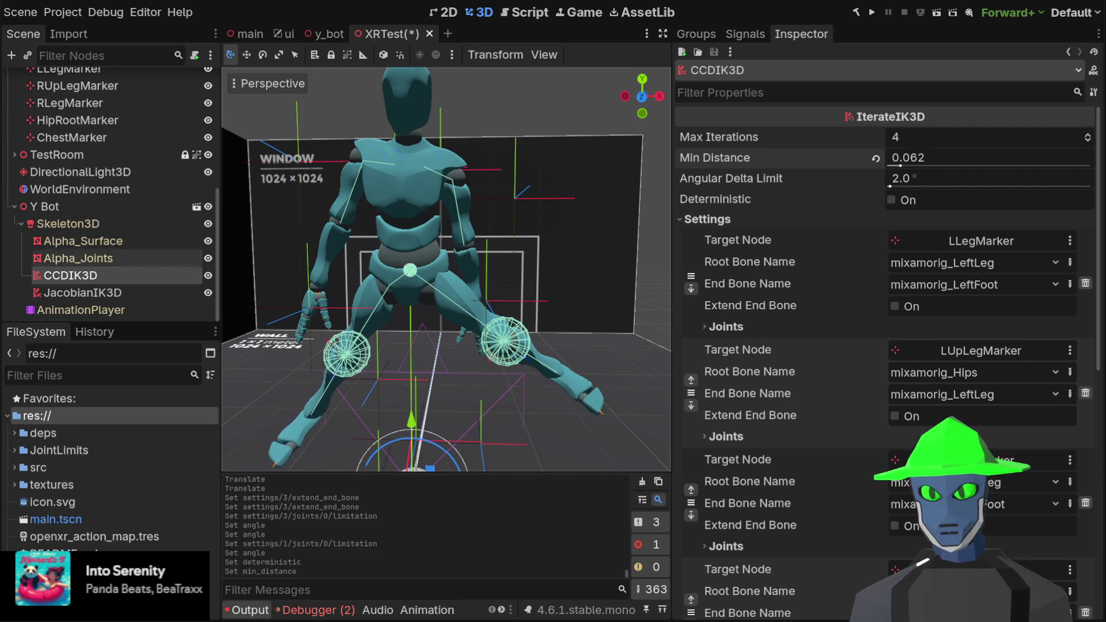
left_click(117, 101)
scroll(316, 240, "down", 3)
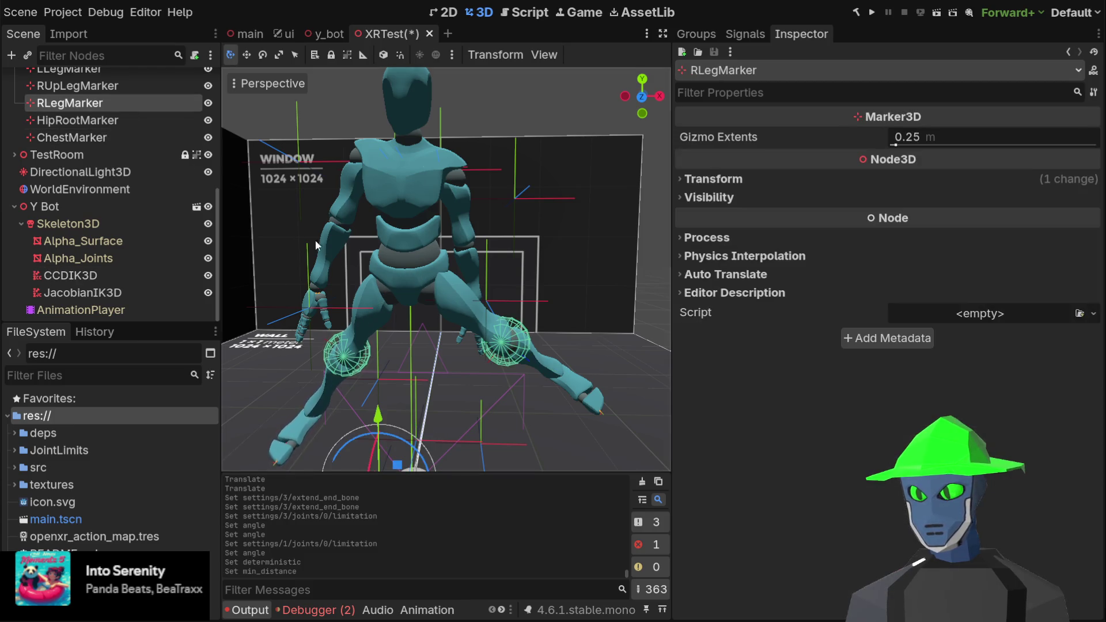
- Move RUpLegMarker along X and Z beneath the hips so the right leg bends, viewed from the front
mouse_move(409, 337)
left_mouse_down()
mouse_move(492, 268)
mouse_move(523, 359)
mouse_move(524, 293)
mouse_move(477, 375)
mouse_move(421, 337)
mouse_move(311, 202)
mouse_move(323, 251)
mouse_move(558, 395)
mouse_move(426, 322)
mouse_move(438, 326)
mouse_move(365, 333)
mouse_move(371, 345)
mouse_move(451, 333)
mouse_move(490, 341)
mouse_move(455, 342)
mouse_move(276, 247)
mouse_move(458, 341)
mouse_move(291, 276)
mouse_move(453, 294)
mouse_move(461, 345)
left_mouse_up()
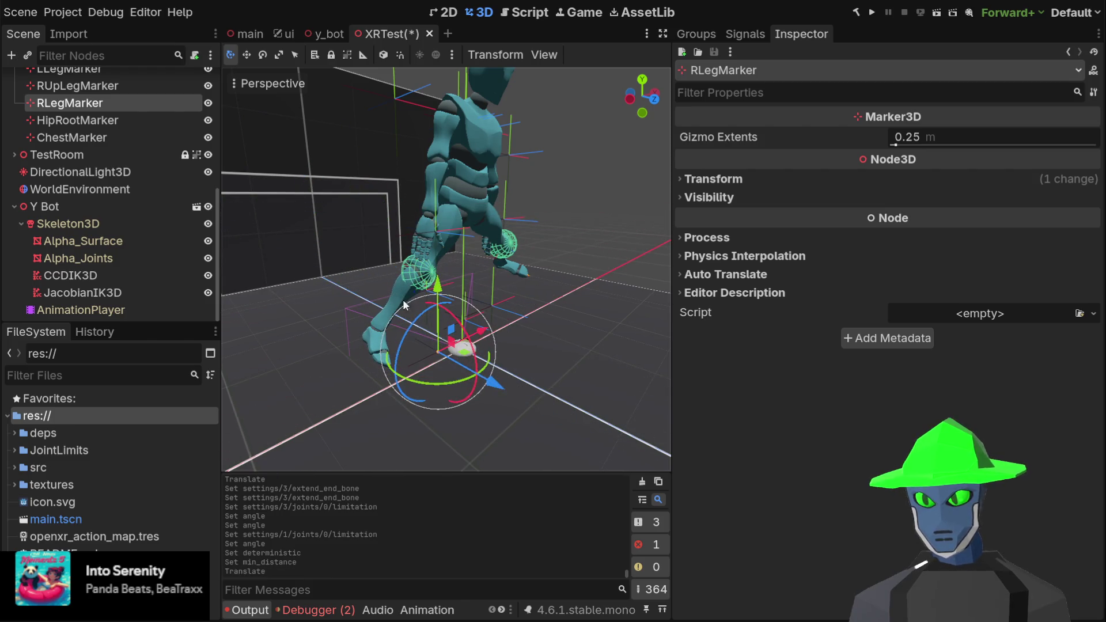
left_click(91, 86)
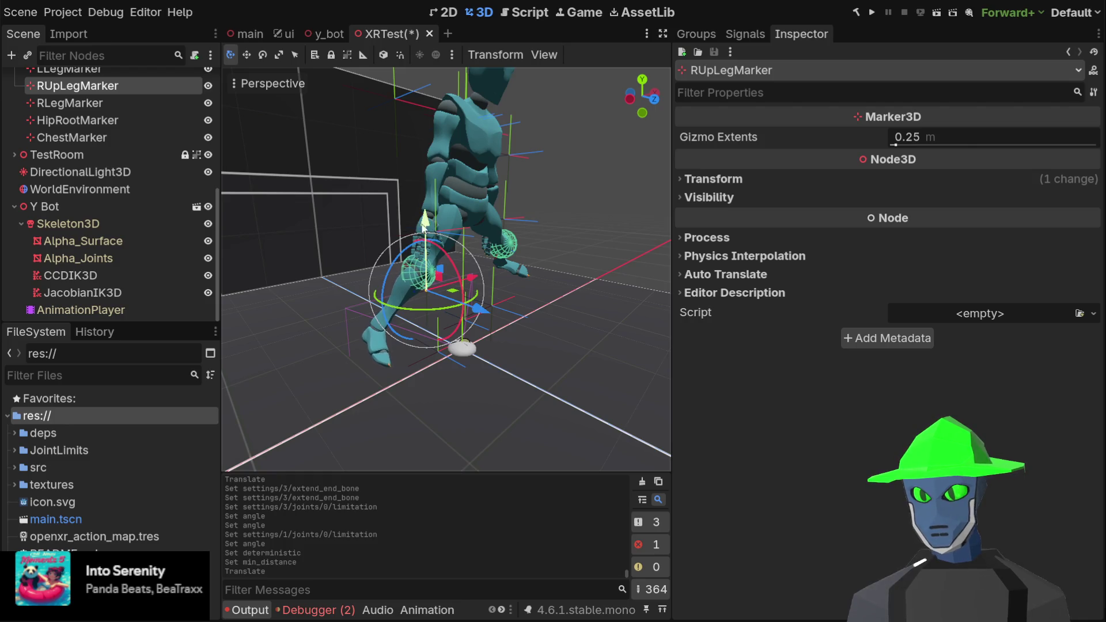
left_click_drag(470, 281, 485, 254)
mouse_move(504, 299)
left_mouse_down()
mouse_move(555, 316)
mouse_move(628, 285)
mouse_move(538, 290)
mouse_move(674, 262)
mouse_move(392, 285)
mouse_move(656, 265)
mouse_move(368, 302)
mouse_move(539, 297)
mouse_move(438, 258)
mouse_move(472, 294)
left_mouse_up()
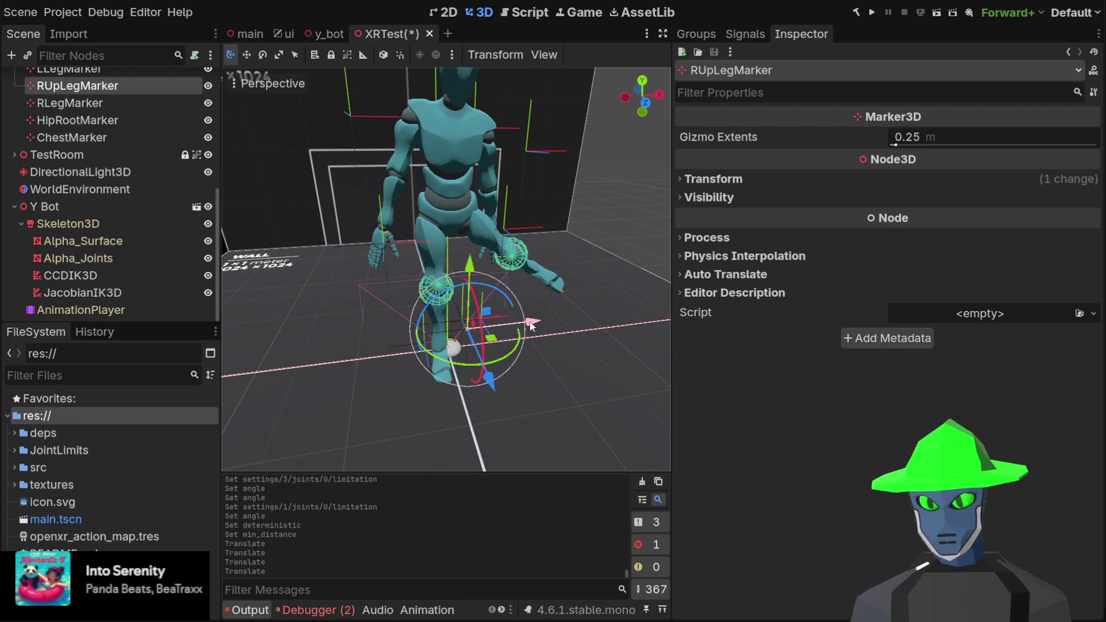
mouse_move(532, 326)
left_mouse_down()
mouse_move(345, 345)
mouse_move(548, 261)
mouse_move(502, 270)
mouse_move(510, 277)
mouse_move(482, 287)
mouse_move(597, 261)
mouse_move(542, 214)
mouse_move(414, 202)
mouse_move(489, 196)
mouse_move(468, 231)
mouse_move(525, 219)
left_mouse_up()
left_click(647, 104)
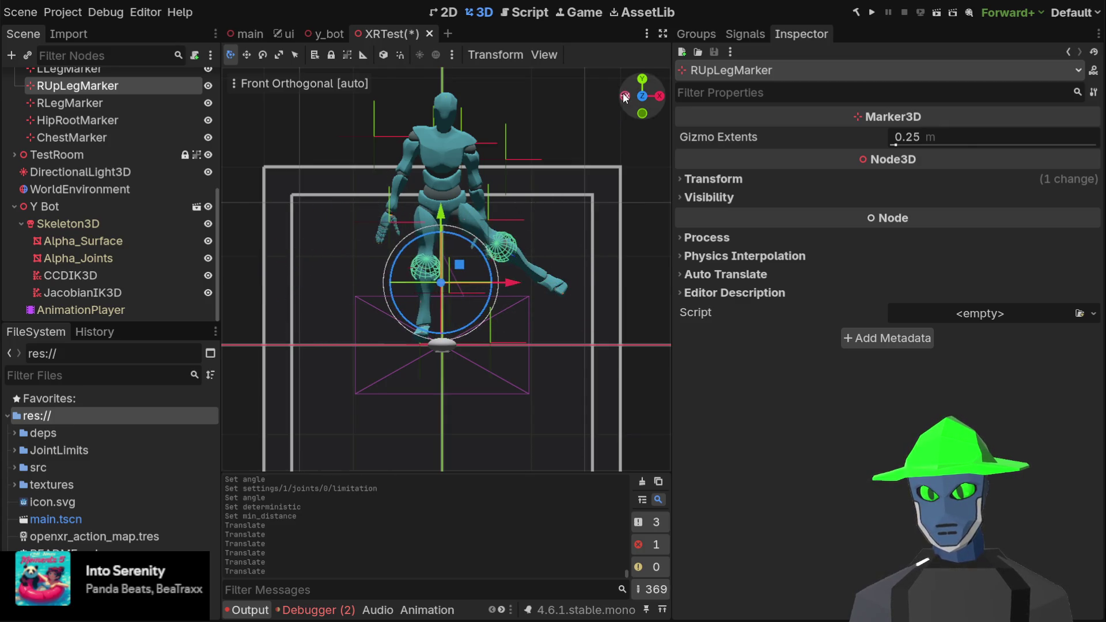
- From the left view, adjust RUpLegMarker along Z, Y and X
left_click(625, 96)
mouse_move(586, 276)
left_mouse_down()
mouse_move(548, 285)
mouse_move(514, 273)
mouse_move(596, 281)
mouse_move(441, 282)
mouse_move(578, 226)
mouse_move(508, 268)
mouse_move(513, 201)
mouse_move(391, 208)
mouse_move(421, 139)
mouse_move(431, 188)
mouse_move(447, 180)
mouse_move(446, 119)
mouse_move(454, 156)
mouse_move(549, 175)
mouse_move(226, 199)
mouse_move(641, 220)
mouse_move(243, 220)
mouse_move(453, 224)
left_mouse_up()
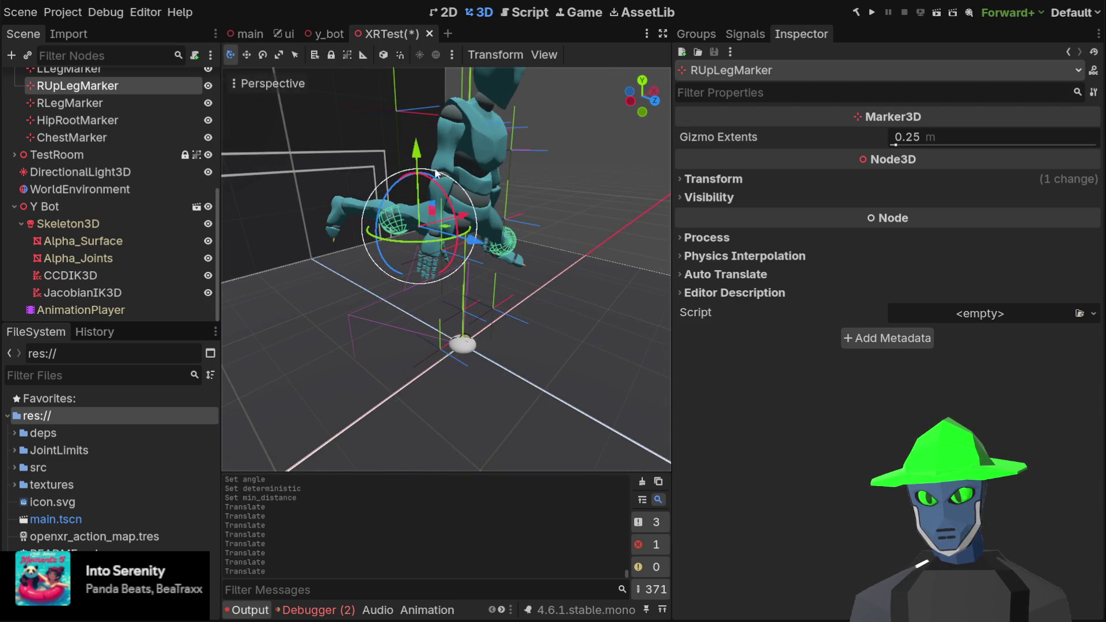
left_click_drag(416, 150, 420, 254)
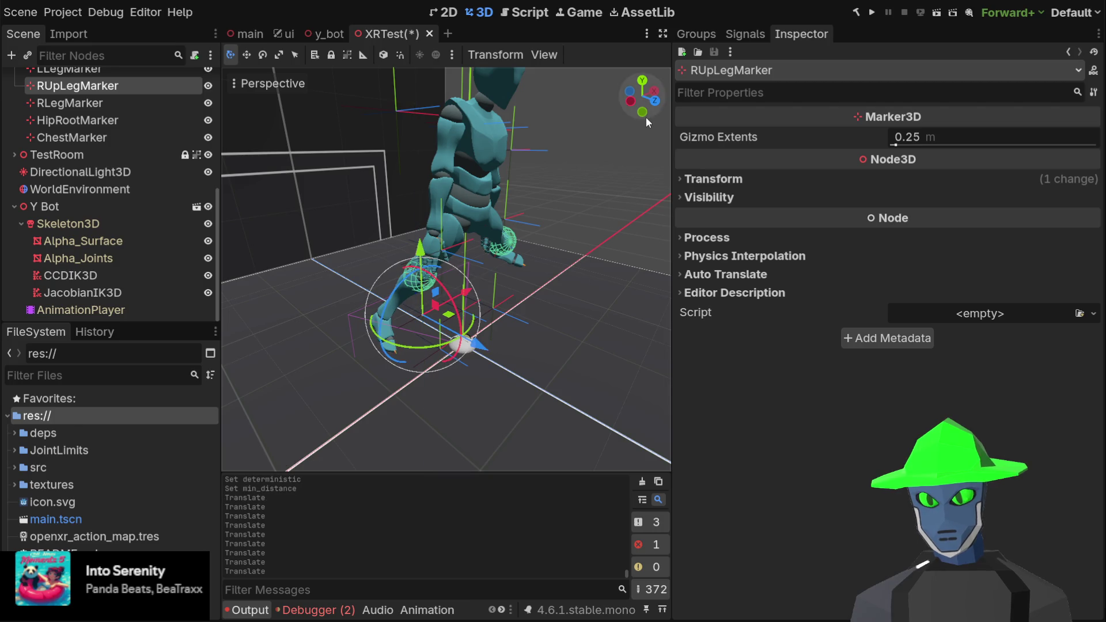
mouse_move(645, 121)
left_mouse_down()
mouse_move(515, 160)
mouse_move(453, 359)
mouse_move(476, 410)
left_mouse_up()
left_click_drag(515, 328, 489, 331)
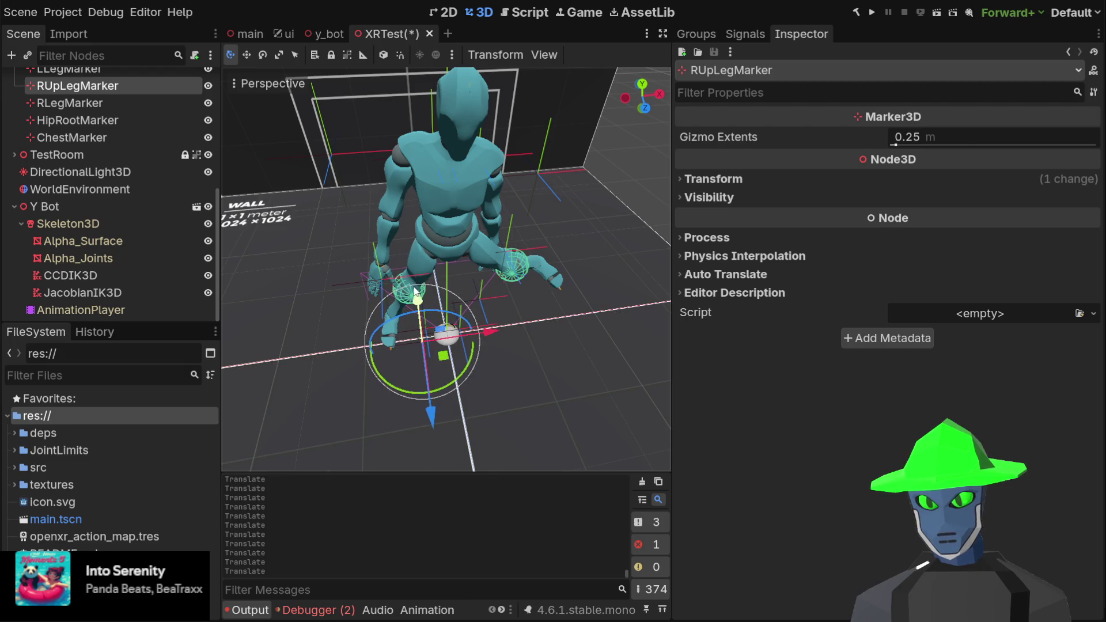
left_click_drag(416, 291, 432, 207)
- In front view, nudge RUpLegMarker right along X and select CCDIK3D
key("KP_1")
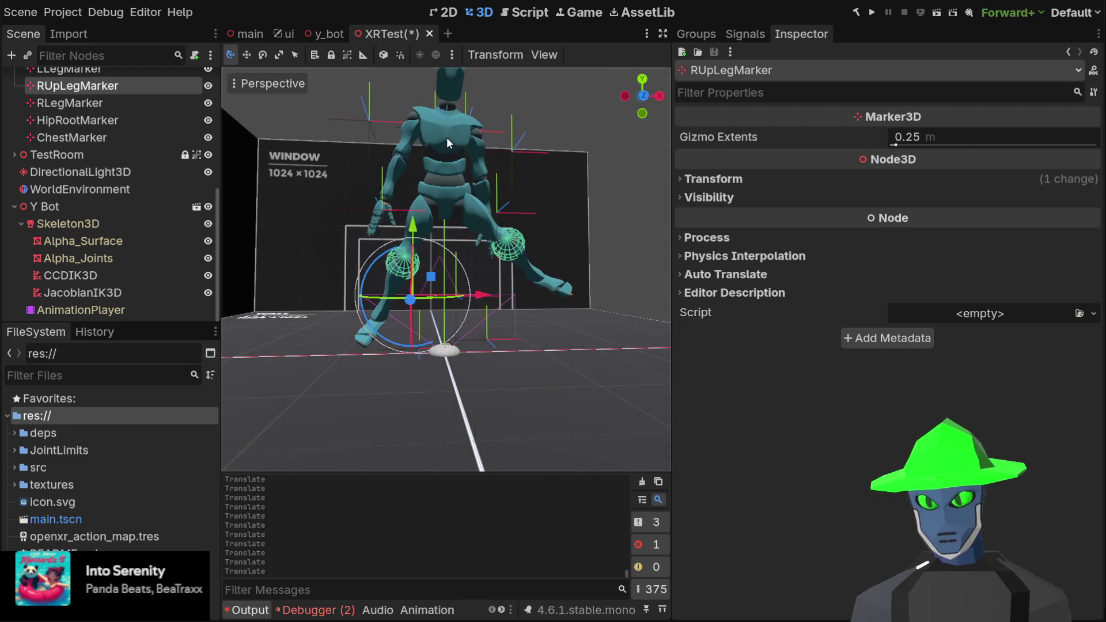
left_click(644, 96)
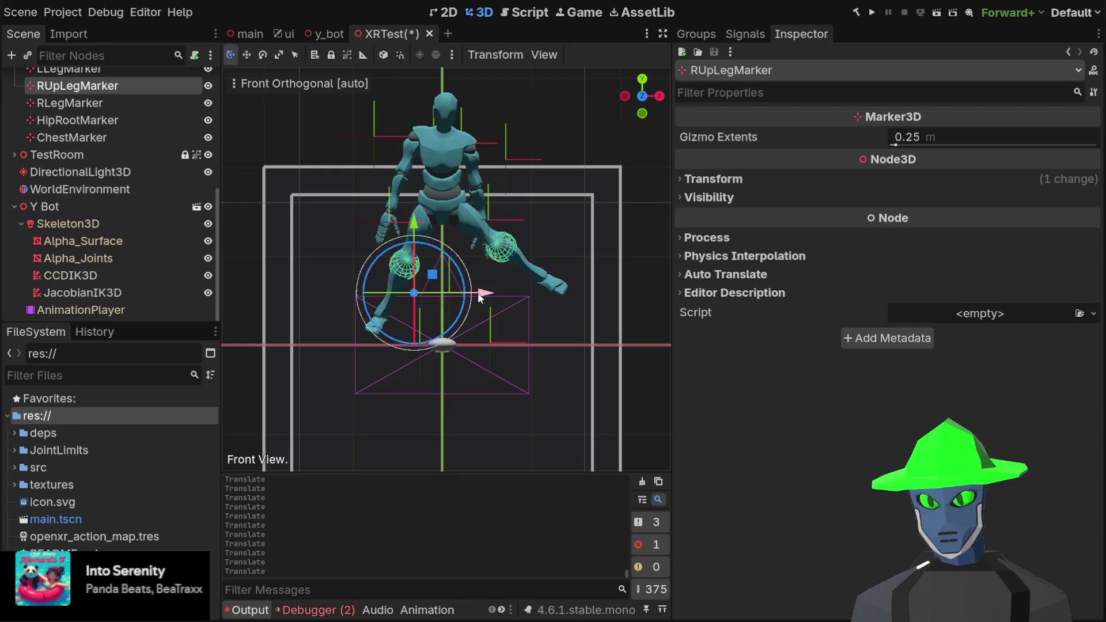
mouse_move(479, 293)
left_mouse_down()
mouse_move(538, 291)
mouse_move(489, 291)
mouse_move(517, 288)
mouse_move(503, 290)
left_mouse_up()
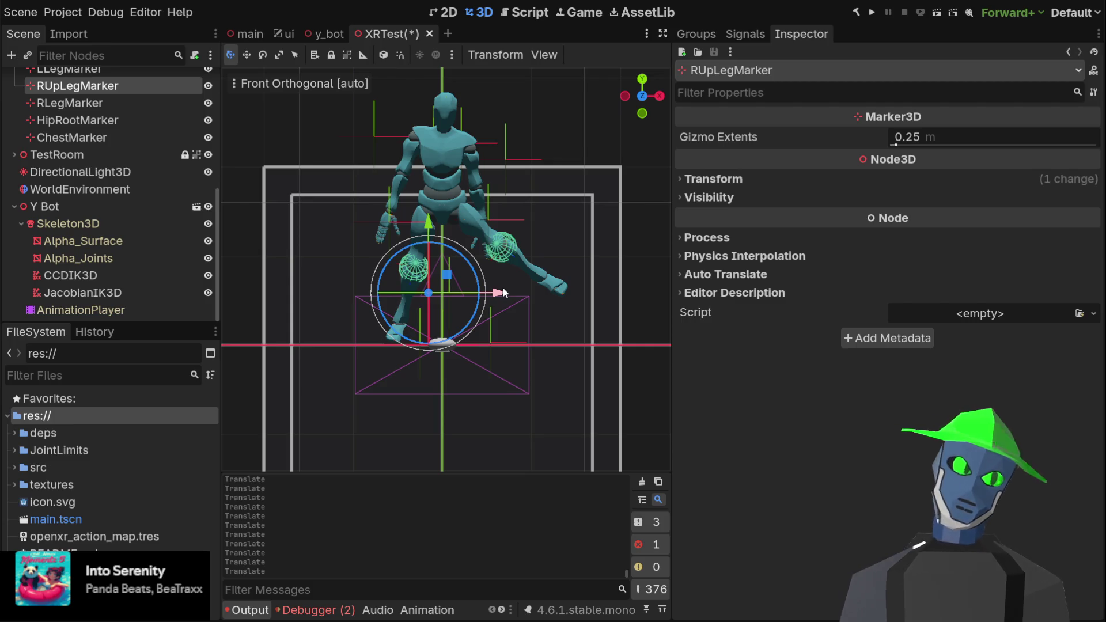
left_click(81, 278)
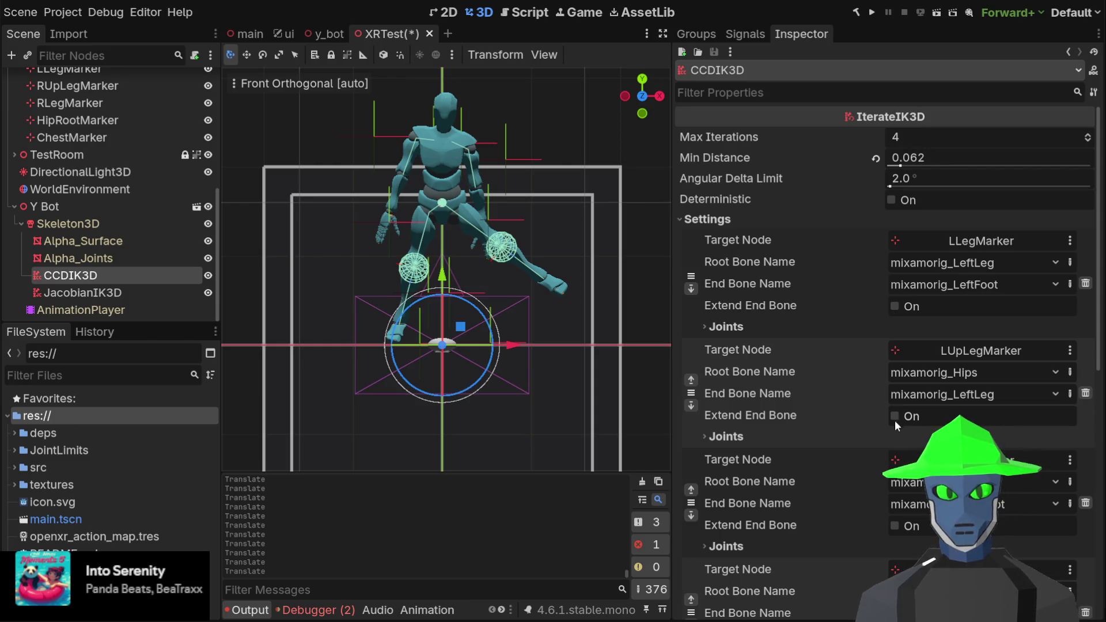
- Turn on Extend End Bone for the third chain, then undo two trial marker moves
left_click(895, 526)
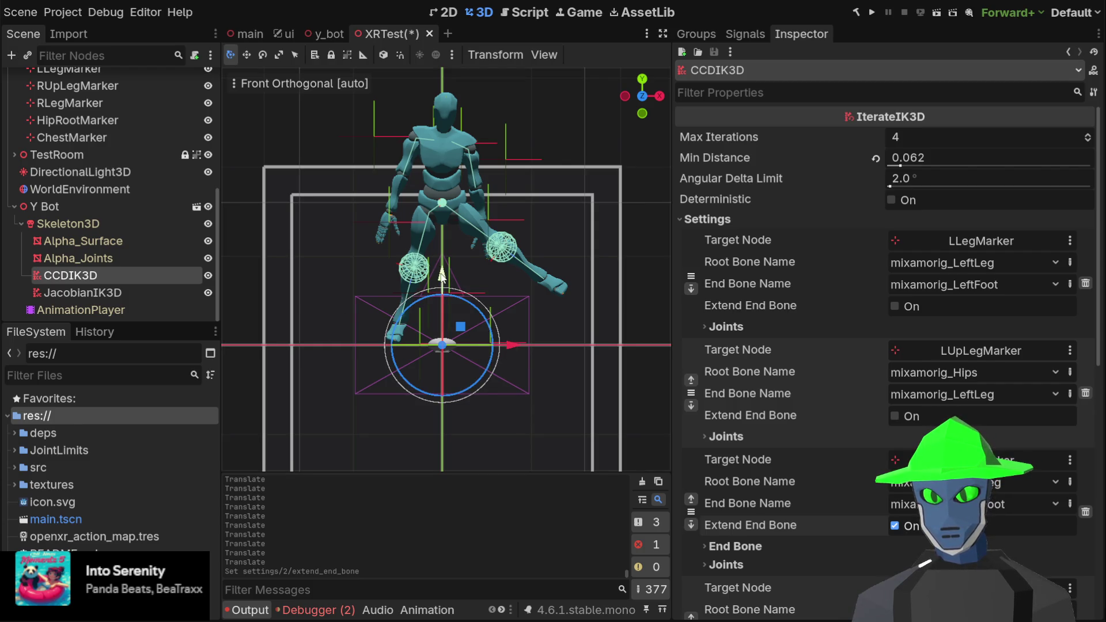
left_click_drag(441, 277, 442, 213)
mouse_move(512, 282)
left_mouse_down()
mouse_move(430, 283)
mouse_move(478, 285)
left_mouse_up()
key("ctrl+z")
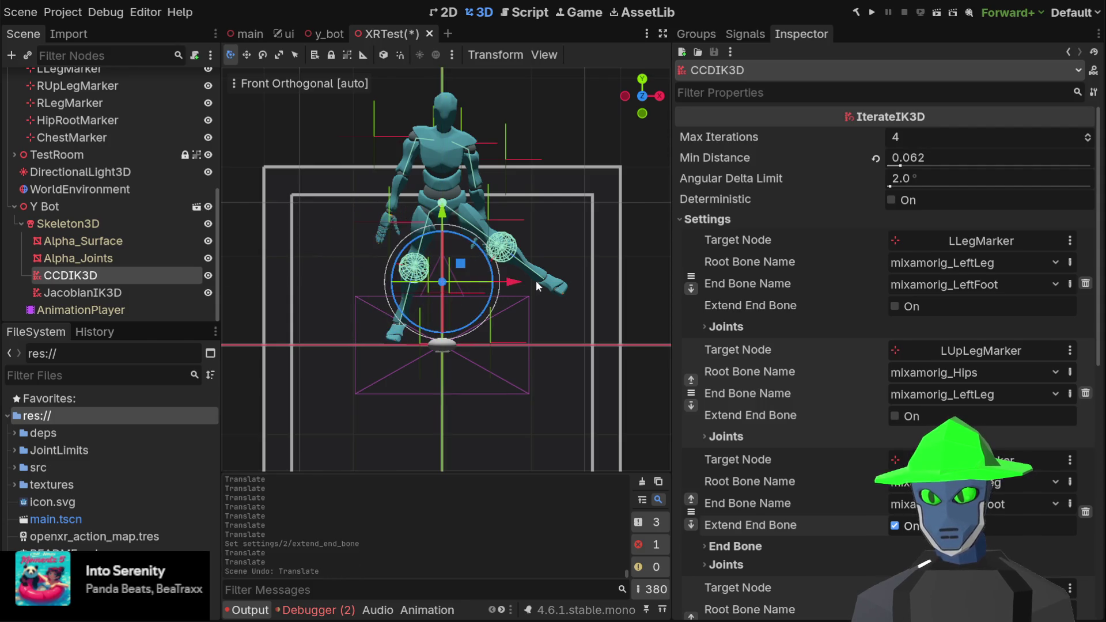
scroll(127, 150, "up", 3)
key("ctrl+z")
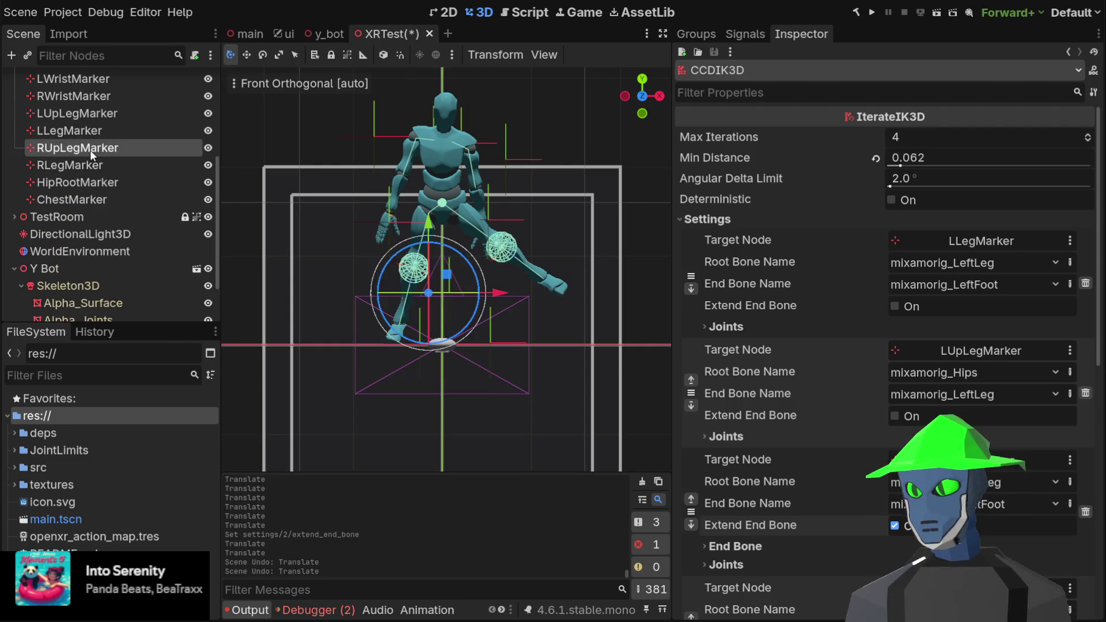
- Slide RUpLegMarker along X, then switch off the third CCDIK3D chain's Extend End Bone
left_click(90, 150)
mouse_move(493, 293)
left_mouse_down()
mouse_move(447, 294)
mouse_move(454, 260)
mouse_move(533, 265)
mouse_move(492, 265)
left_mouse_up()
scroll(106, 276, "down", 3)
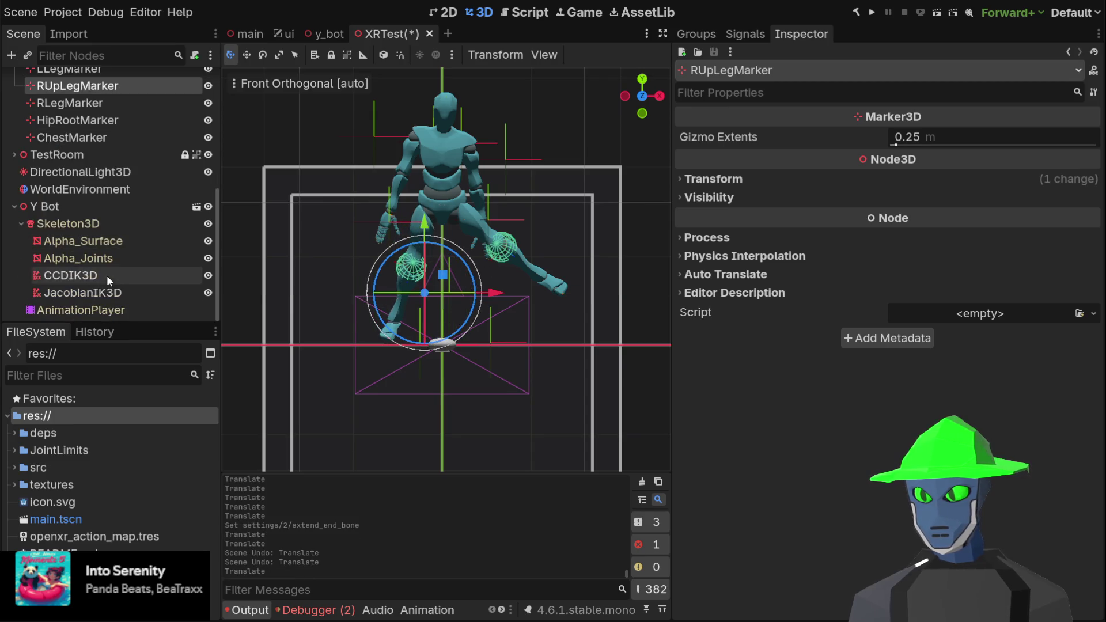
left_click(107, 276)
left_click(894, 526)
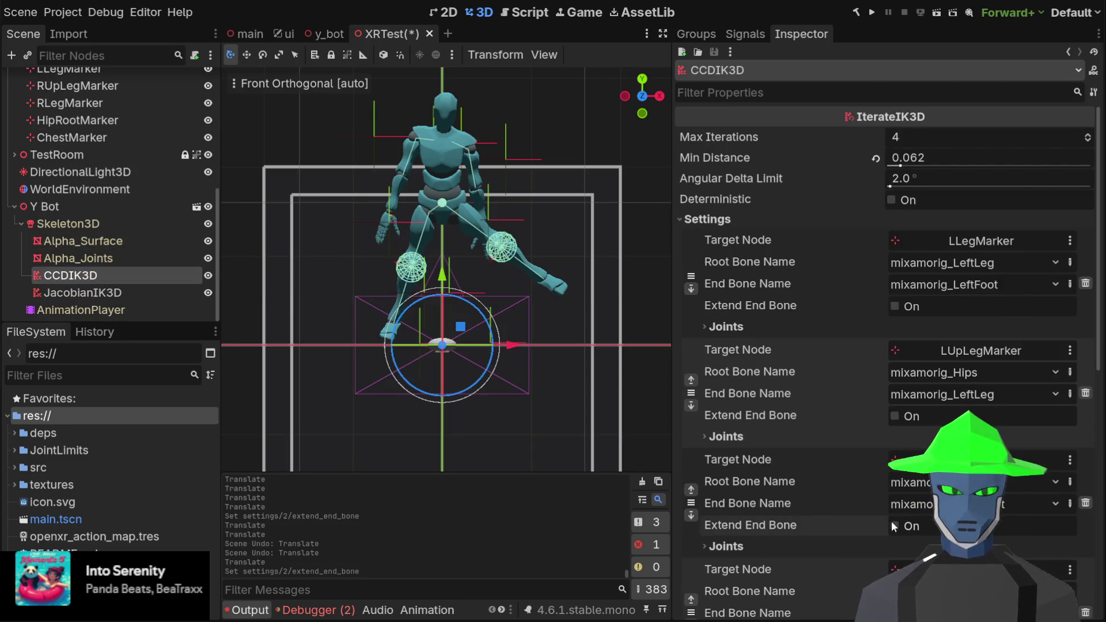
left_click(751, 439)
left_click(756, 440)
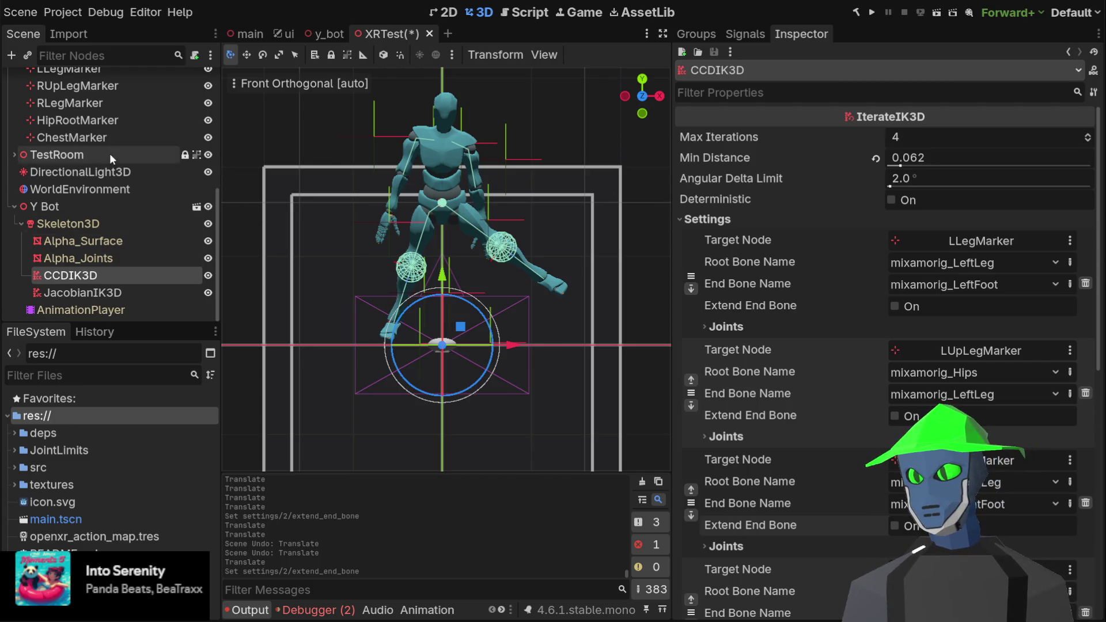
- Try moving ChestMarker along Z and Y, then undo those moves
left_click(71, 137)
mouse_move(404, 147)
left_mouse_down()
mouse_move(454, 151)
mouse_move(573, 230)
mouse_move(538, 165)
mouse_move(588, 164)
mouse_move(525, 151)
mouse_move(617, 172)
mouse_move(505, 160)
mouse_move(565, 215)
mouse_move(599, 215)
mouse_move(406, 204)
left_mouse_up()
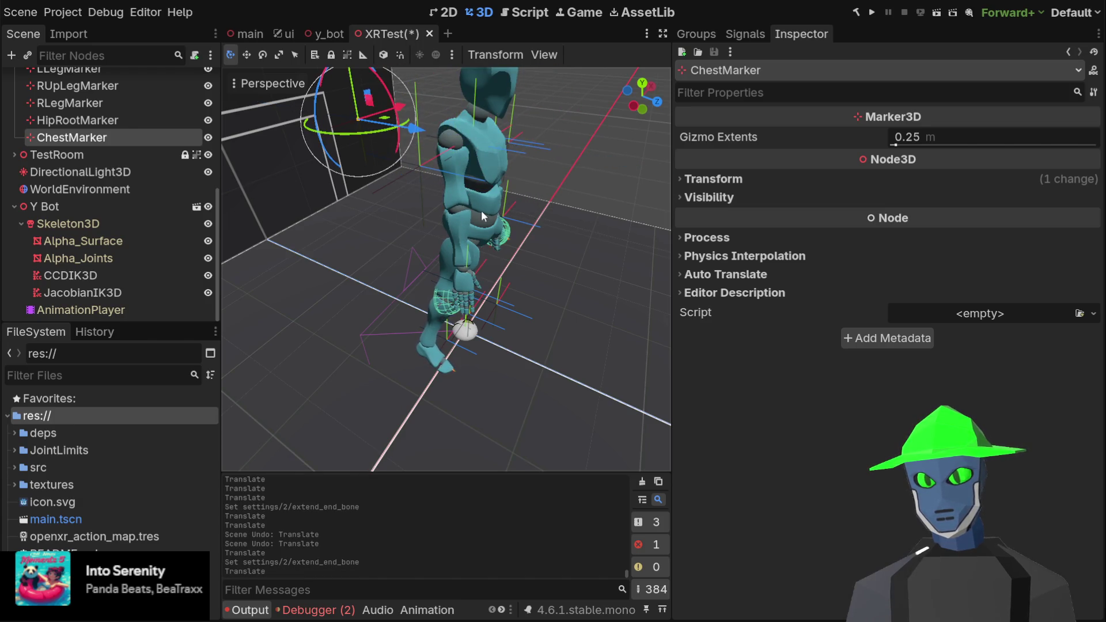
scroll(481, 210, "down", 5)
left_click_drag(536, 172, 599, 185)
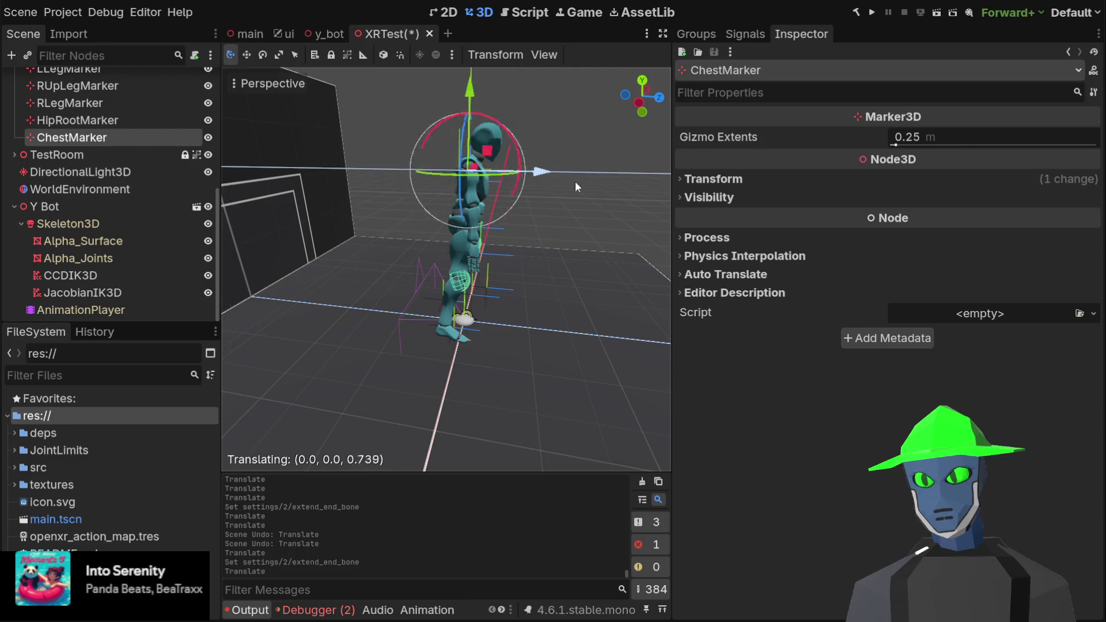
mouse_move(522, 96)
left_mouse_down()
mouse_move(521, 157)
mouse_move(534, 144)
left_mouse_up()
key("ctrl+z")
key("ctrl+z")
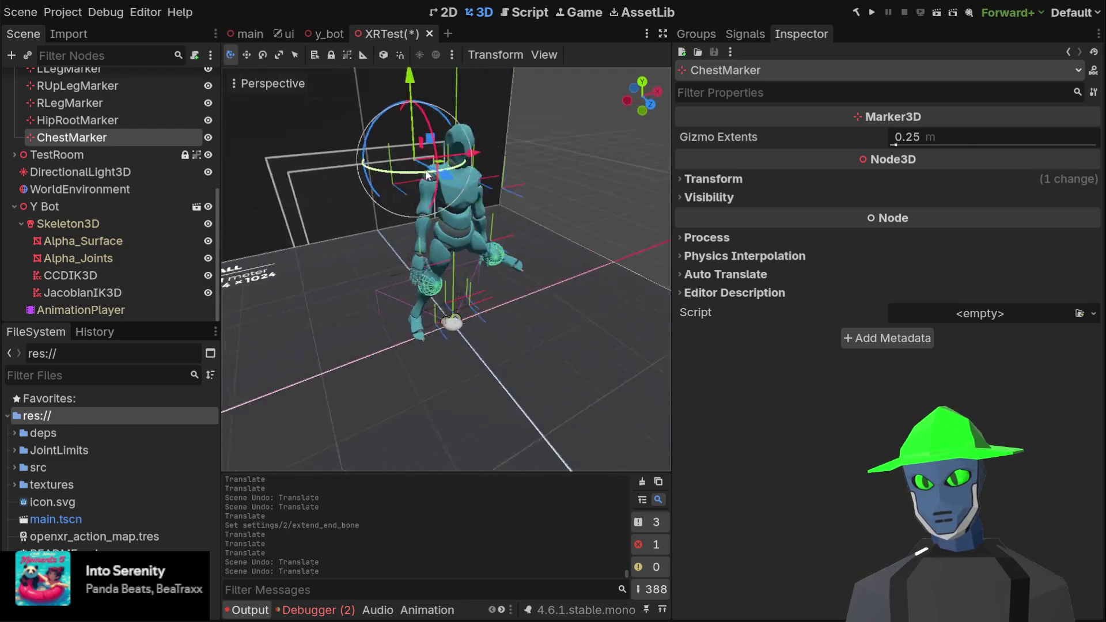
scroll(123, 147, "up", 3)
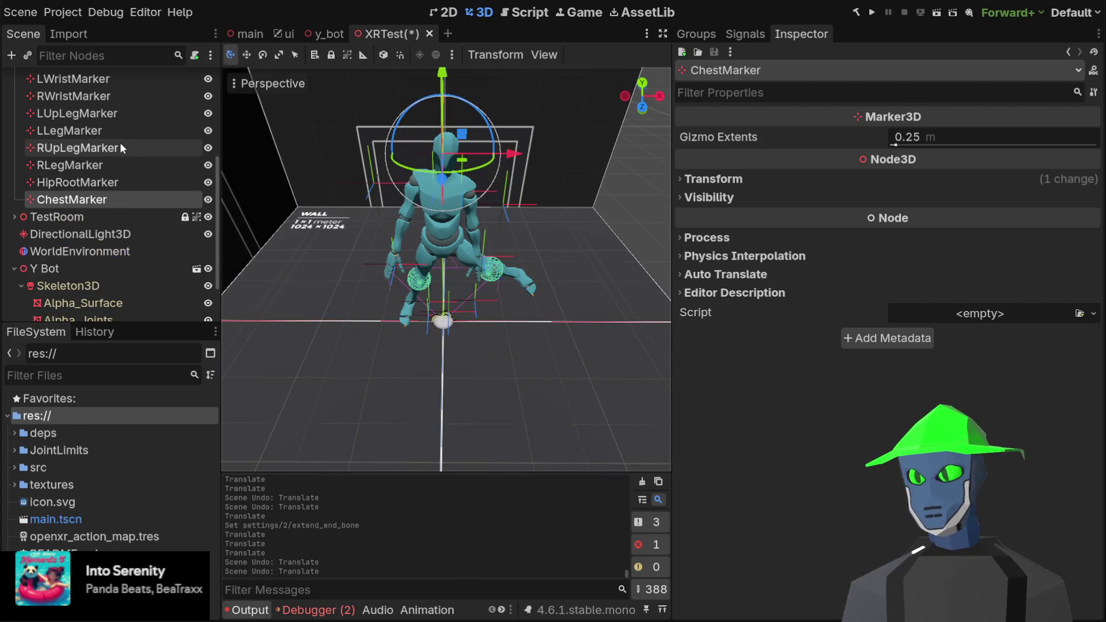
mouse_move(323, 133)
left_mouse_down()
mouse_move(486, 123)
mouse_move(305, 133)
left_mouse_up()
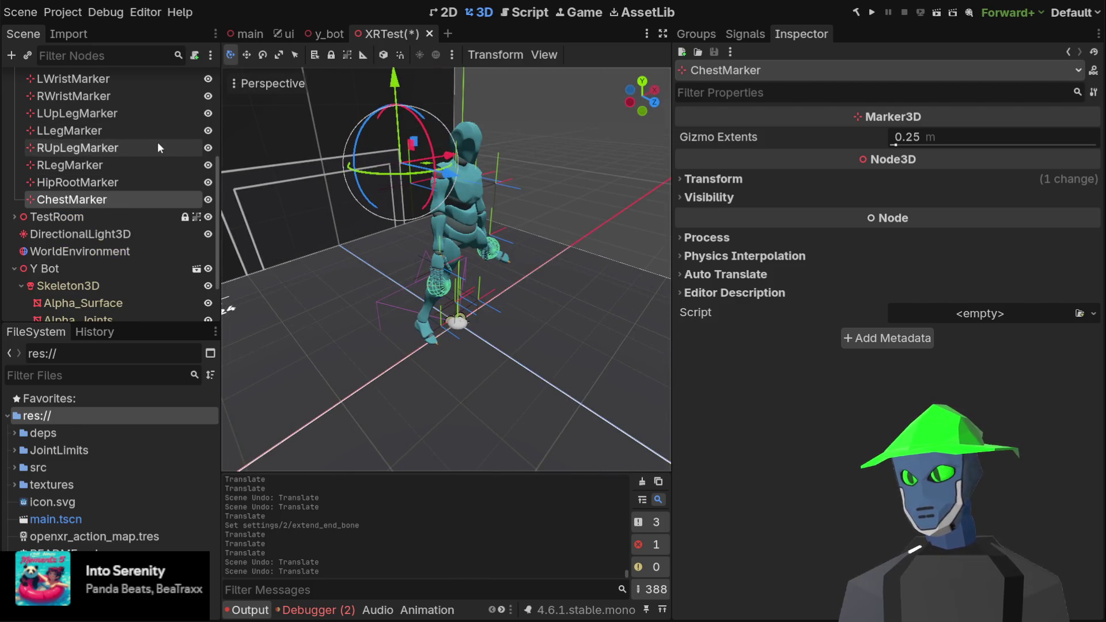
scroll(159, 146, "up", 3)
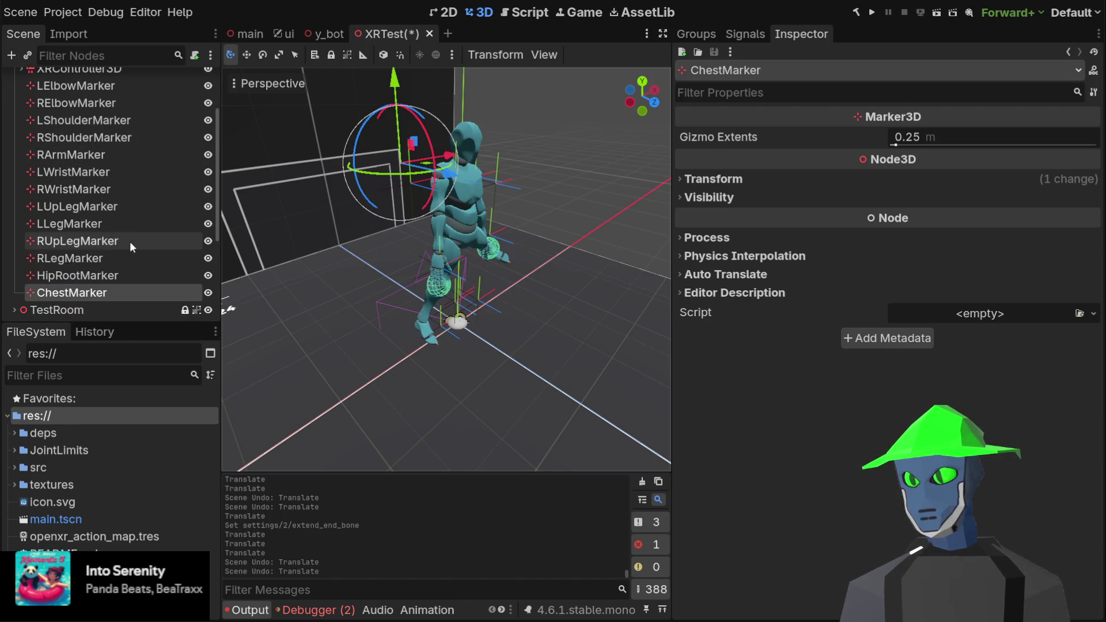
- Move LShoulderMarker, RShoulderMarker and ChestMarker out along Z, lower the chest, then select JacobianIK3D
left_click(113, 122)
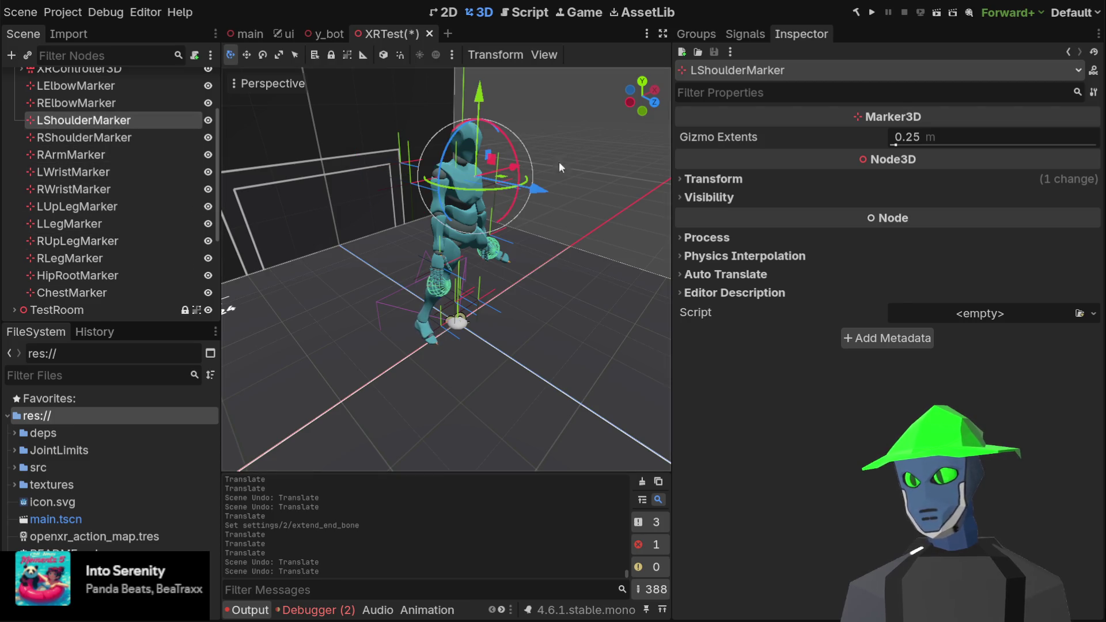
mouse_move(532, 195)
left_mouse_down()
mouse_move(607, 237)
mouse_move(540, 236)
mouse_move(585, 252)
left_mouse_up()
left_click(80, 139)
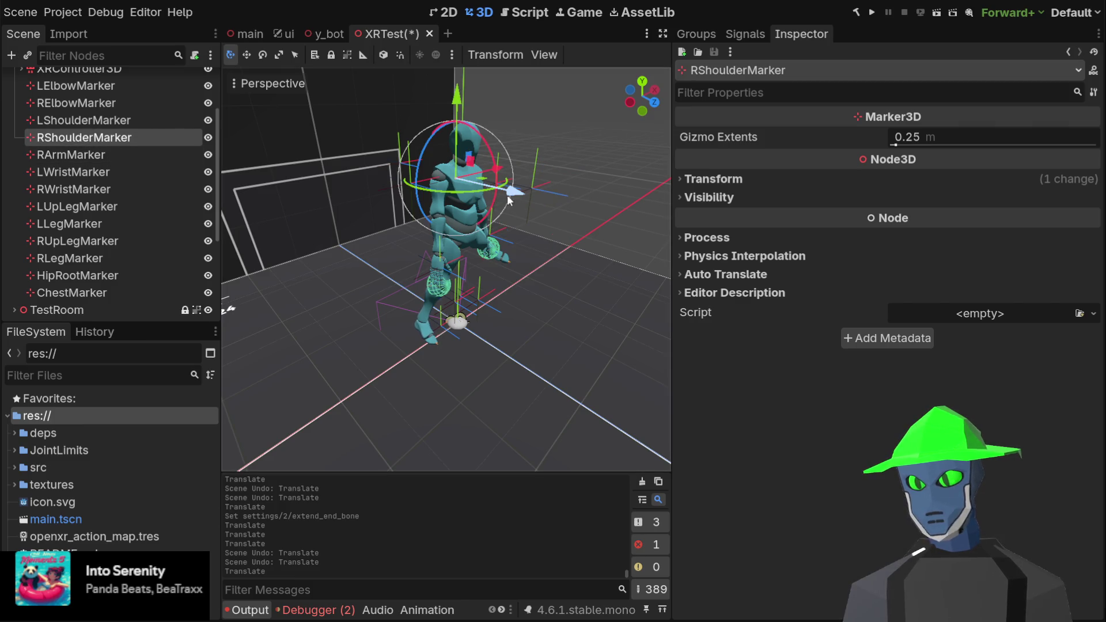
left_click_drag(509, 200, 582, 232)
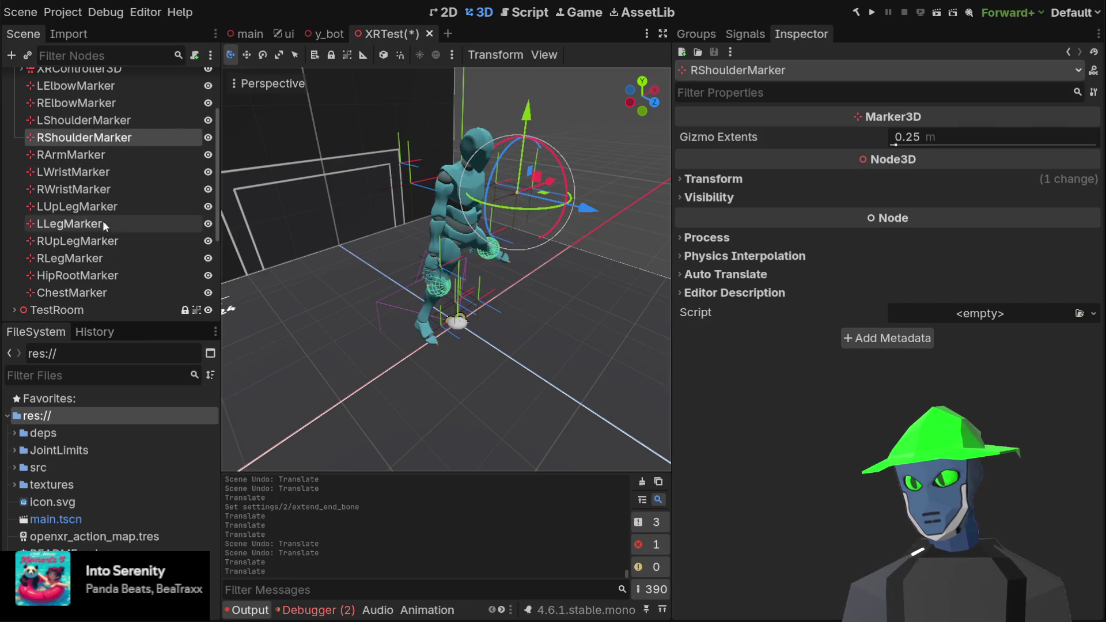
left_click(100, 294)
left_click_drag(442, 175, 599, 263)
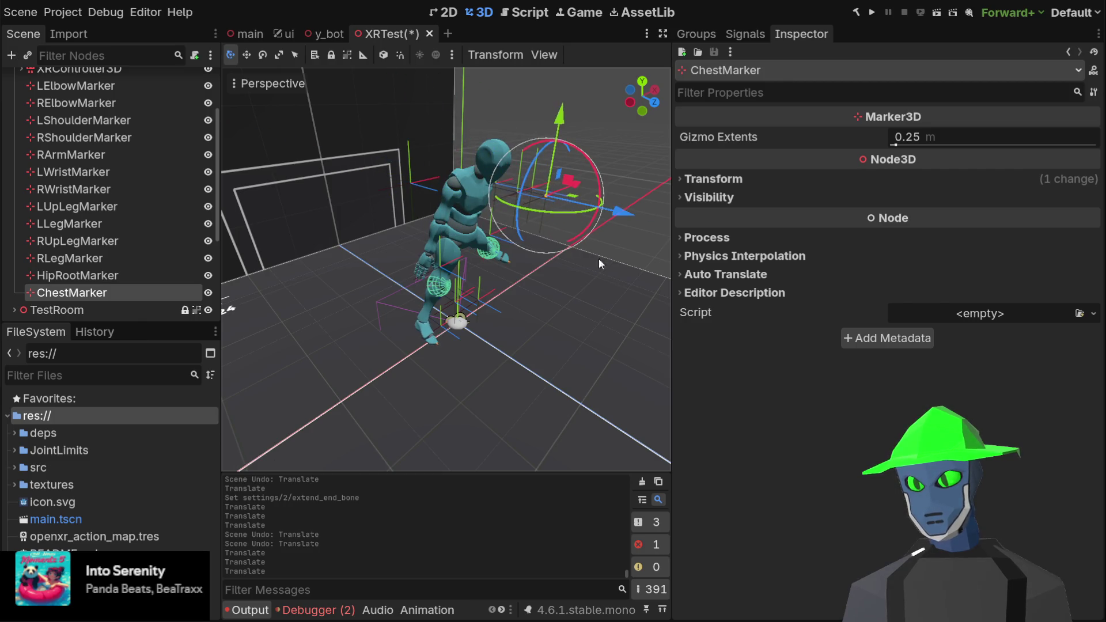
left_click_drag(568, 118, 568, 145)
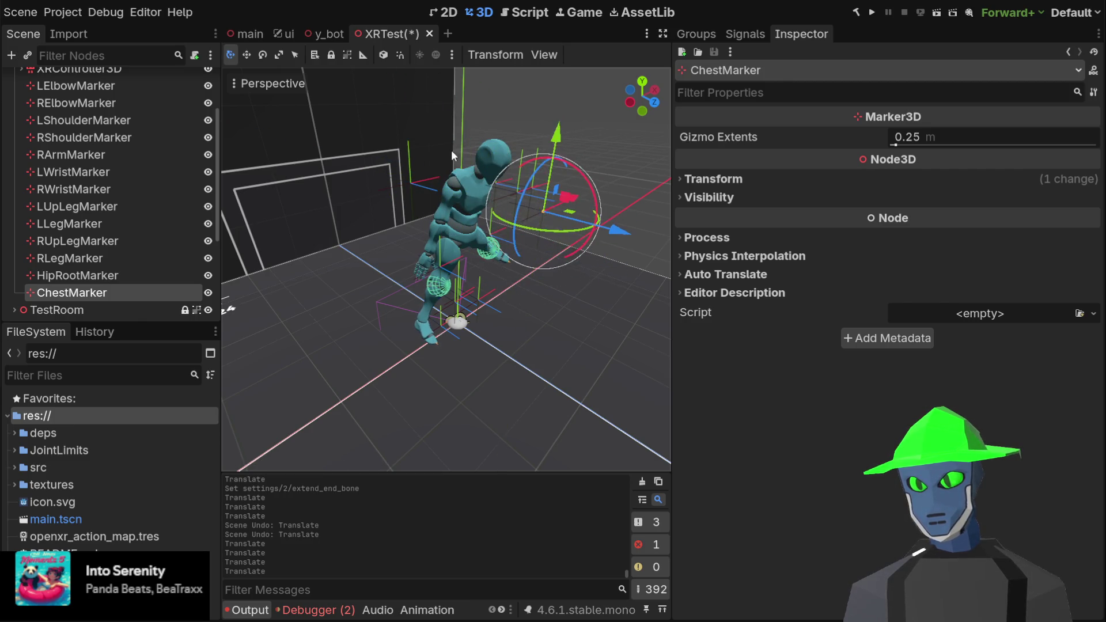
scroll(115, 230, "down", 3)
left_click(82, 293)
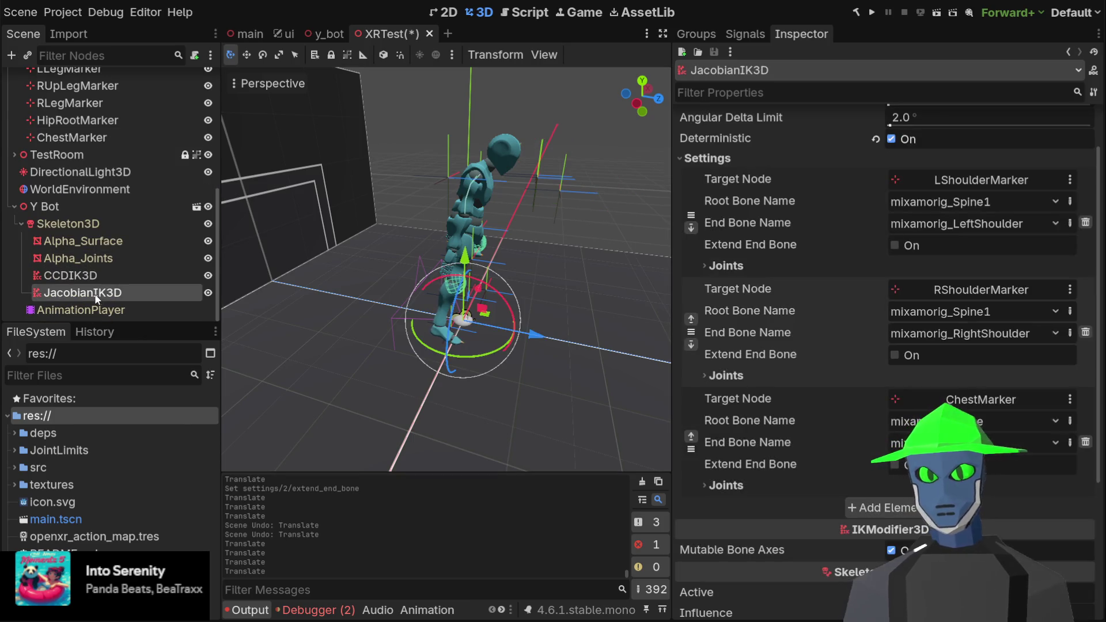
- Turn off Deterministic for JacobianIK3D and move ChestMarker back along Z onto the chest
left_click(892, 139)
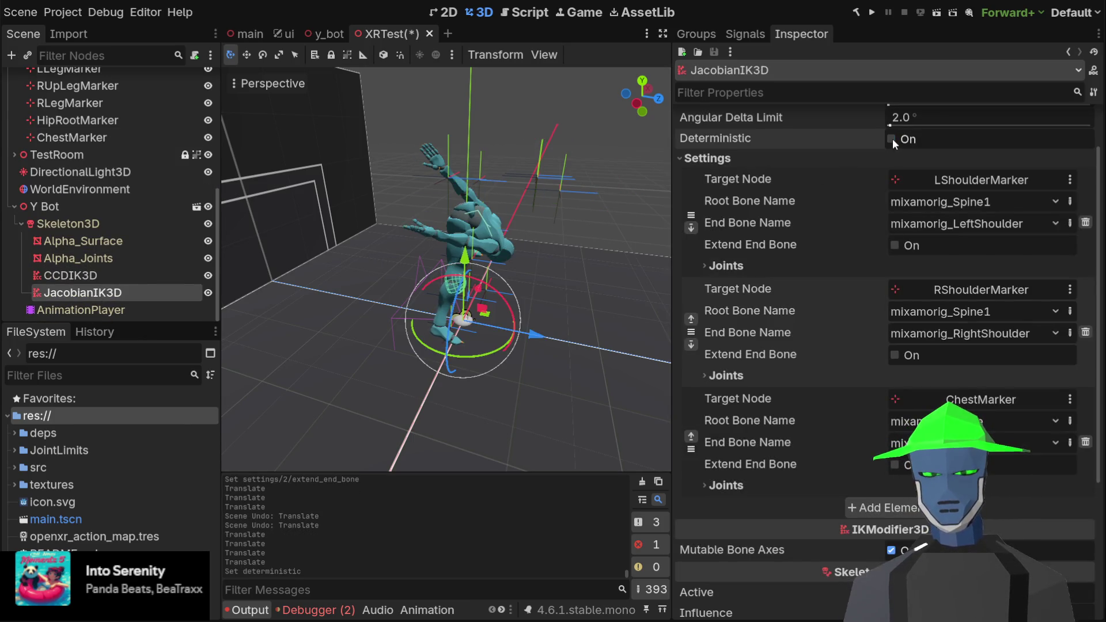
scroll(86, 201, "up", 3)
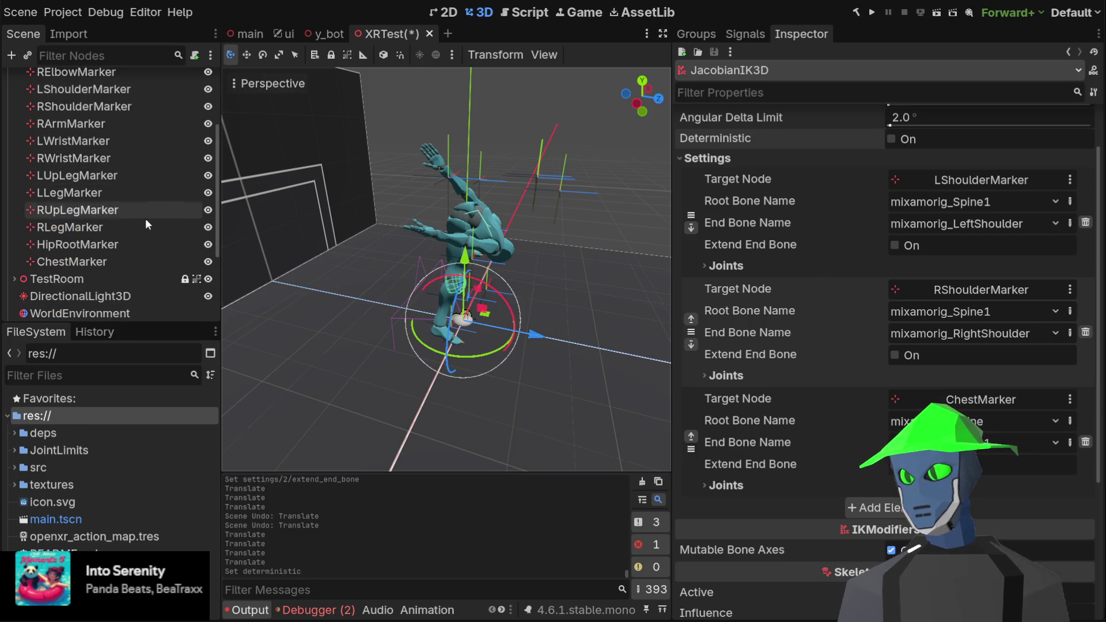
left_click(118, 262)
left_click_drag(513, 178, 467, 188)
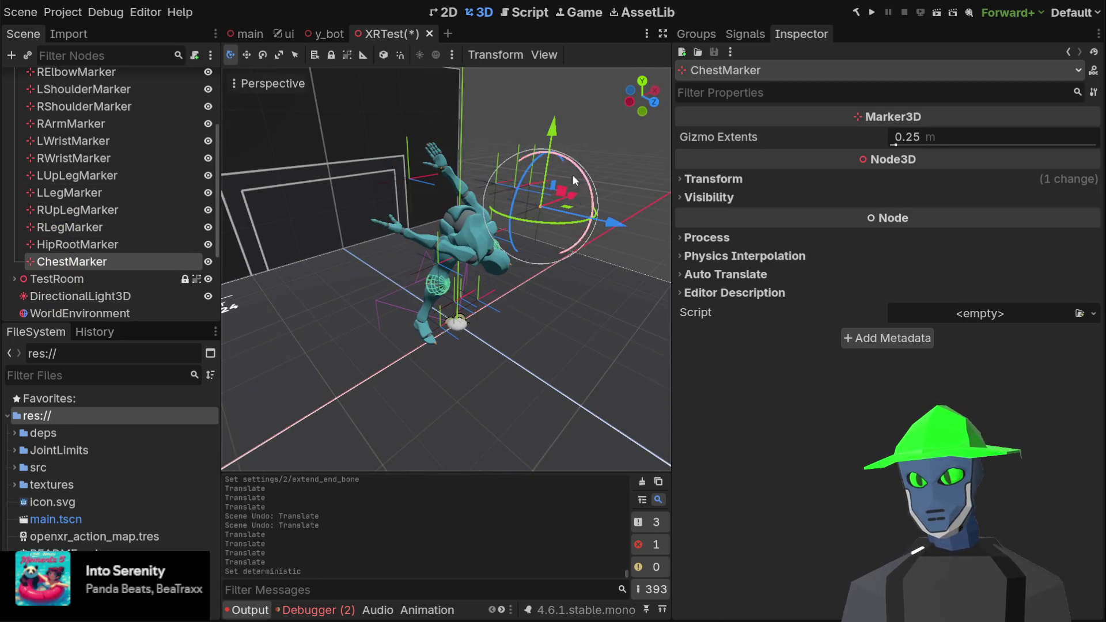
mouse_move(613, 226)
left_mouse_down()
mouse_move(566, 214)
mouse_move(474, 134)
mouse_move(517, 171)
mouse_move(505, 159)
mouse_move(614, 133)
mouse_move(521, 154)
mouse_move(374, 154)
mouse_move(500, 164)
mouse_move(428, 188)
left_mouse_up()
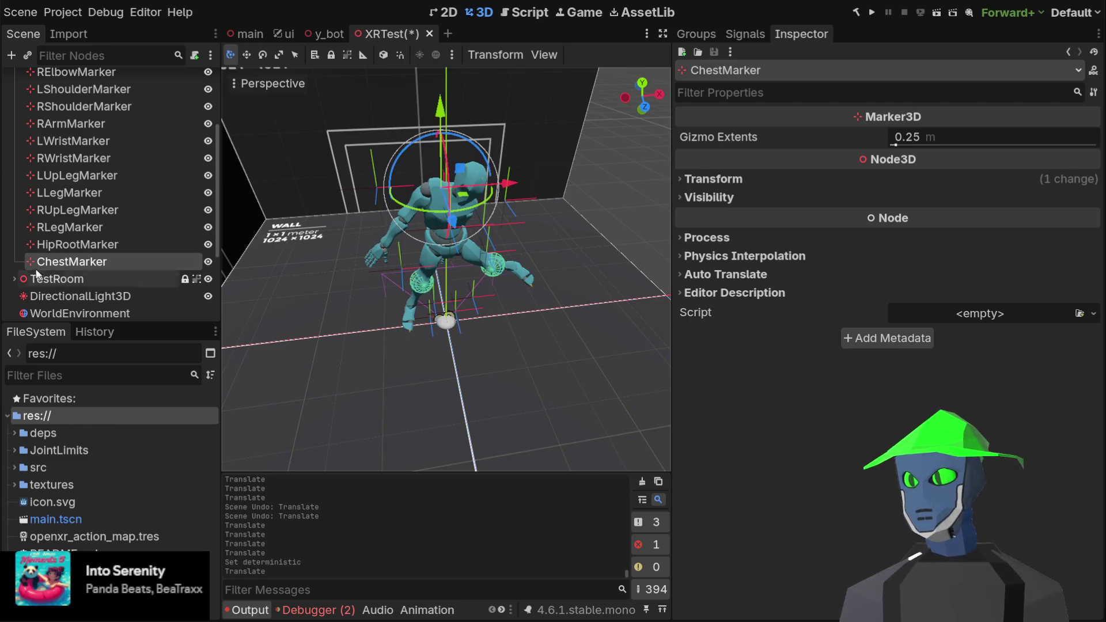
- Orbit and zoom around the Y Bot to review the crouched, wide-legged pose
scroll(120, 250, "down", 3)
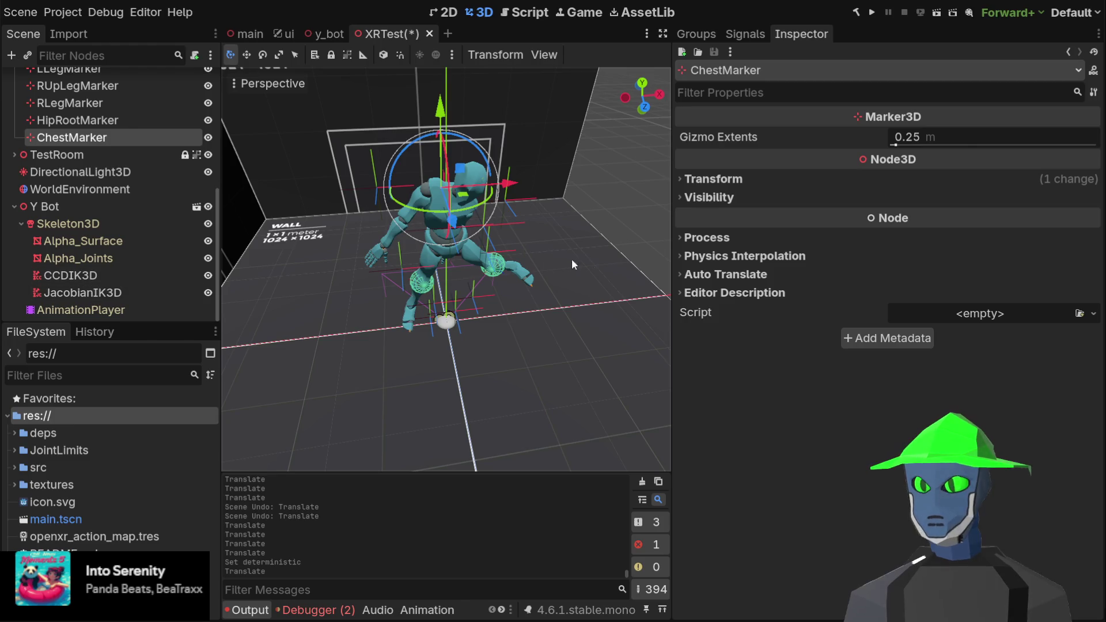
scroll(557, 216, "up", 5)
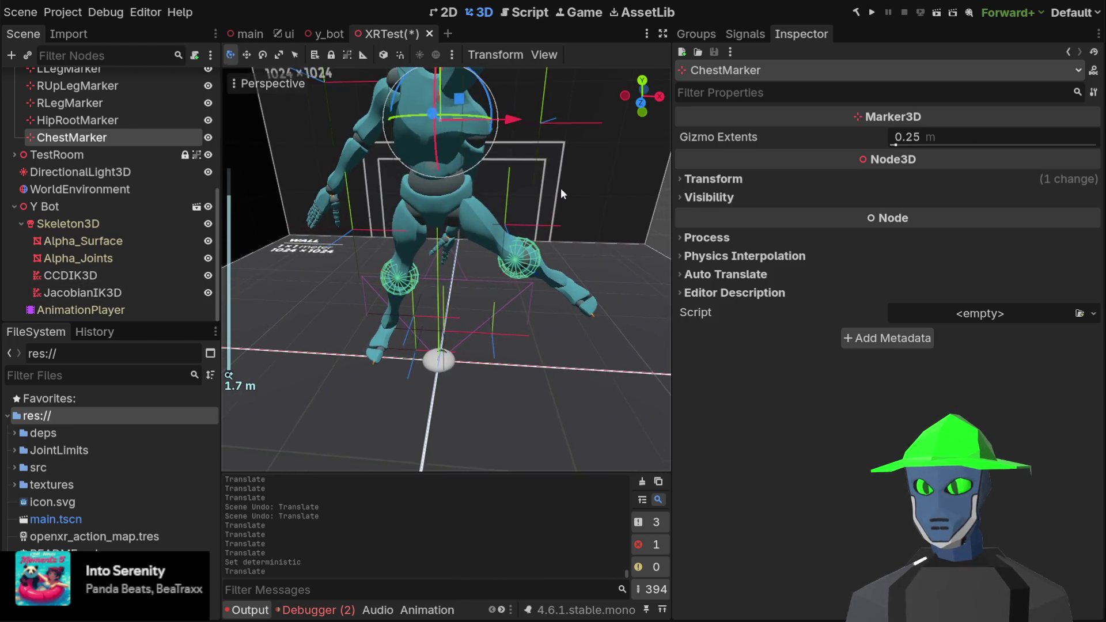
scroll(561, 188, "down", 2)
left_click_drag(561, 188, 502, 175)
mouse_move(232, 228)
left_mouse_down()
mouse_move(470, 195)
mouse_move(482, 209)
left_mouse_up()
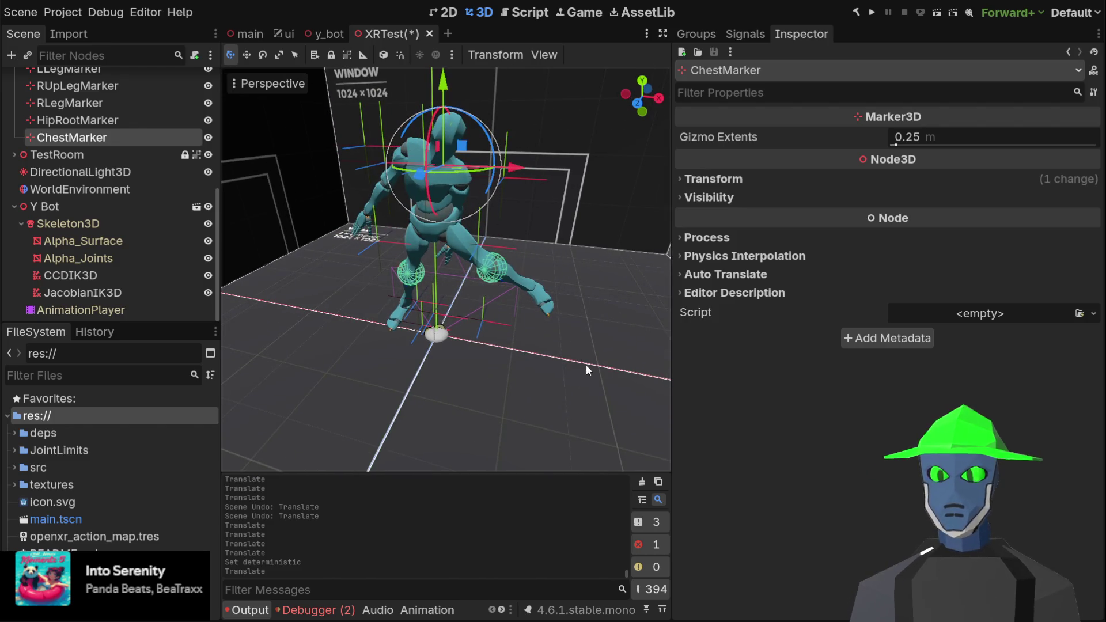
scroll(153, 215, "up", 3)
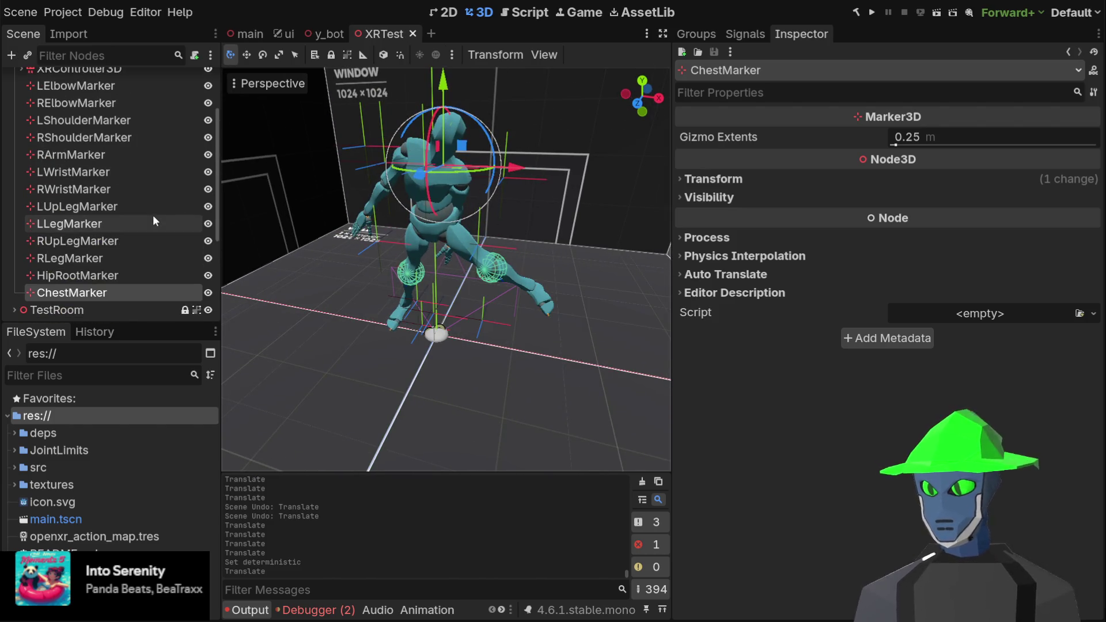
scroll(153, 215, "down", 3)
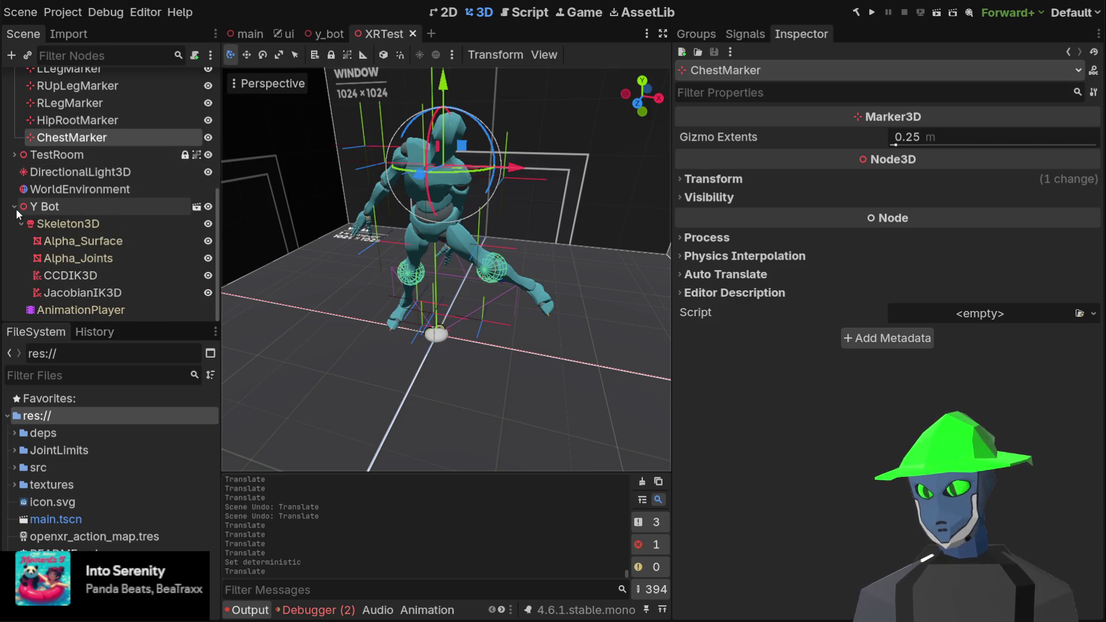
scroll(94, 168, "up", 5)
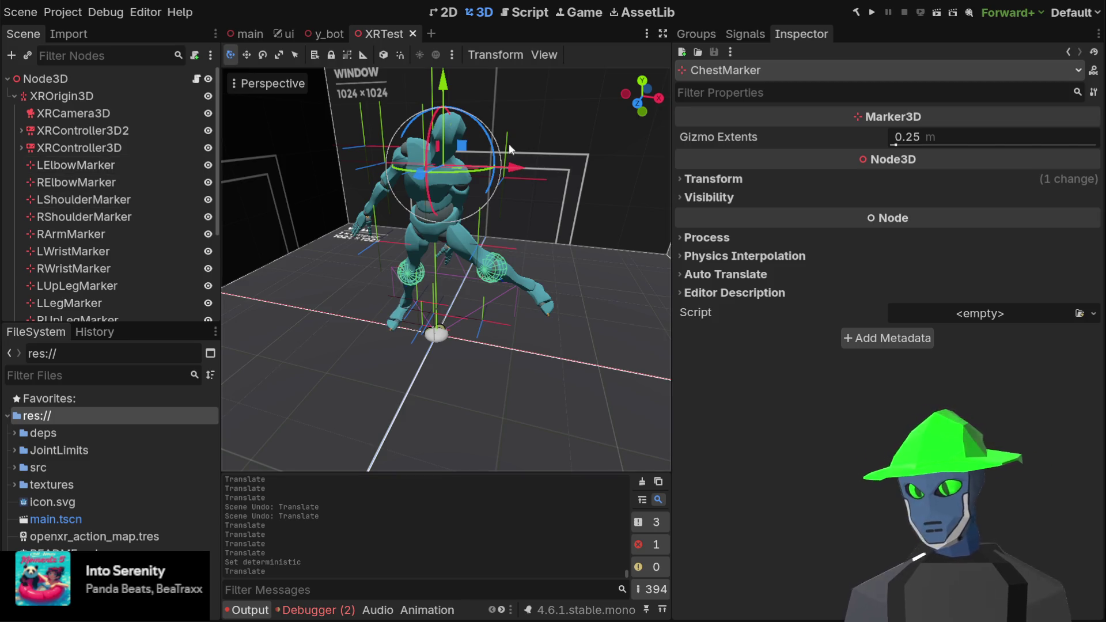
mouse_move(509, 149)
left_mouse_down()
mouse_move(510, 202)
mouse_move(372, 211)
mouse_move(375, 225)
mouse_move(381, 195)
mouse_move(355, 198)
mouse_move(553, 173)
mouse_move(404, 197)
left_mouse_up()
- Move LShoulderMarker and RShoulderMarker along the Z axis
left_click(102, 201)
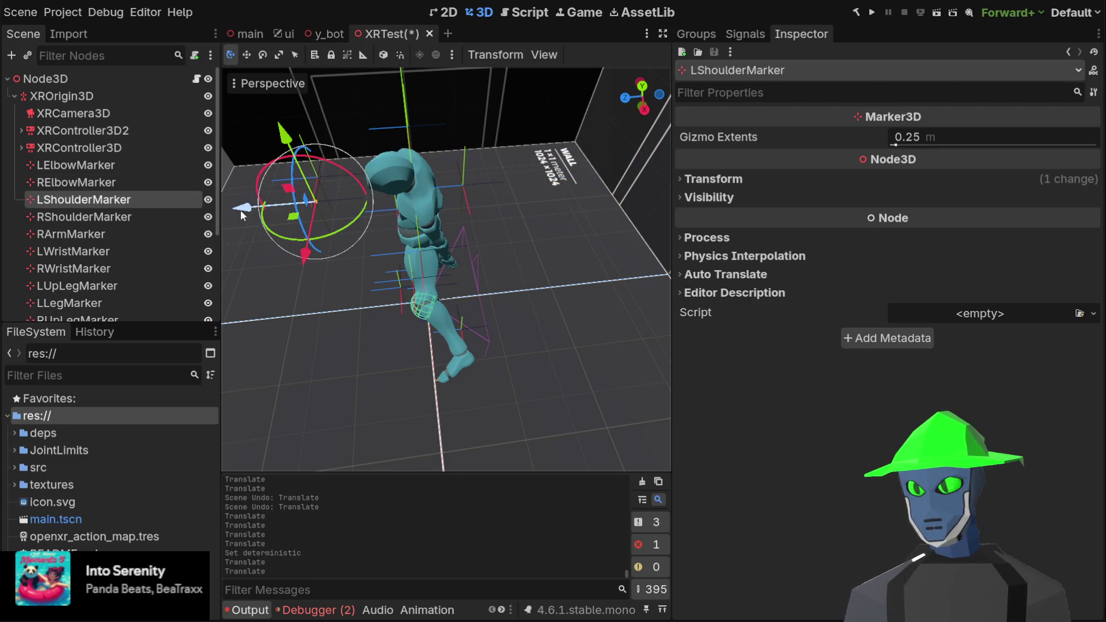
left_click_drag(241, 209, 325, 205)
left_click(173, 215)
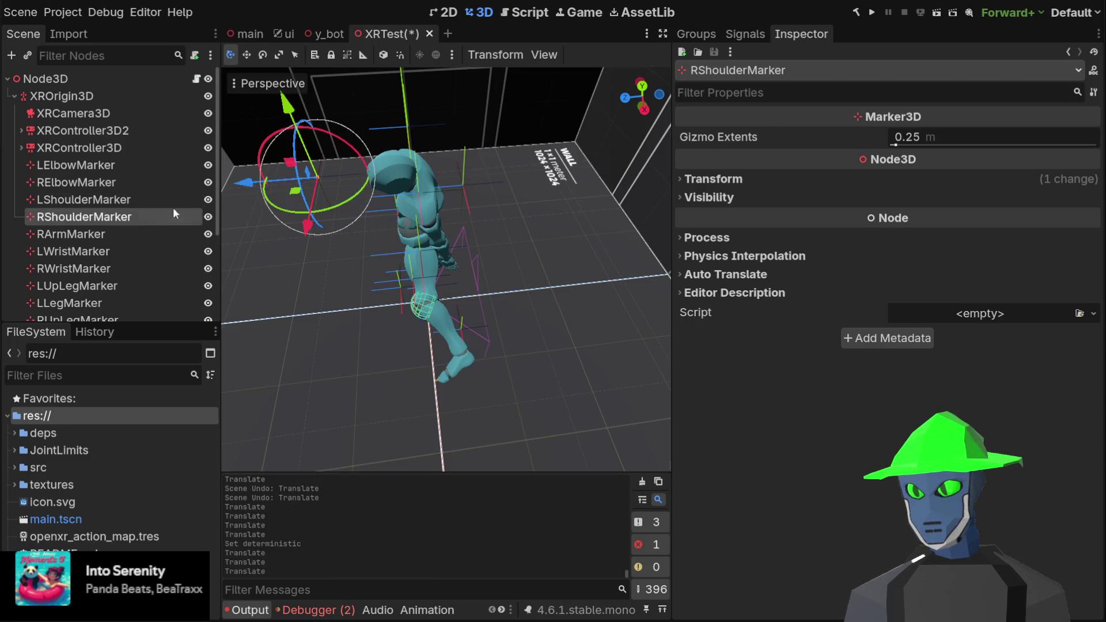
mouse_move(246, 182)
left_mouse_down()
mouse_move(377, 172)
mouse_move(339, 198)
mouse_move(299, 199)
mouse_move(545, 118)
mouse_move(516, 143)
mouse_move(565, 100)
mouse_move(489, 127)
left_mouse_up()
scroll(134, 201, "down", 5)
- Save the XRTest scene and bring up the root node's XrTest.cs script
left_click(82, 242)
scroll(496, 143, "up", 3)
scroll(500, 140, "down", 1)
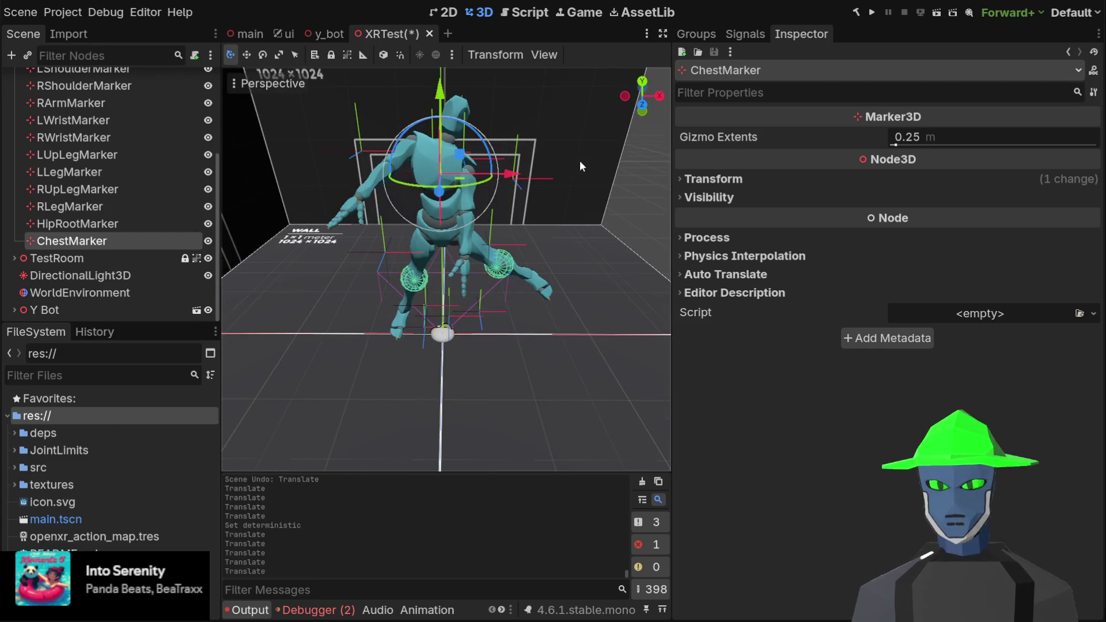
key("ctrl+s")
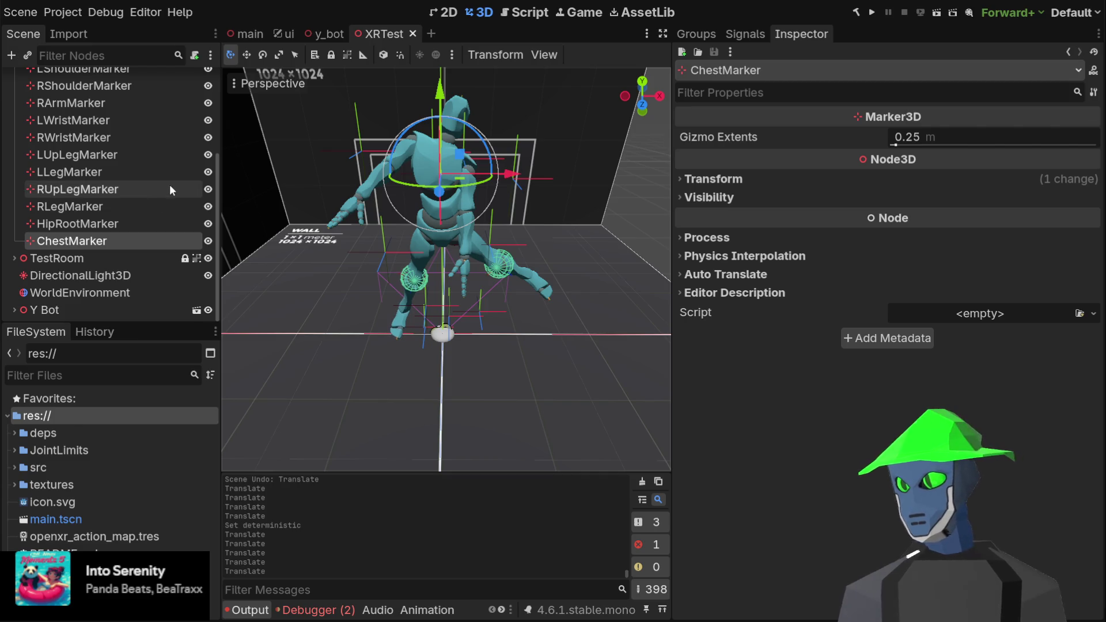
scroll(170, 185, "up", 5)
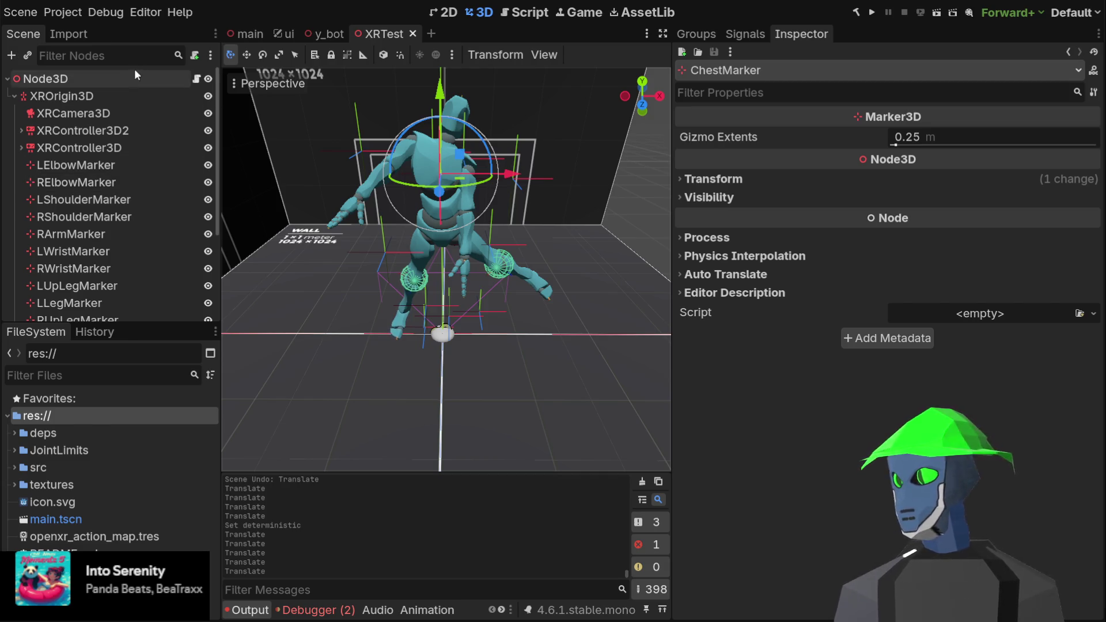
left_click(192, 78)
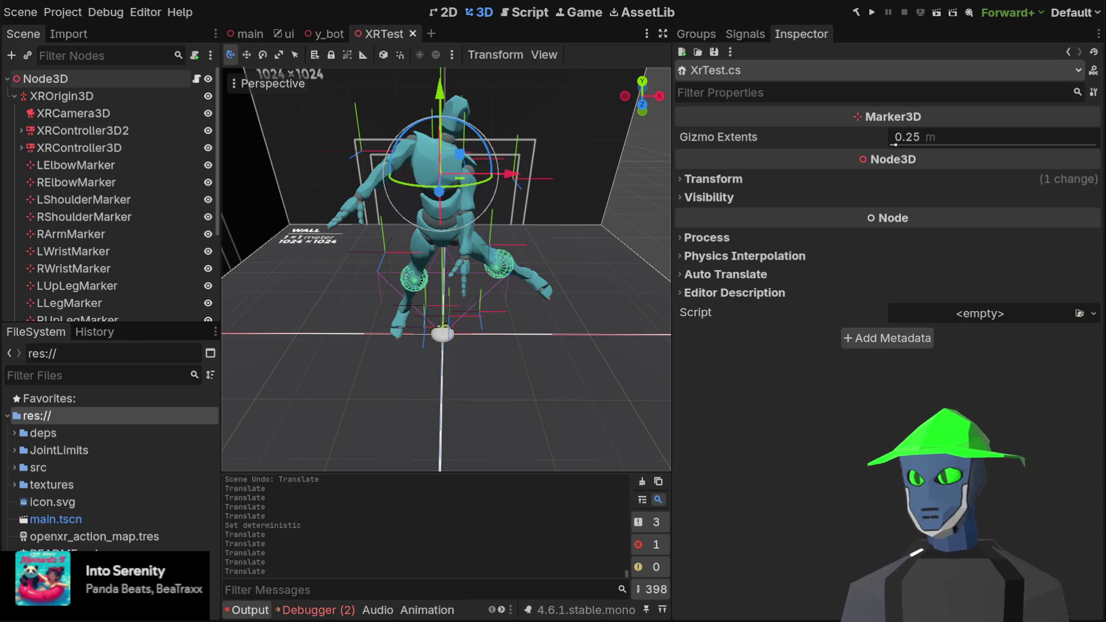
- Confirm the root Node3D has XrTest.cs attached, then switch to Visual Studio
left_click(103, 81)
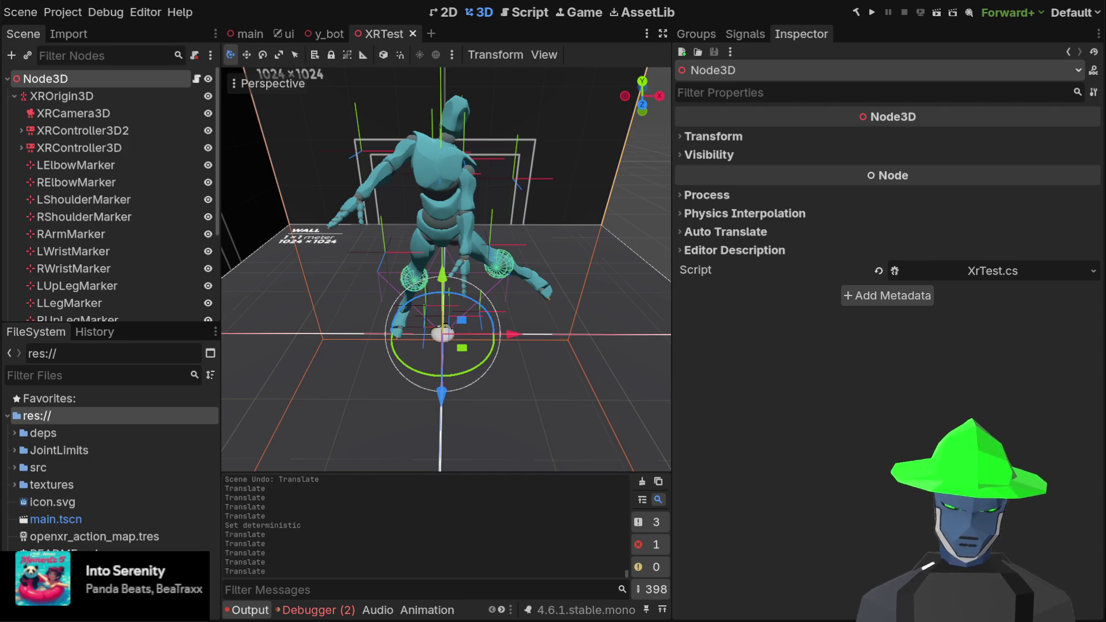
key("alt+Tab")
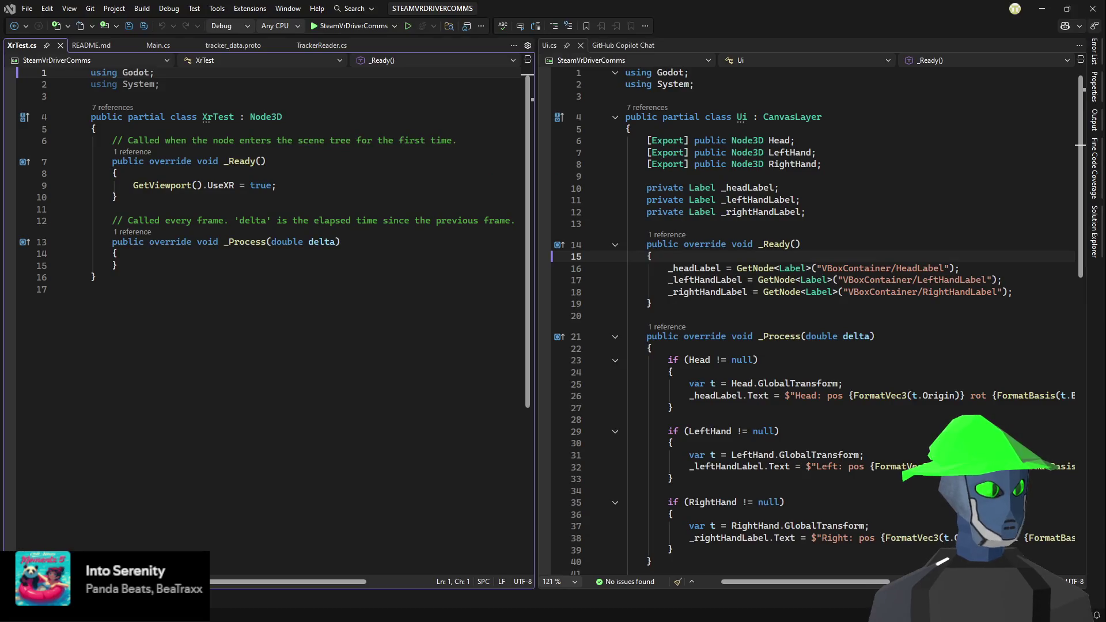
- Add an [Export] attribute on a new line at the top of the XrTest class
left_click(332, 128)
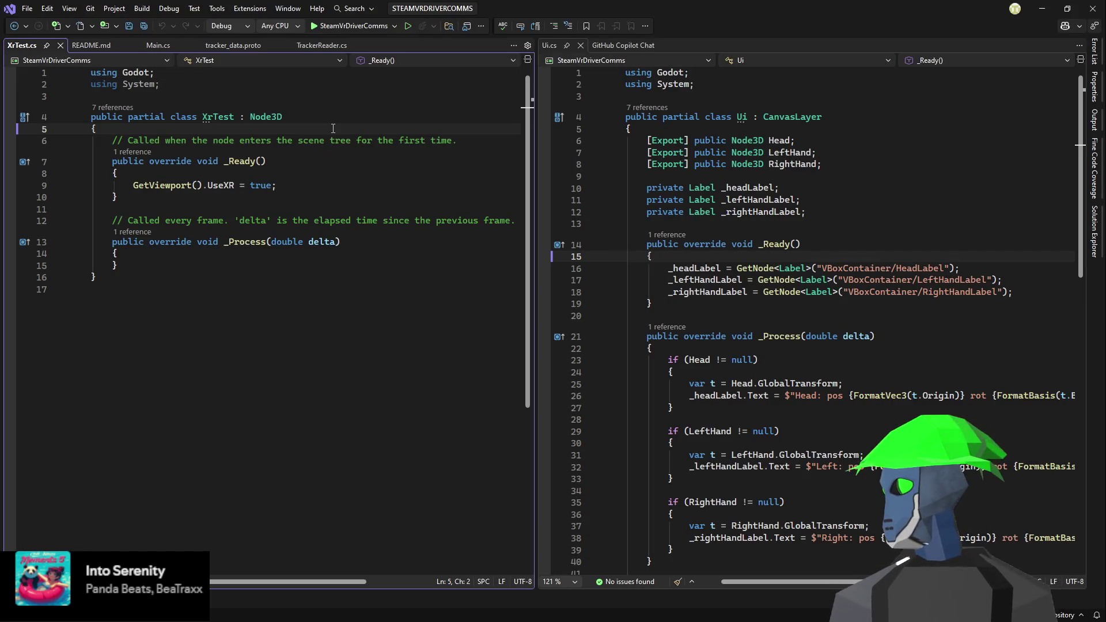
key("Return")
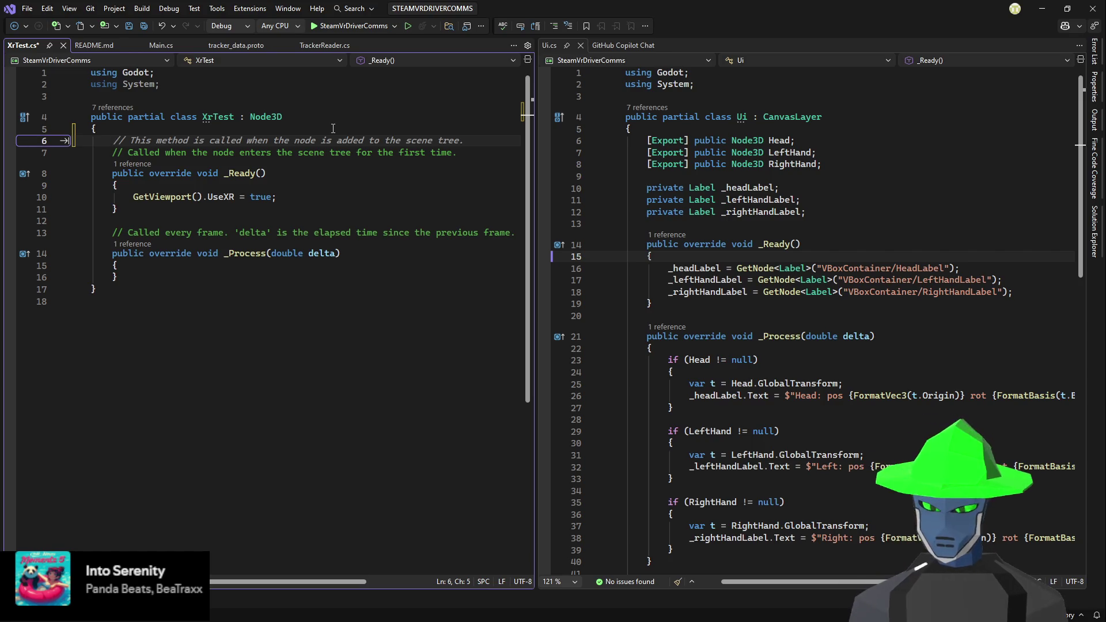
type("[Exception")
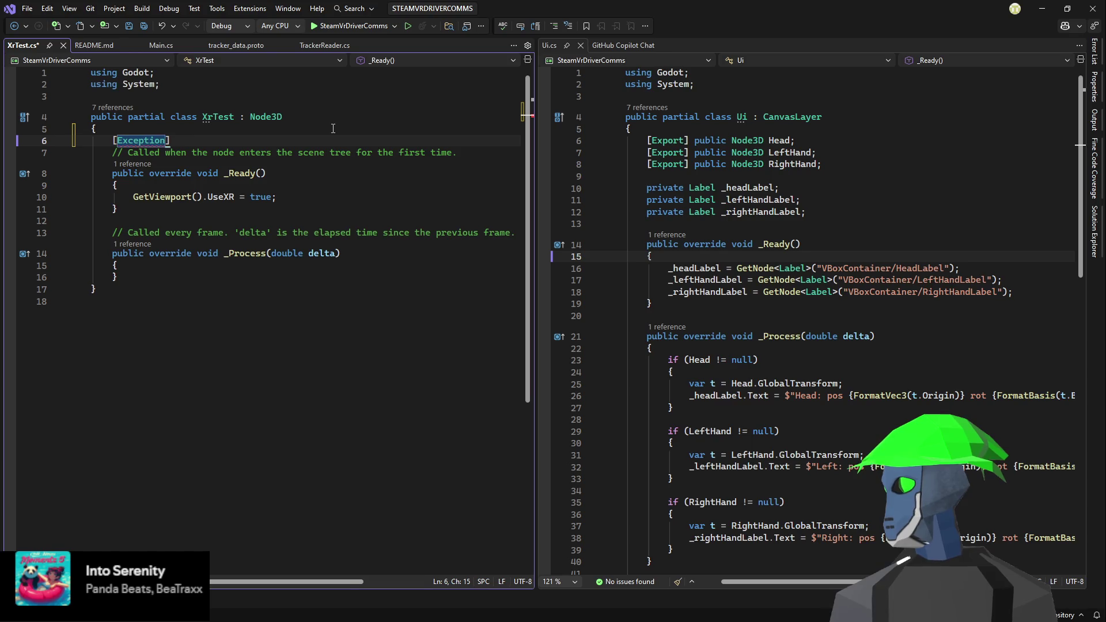
key("BackSpace")
key("BackSpace")
key("BackSpace")
type("oir")
key("BackSpace")
key("BackSpace")
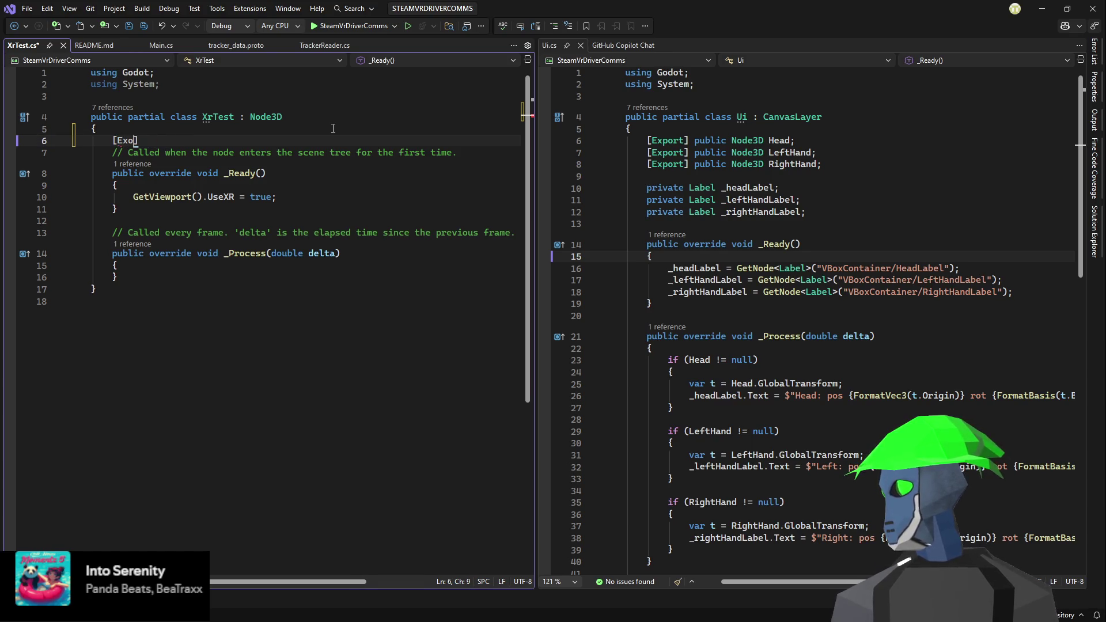
key("BackSpace")
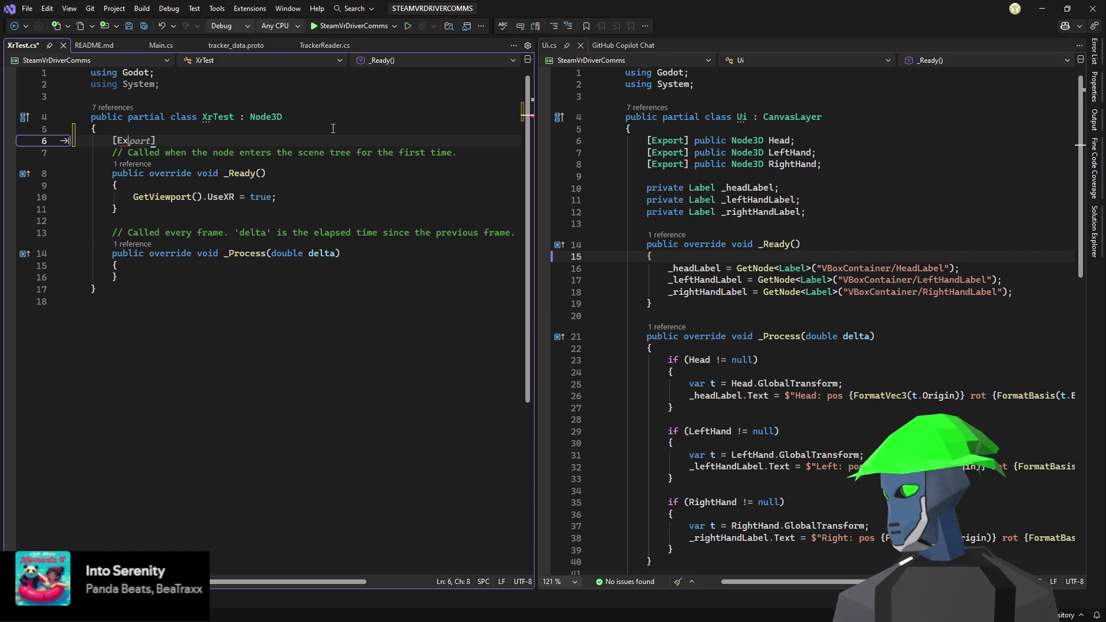
key("Tab")
key("Return")
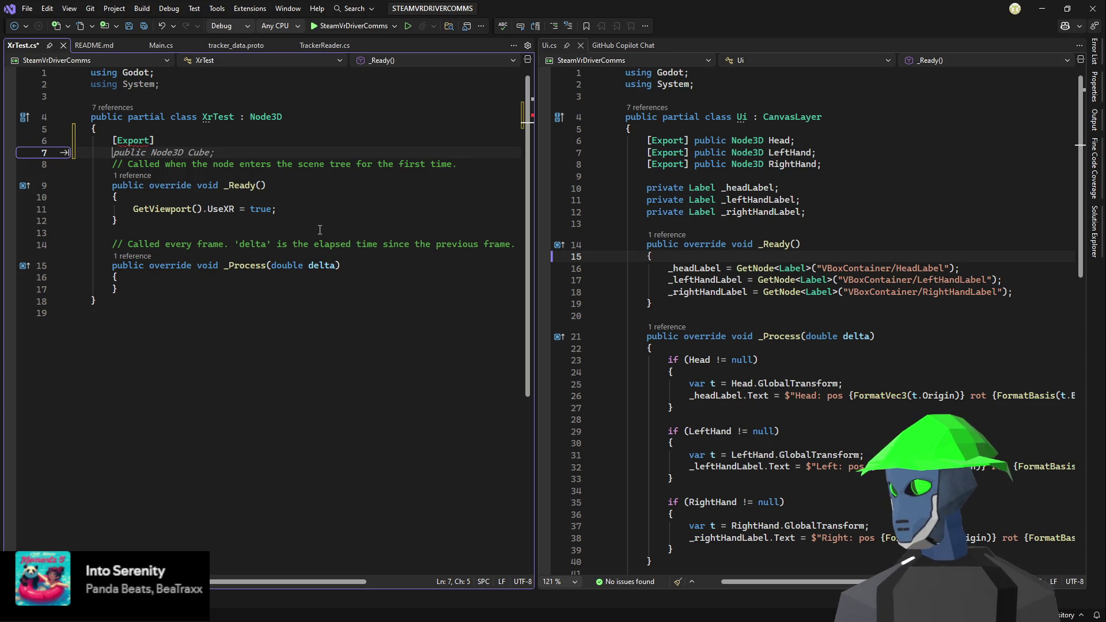
- Complete the declaration as public Marker3D LElbowMarker; and select its prefix
key("Up")
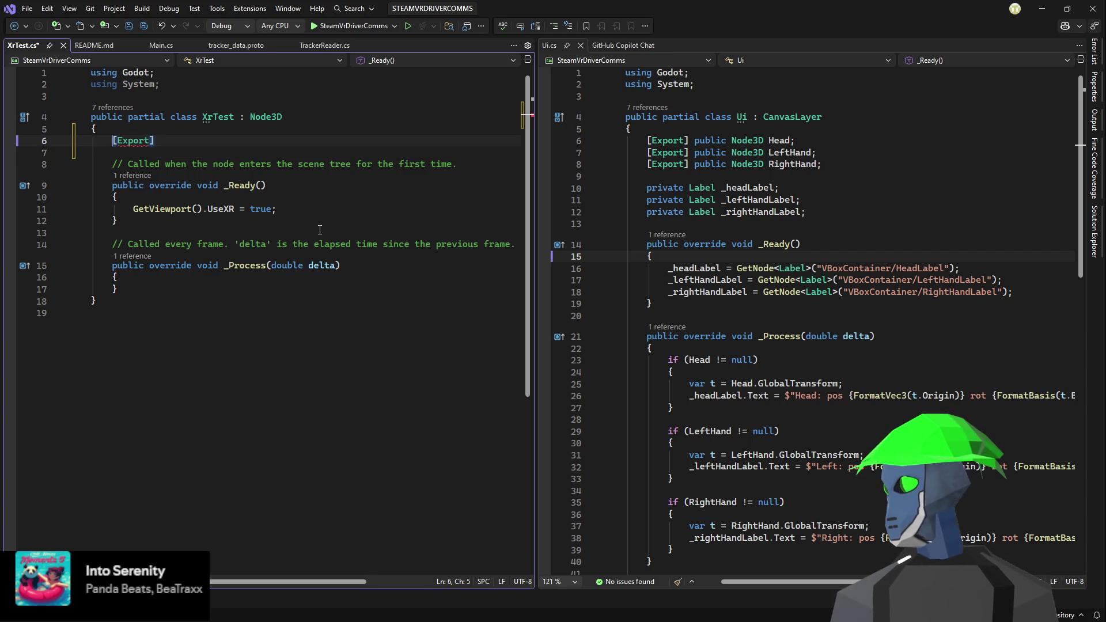
key("End")
type("pub")
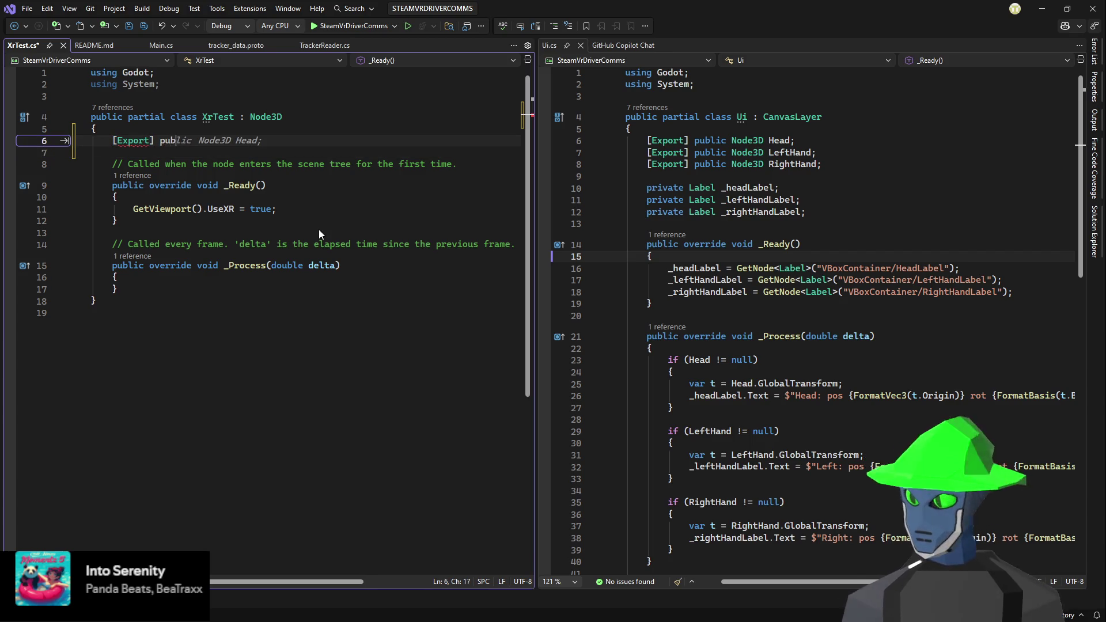
type("lic Mar")
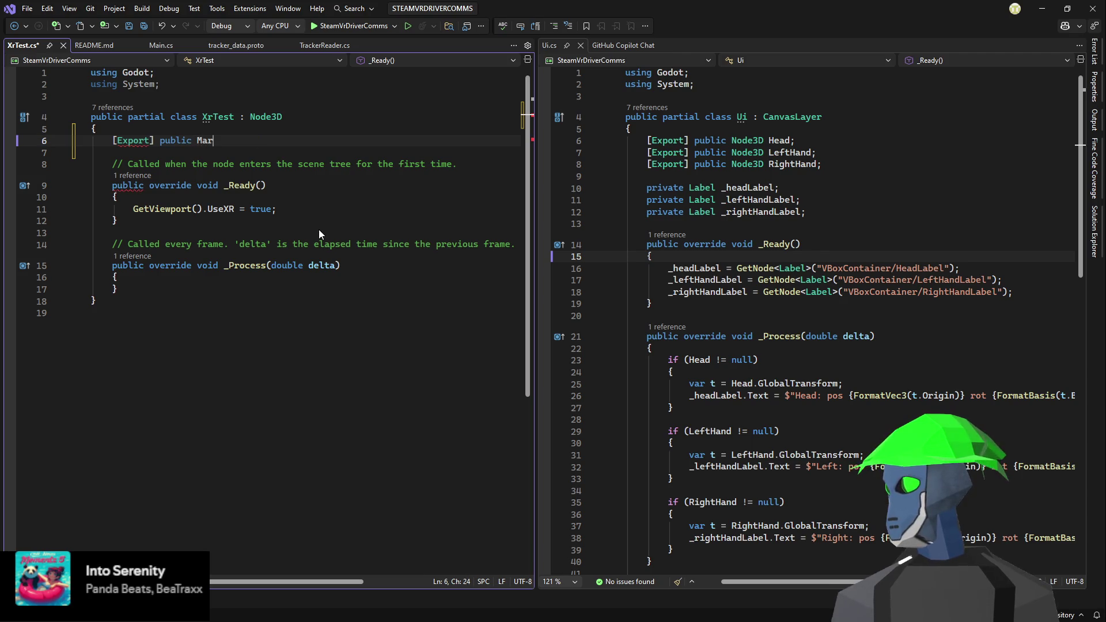
type("ker3D ")
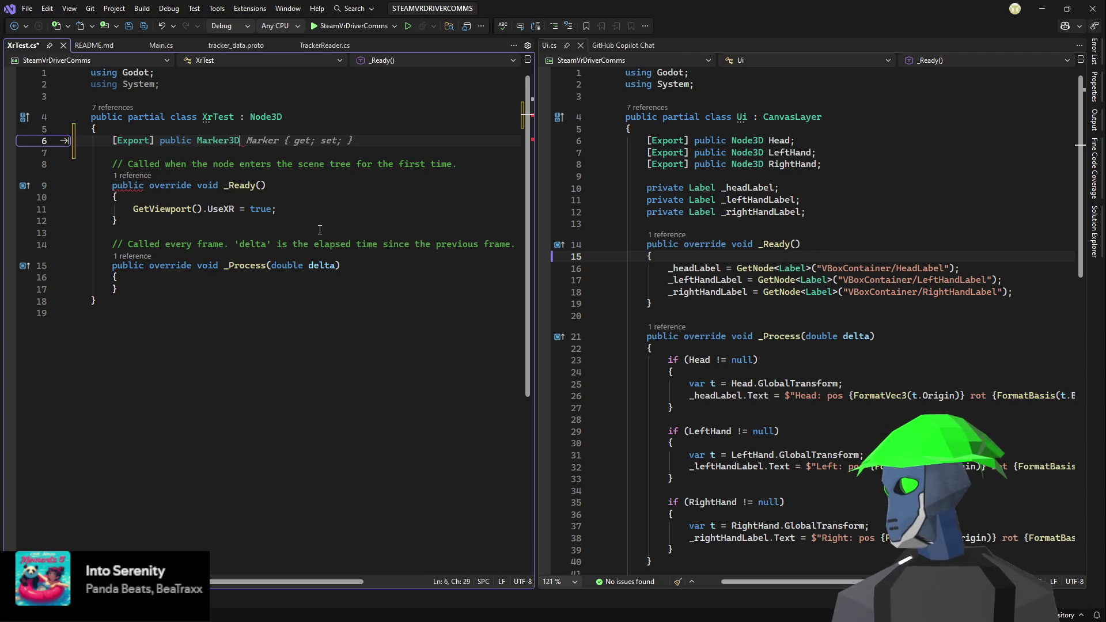
type("LElbow")
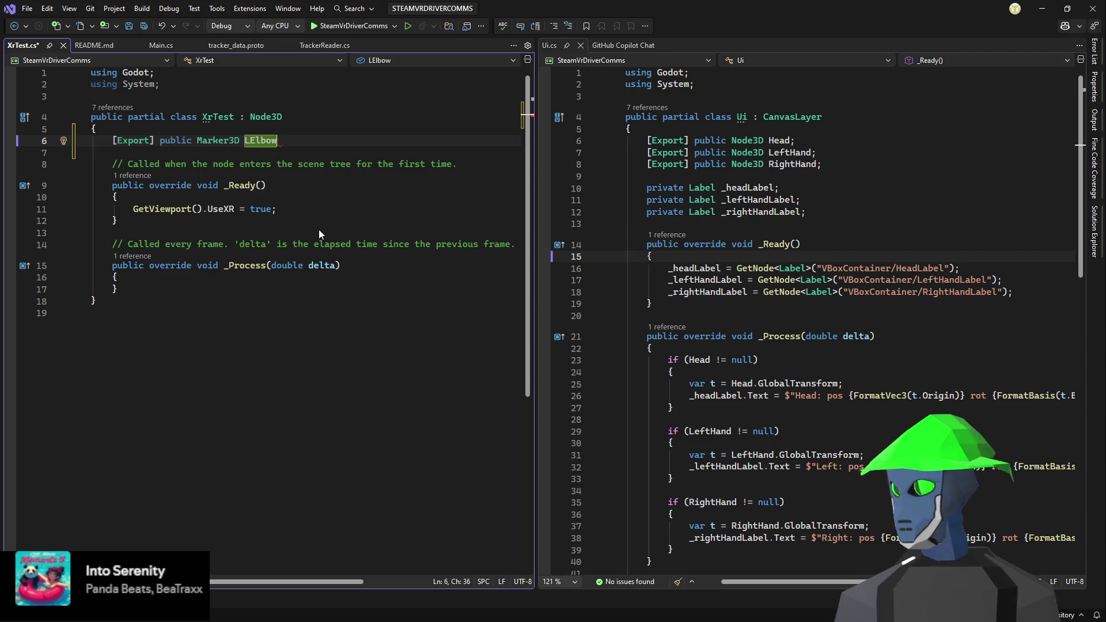
type("Marker")
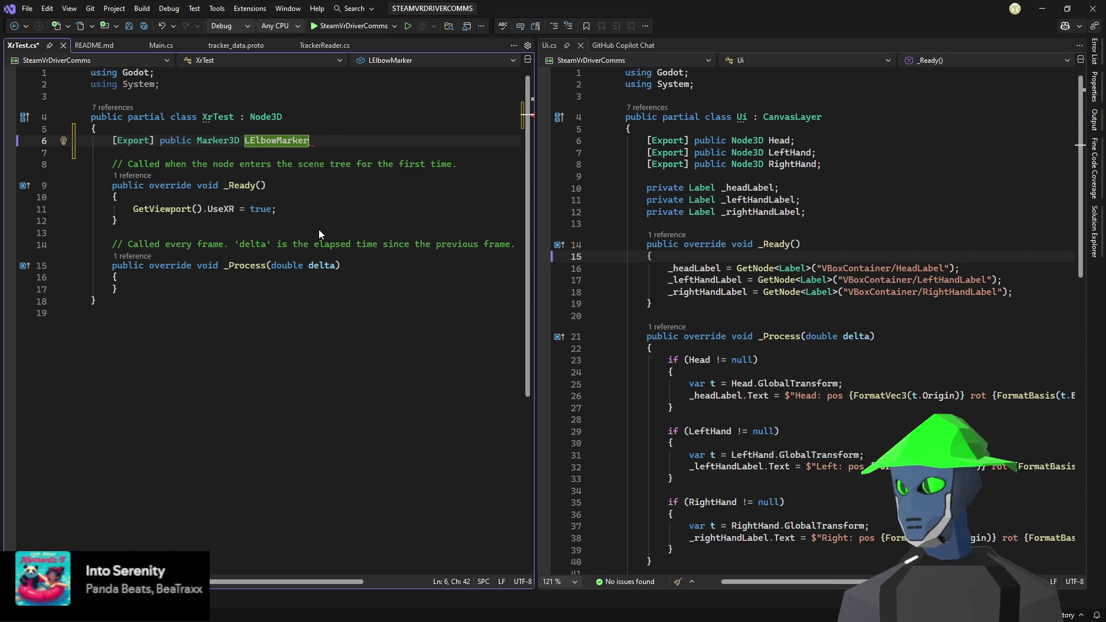
type(";")
key("Return")
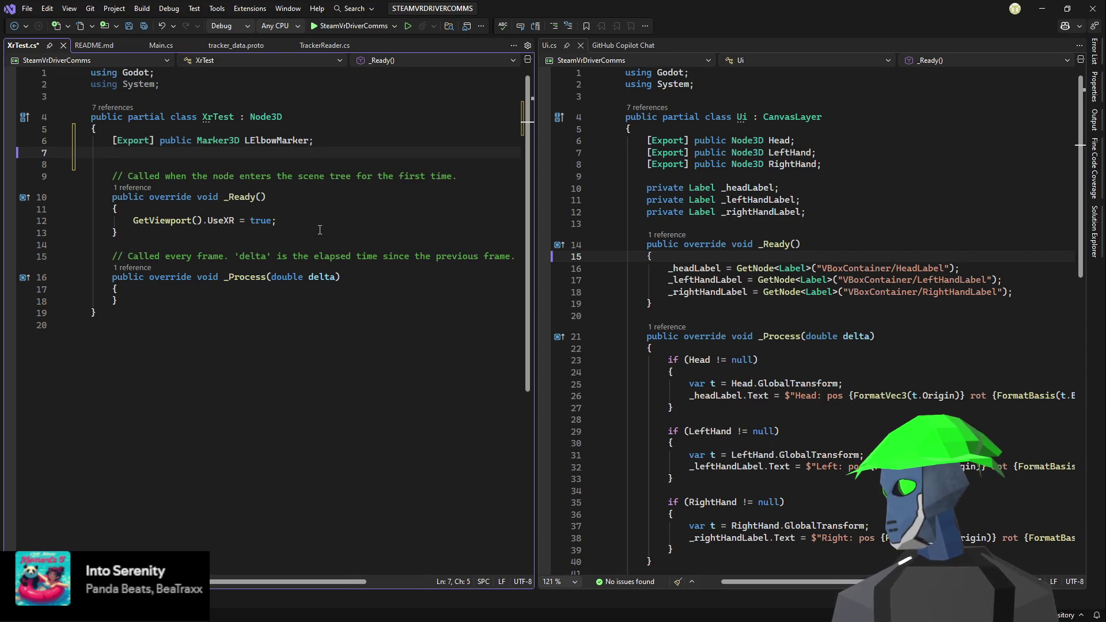
key("Up")
key("ctrl+shift+Right")
key("ctrl+shift+Right")
key("ctrl+shift+Right")
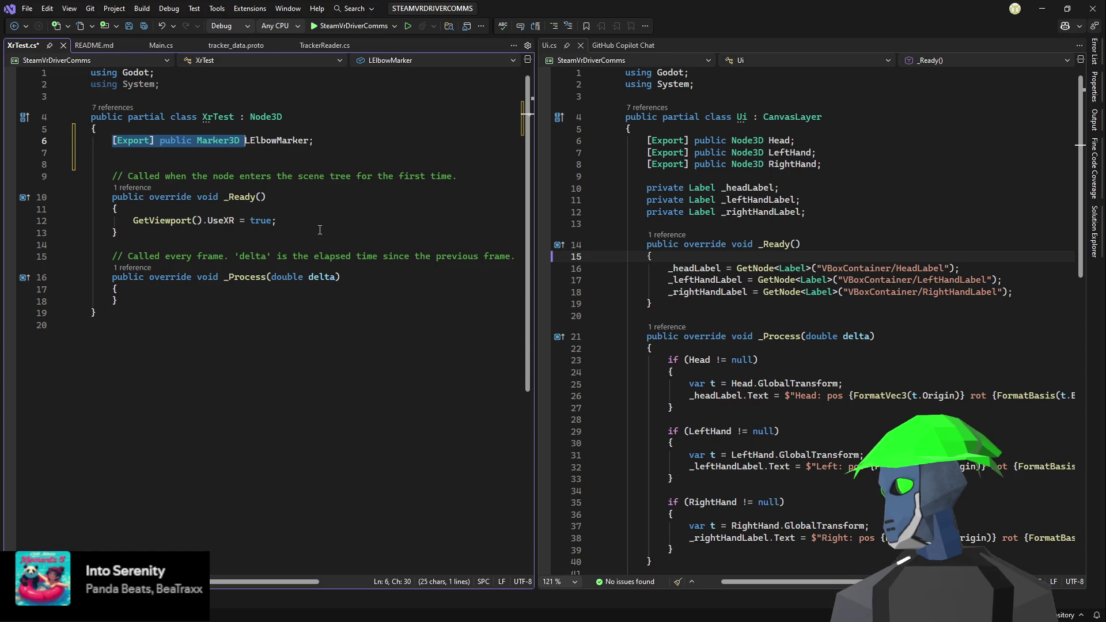
- Copy the declaration prefix to add an exported RElbowMarker field
key("ctrl+c")
key("Down")
key("ctrl+v")
key("Down")
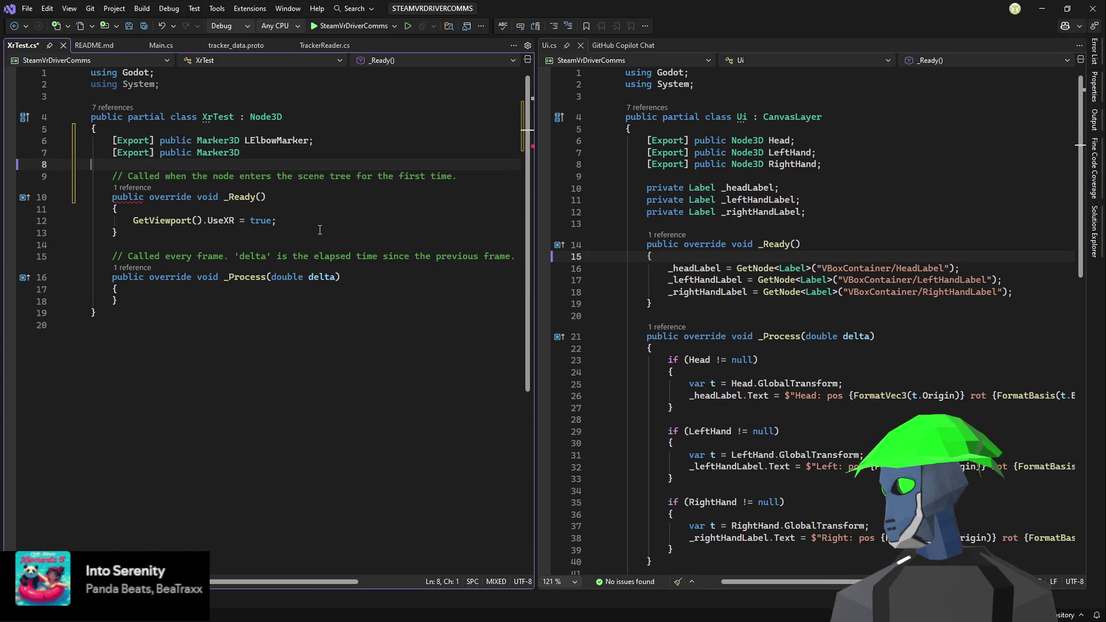
key("Up")
key("End")
type("R")
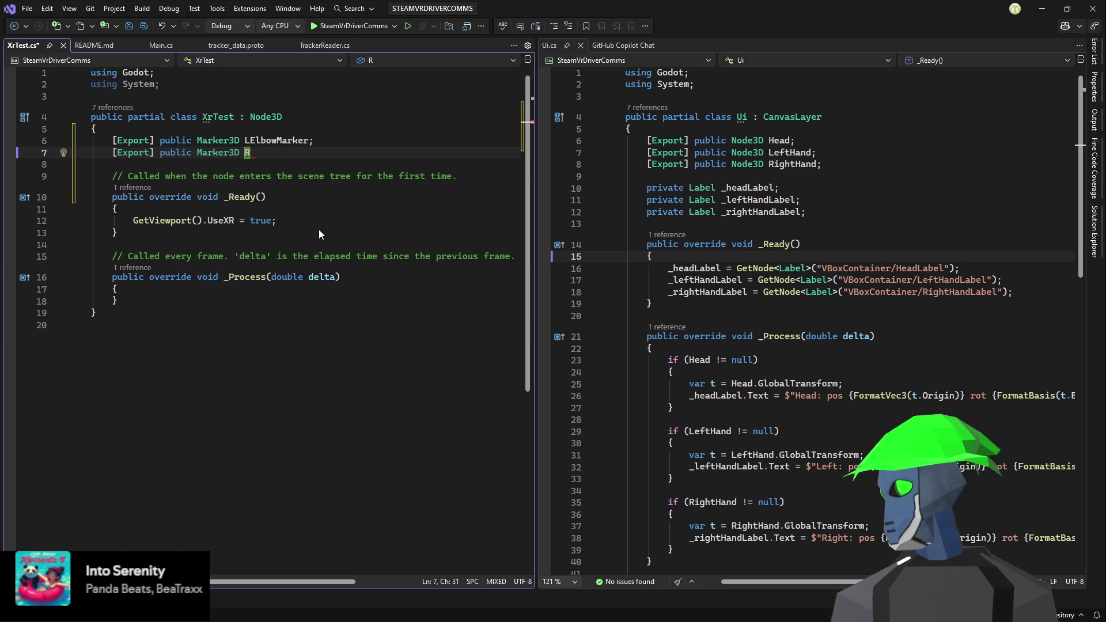
type("ElbowMar")
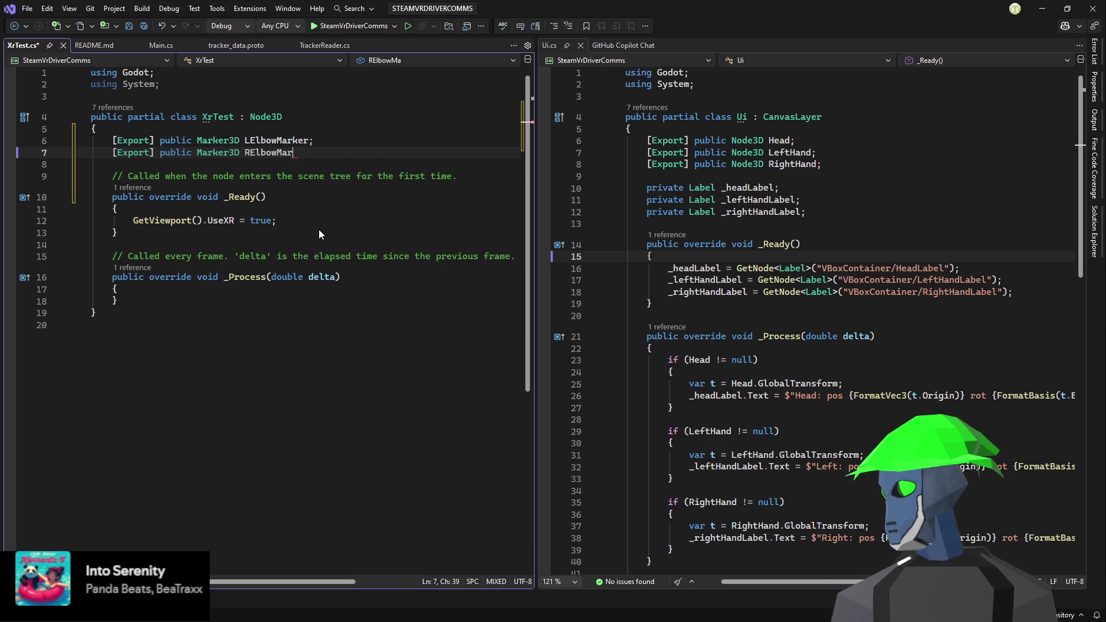
type("ker;")
key("Return")
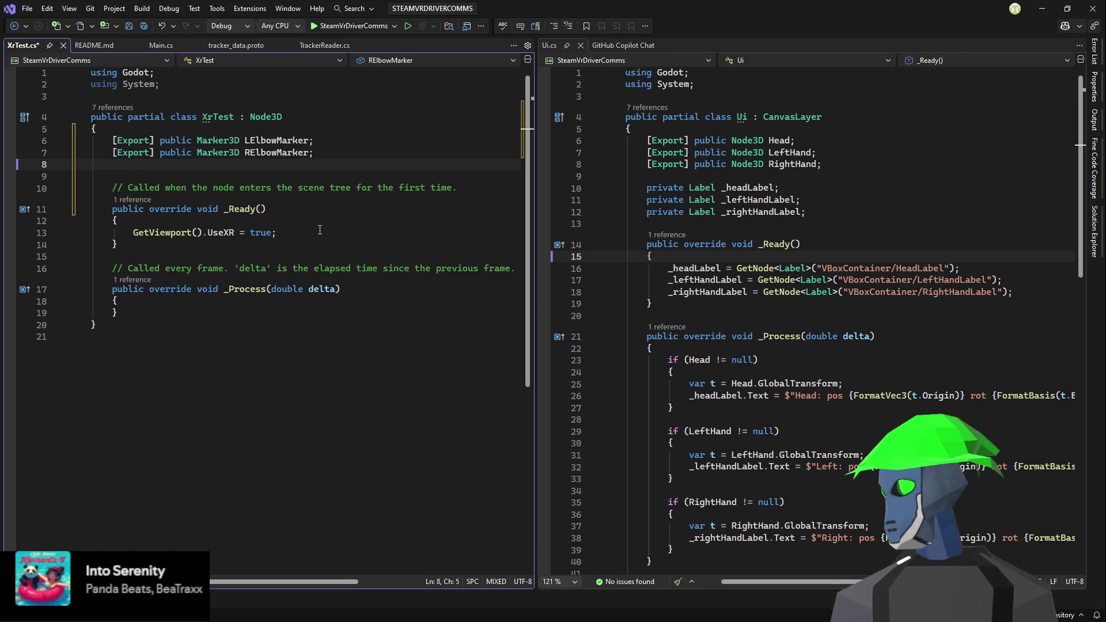
- Add the [Export] public Marker3D LShoulderMarker; field
type("[Export] public Marker3D ")
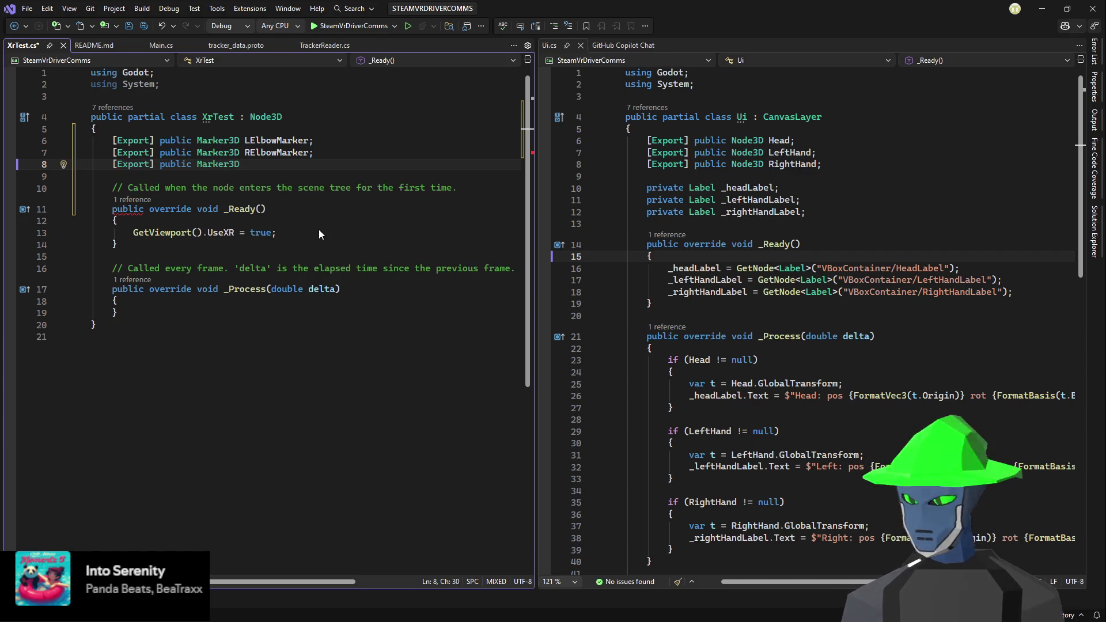
type("LShoulderMarker'")
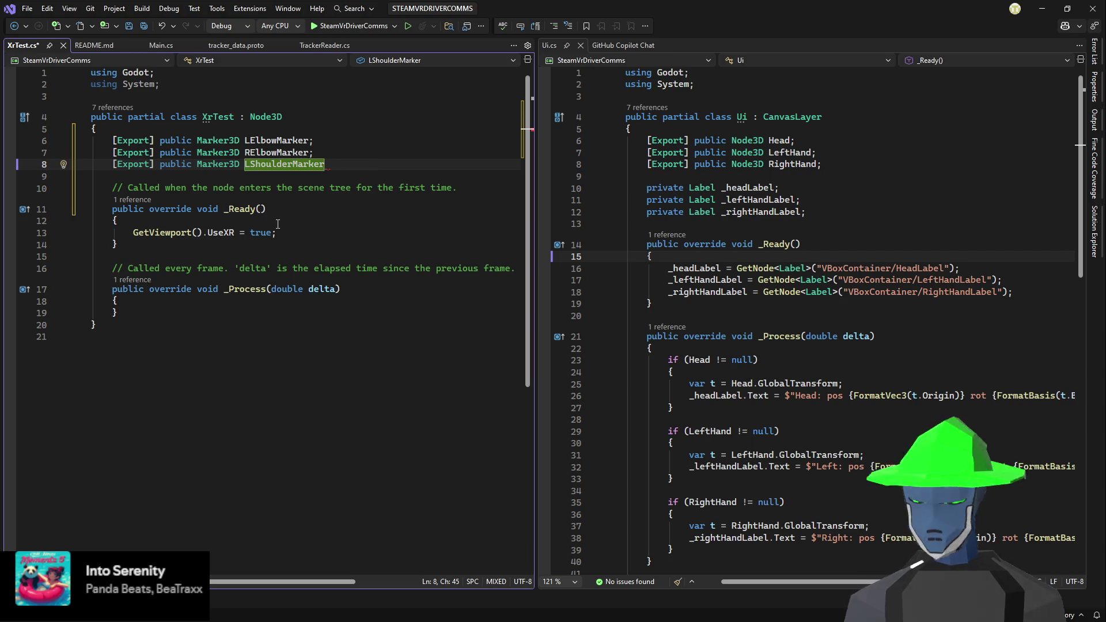
key("BackSpace")
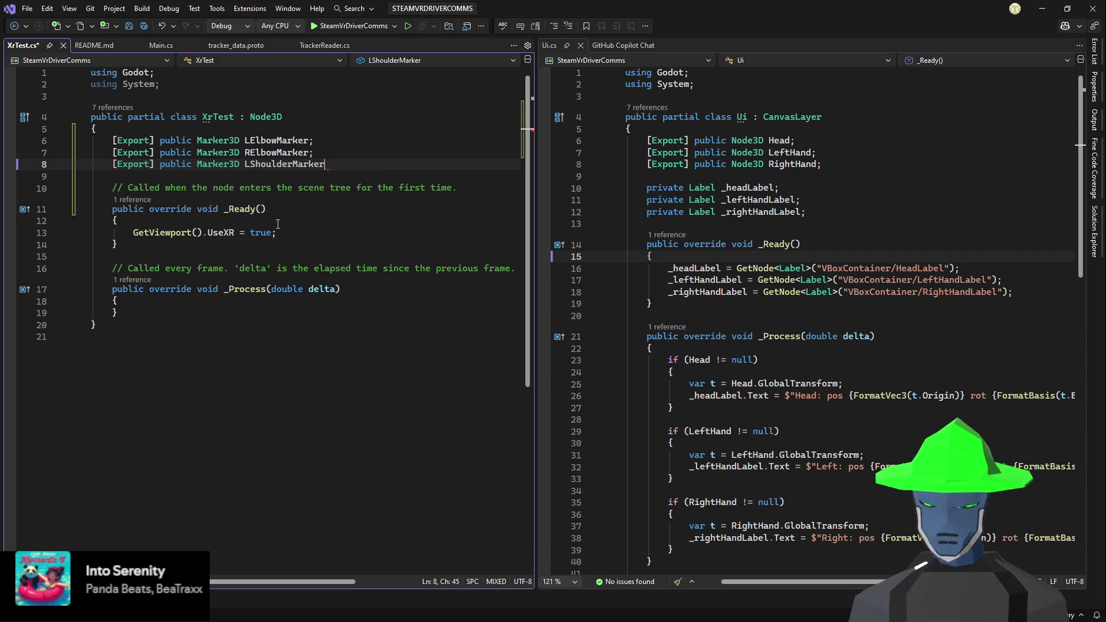
type(";")
key("Return")
type("[Export] public Marker3D")
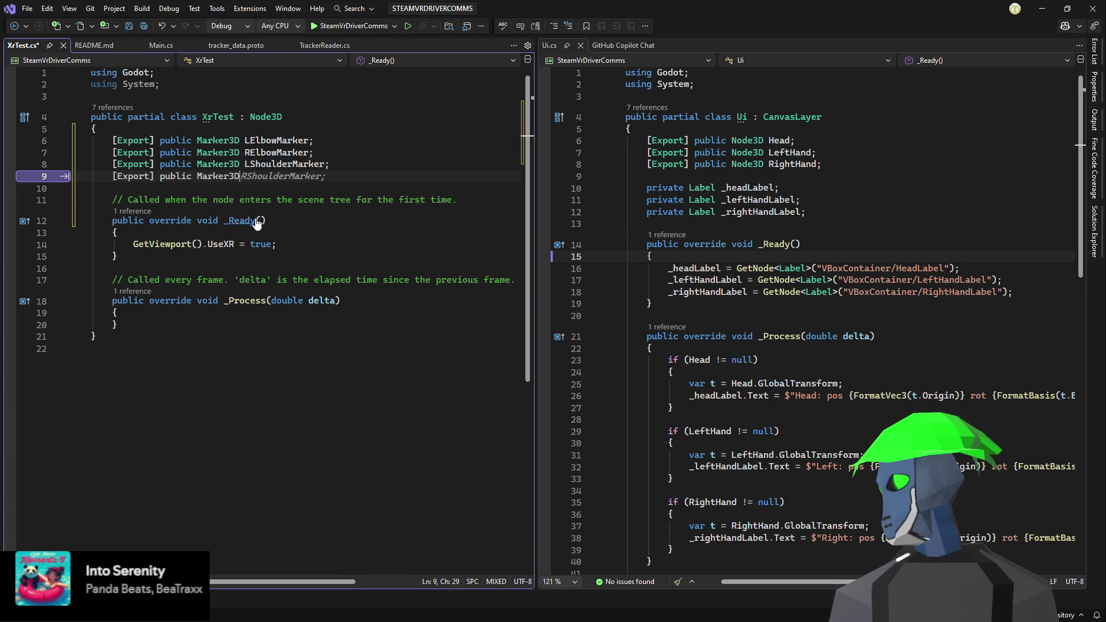
- Add the RShoulderMarker field and begin an [Export] public Marker3D RArm line
key("ctrl+Right")
key("ctrl+Right")
key("ctrl+Right")
key("ctrl+Right")
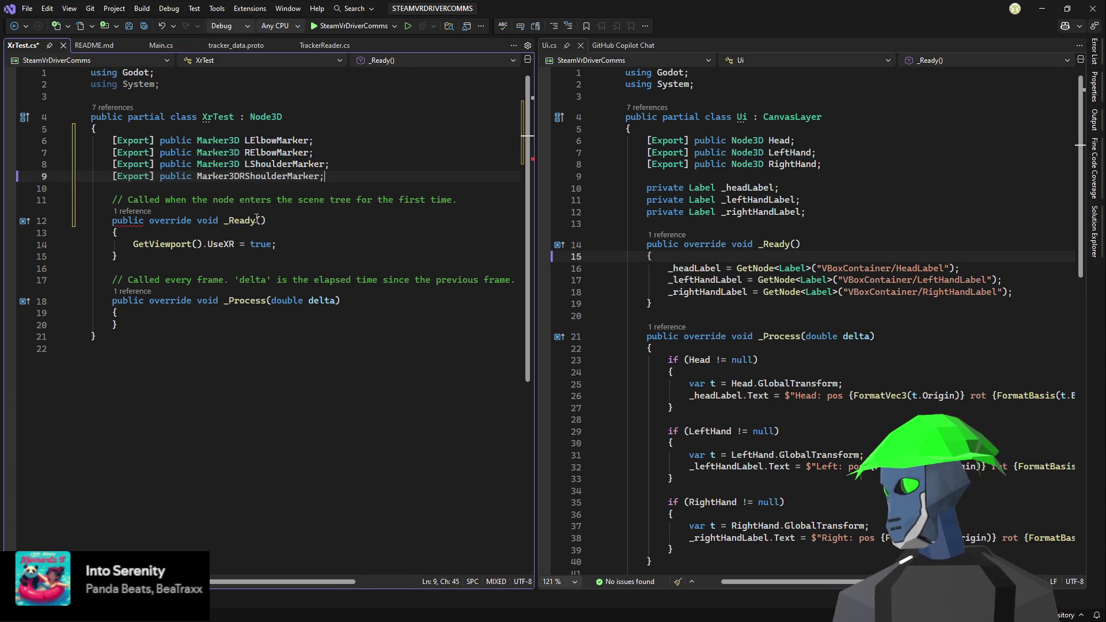
key("ctrl+Left")
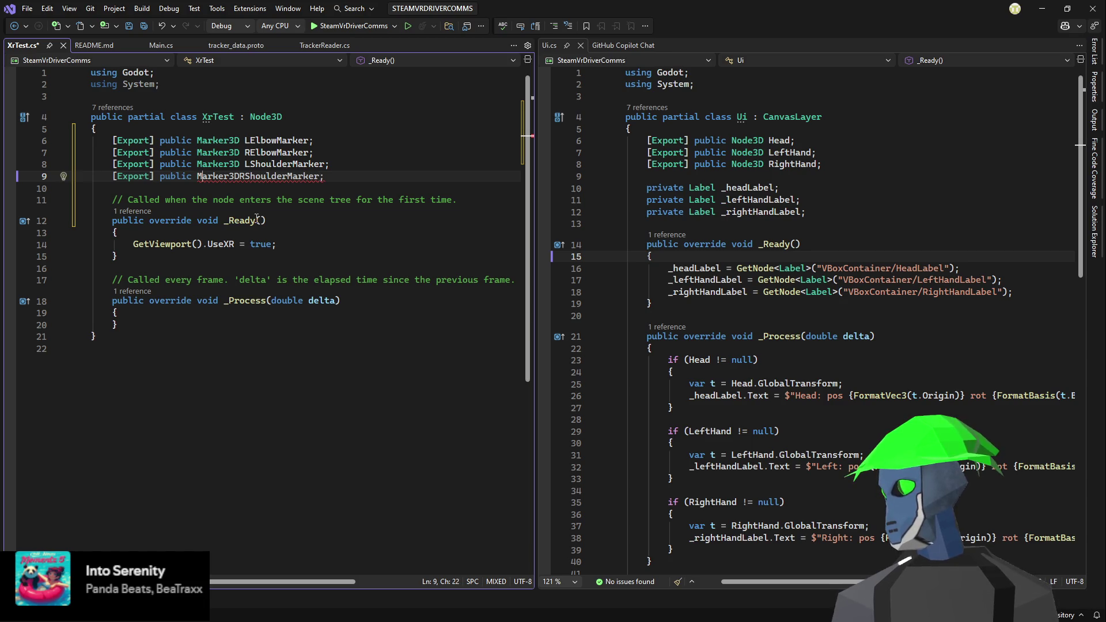
key("End")
key("Return")
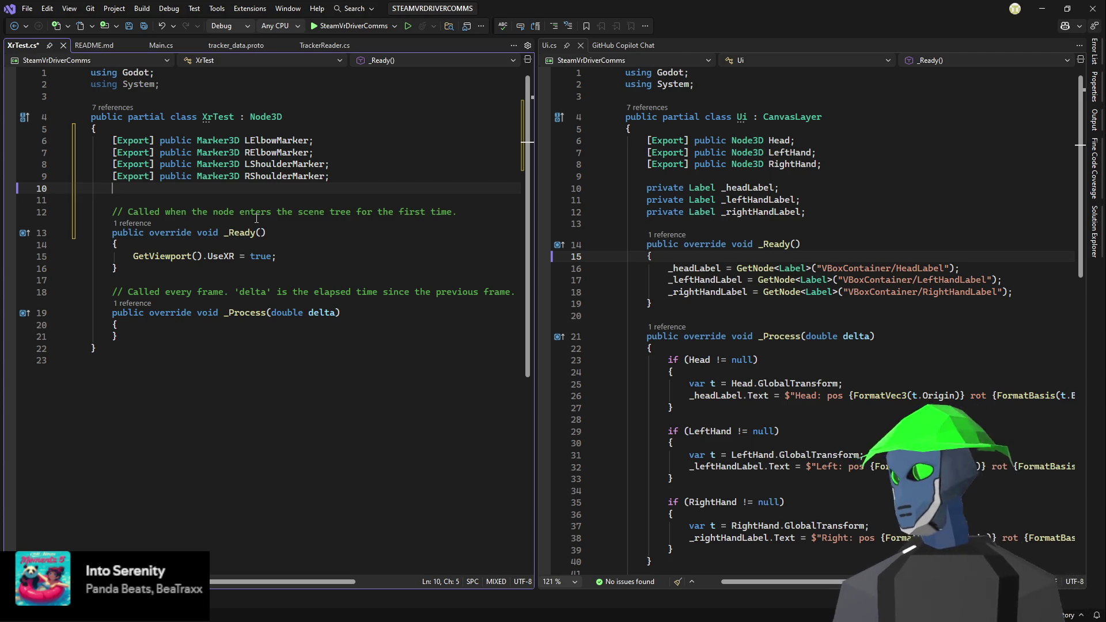
type("[Export] public Marker3D RArm")
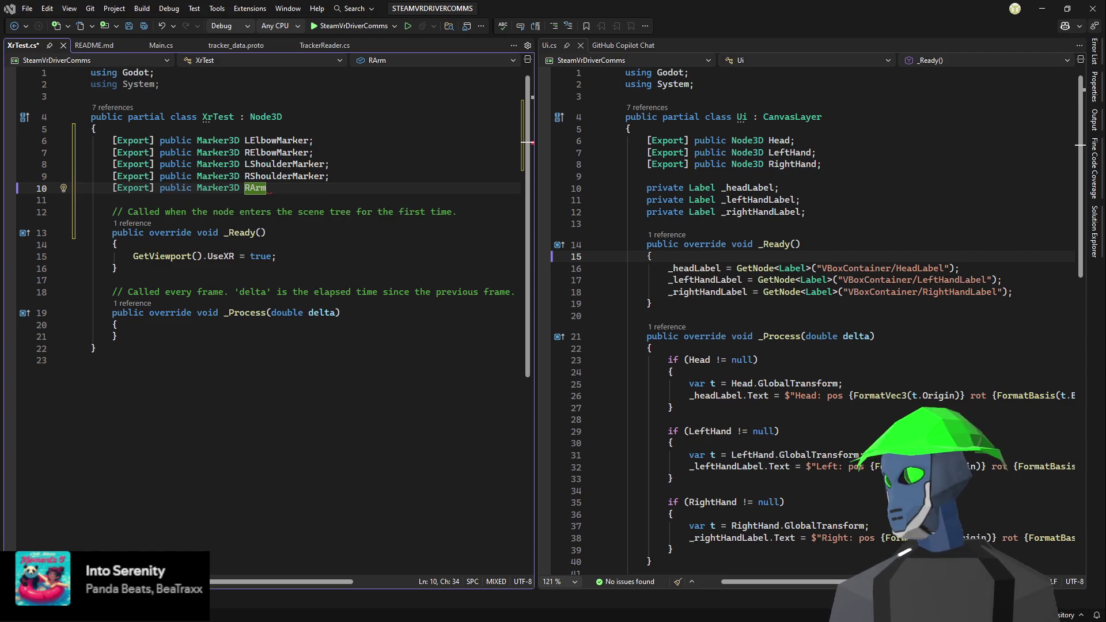
- Complete the right-arm field as an exported RWristMarker
type("=")
key("BackSpace")
key("BackSpace")
key("BackSpace")
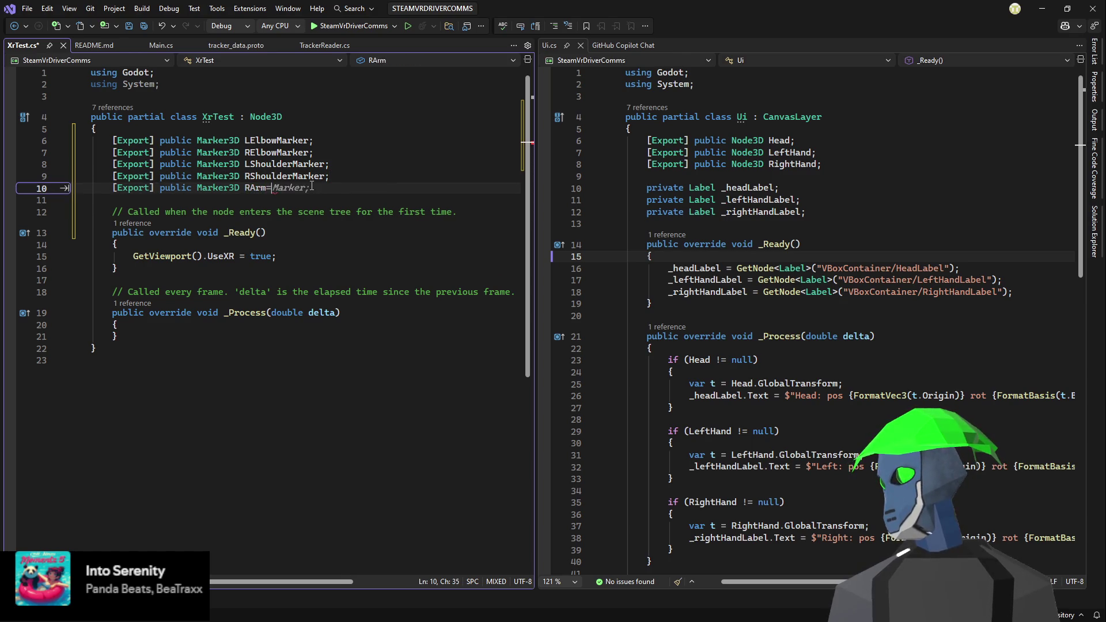
type("WristMarker;")
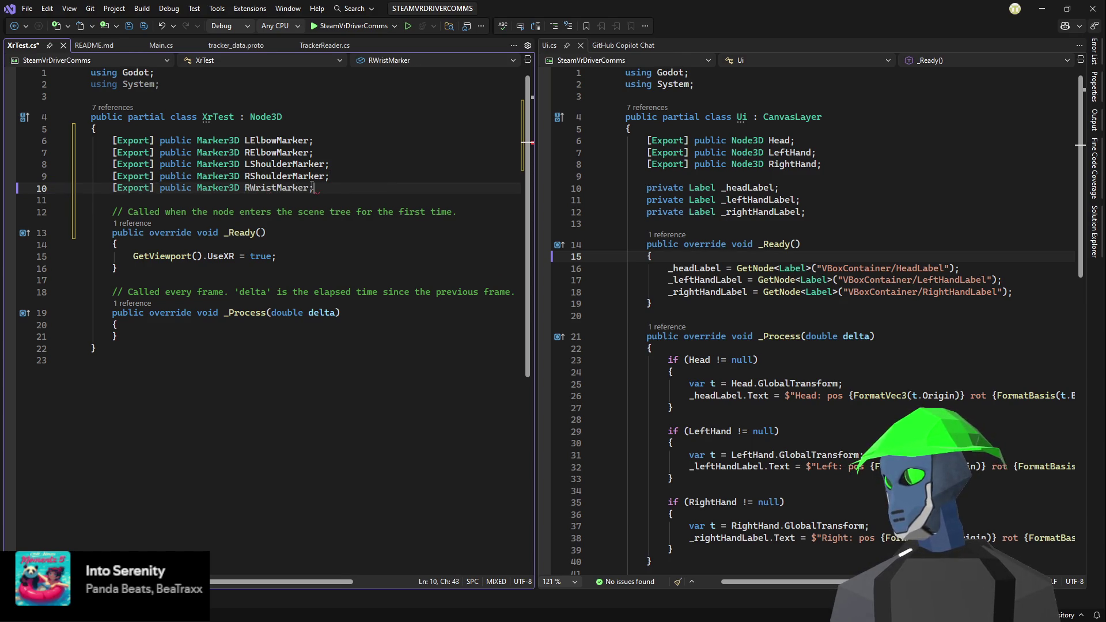
key("Tab")
key("Return")
- Add the [Export] public Marker3D LWristMarker; field and start another declaration
type("[Export] public Marker3D ")
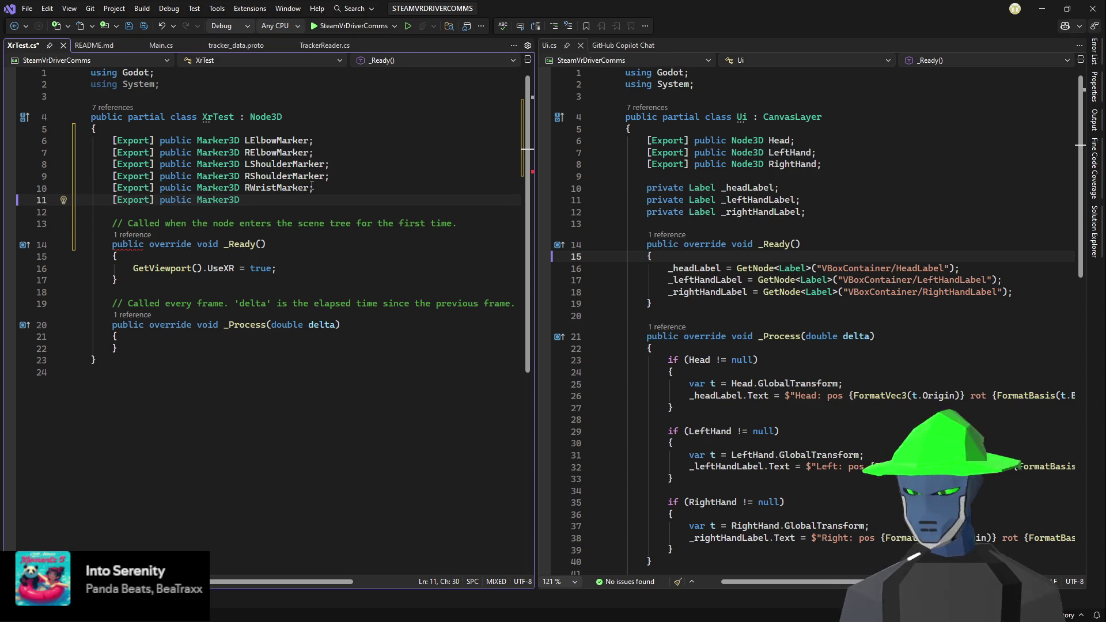
type("LWr")
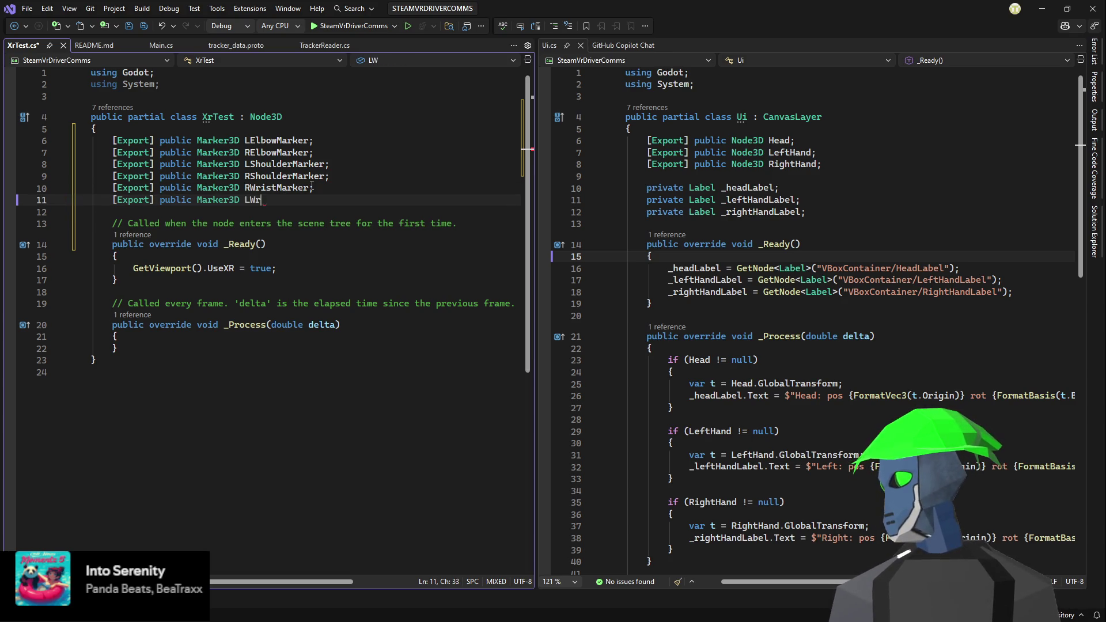
type("istmark")
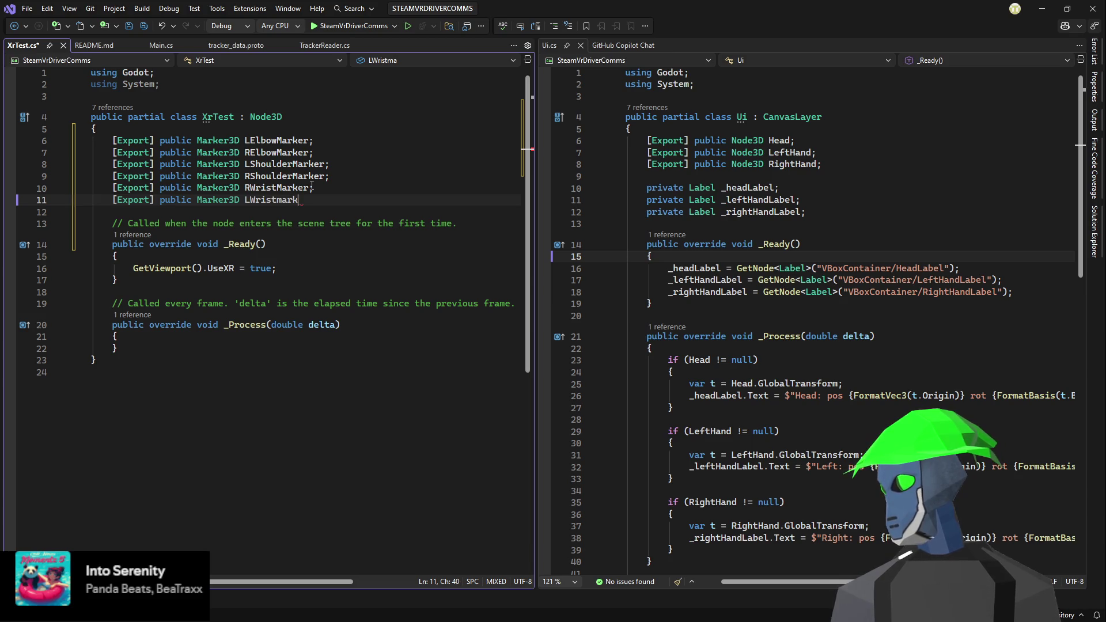
key("BackSpace")
key("BackSpace")
key("BackSpace")
type("Marker")
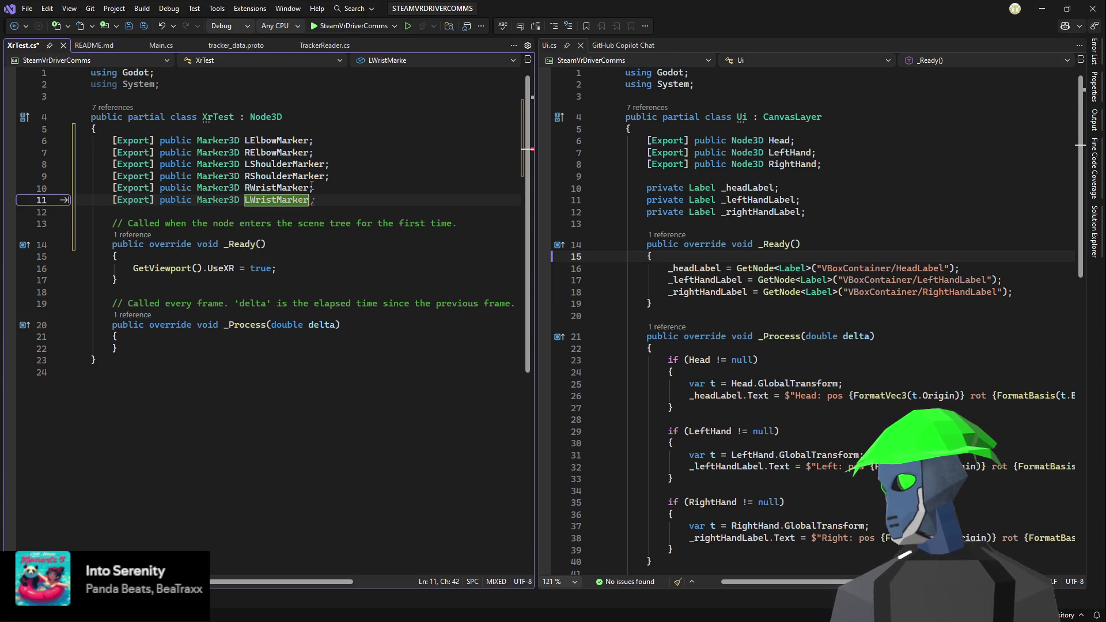
type(";")
key("Return")
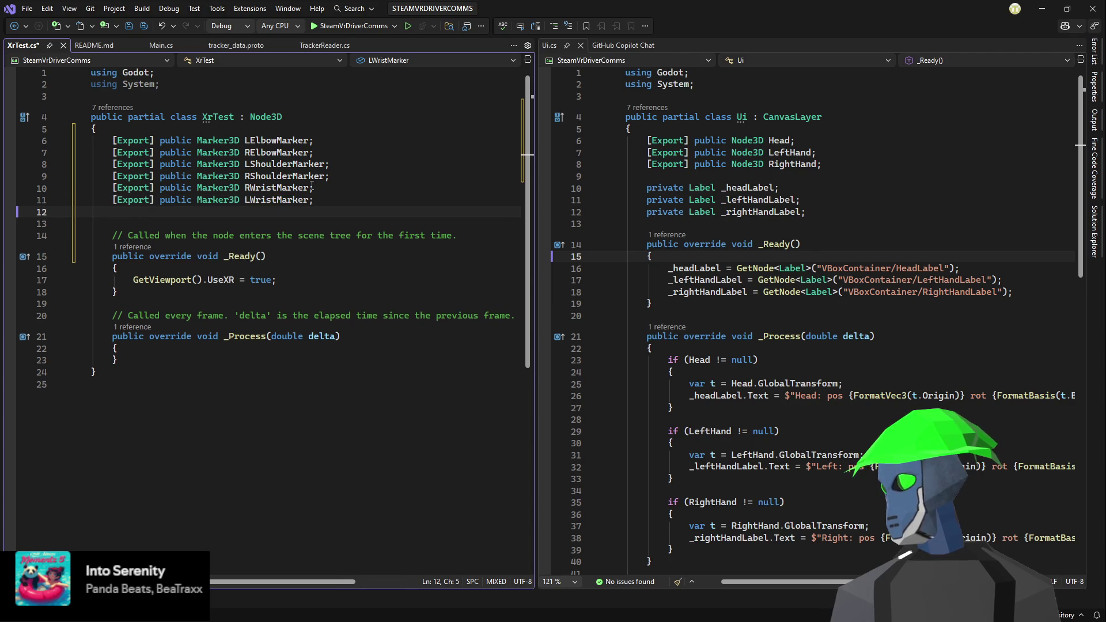
type("[Export] public Marker3D")
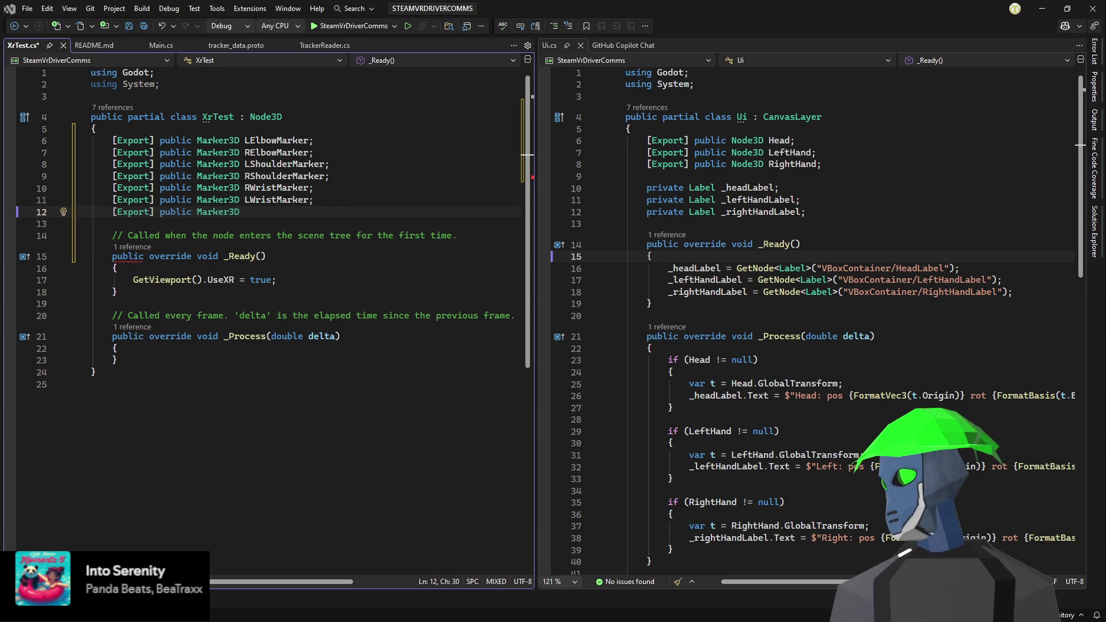
- Add exported LKneeMarker and RKneeMarker Marker3D fields
type("L")
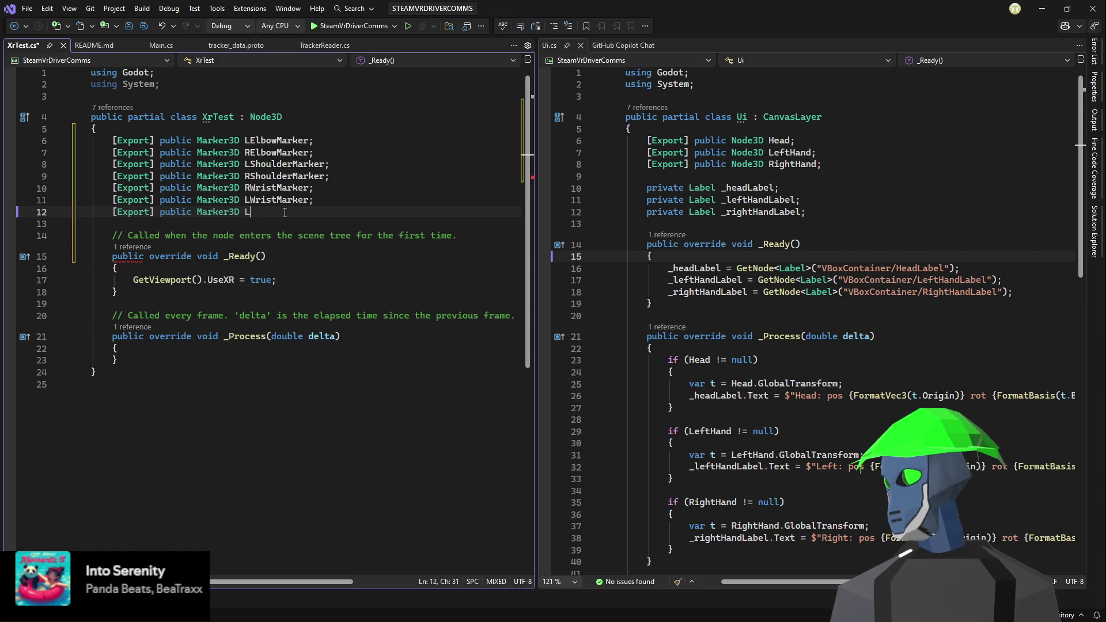
type("KneeMarker;")
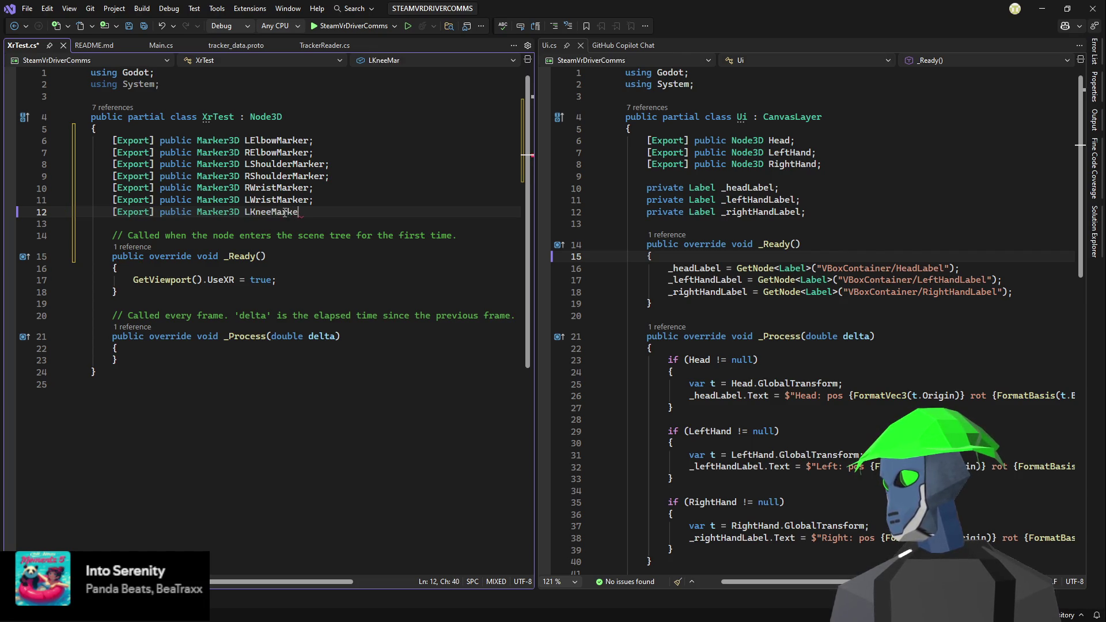
key("Return")
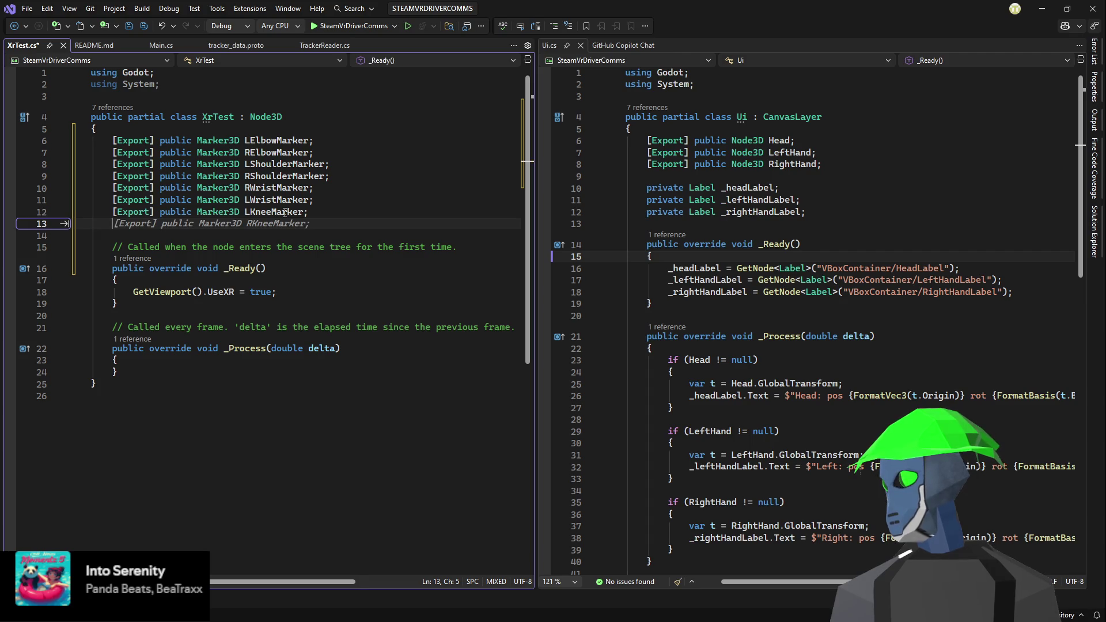
key("Tab")
key("Return")
- Add LAnkleMarker and RAnkleMarker fields, fix the RAnkle indent, and save XrTest.cs
type("[Export] public Marker3D")
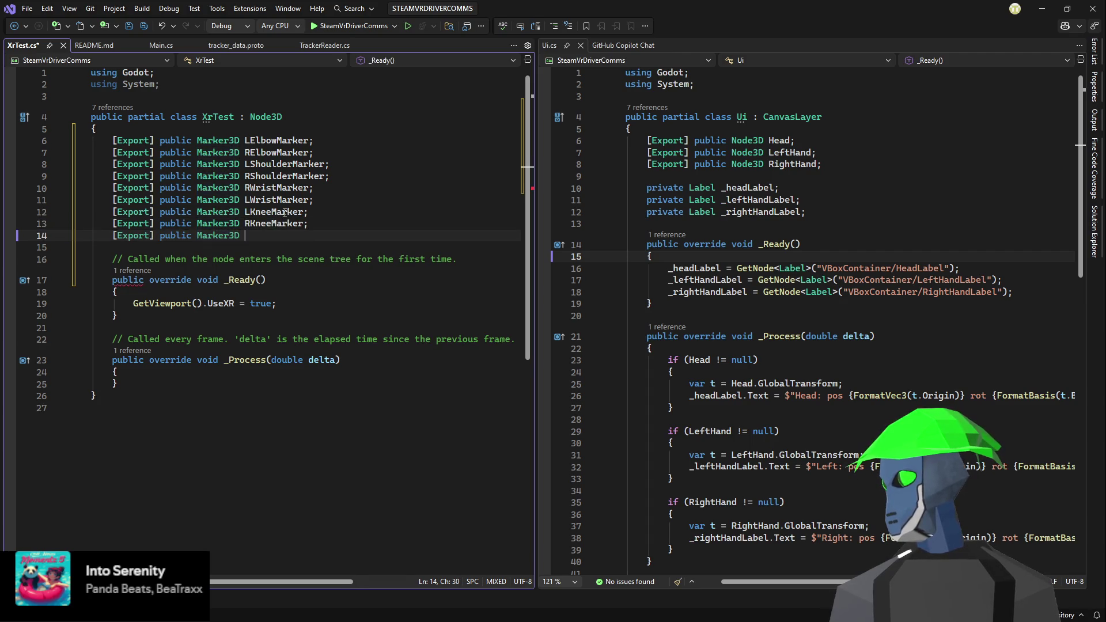
type(" L")
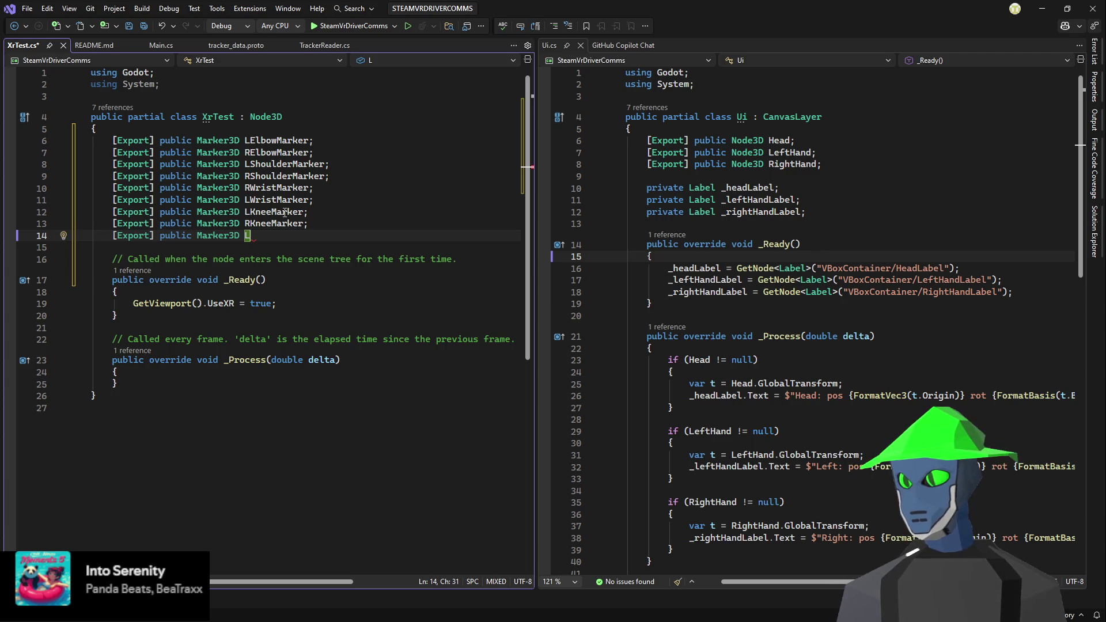
type("AnkleMarker")
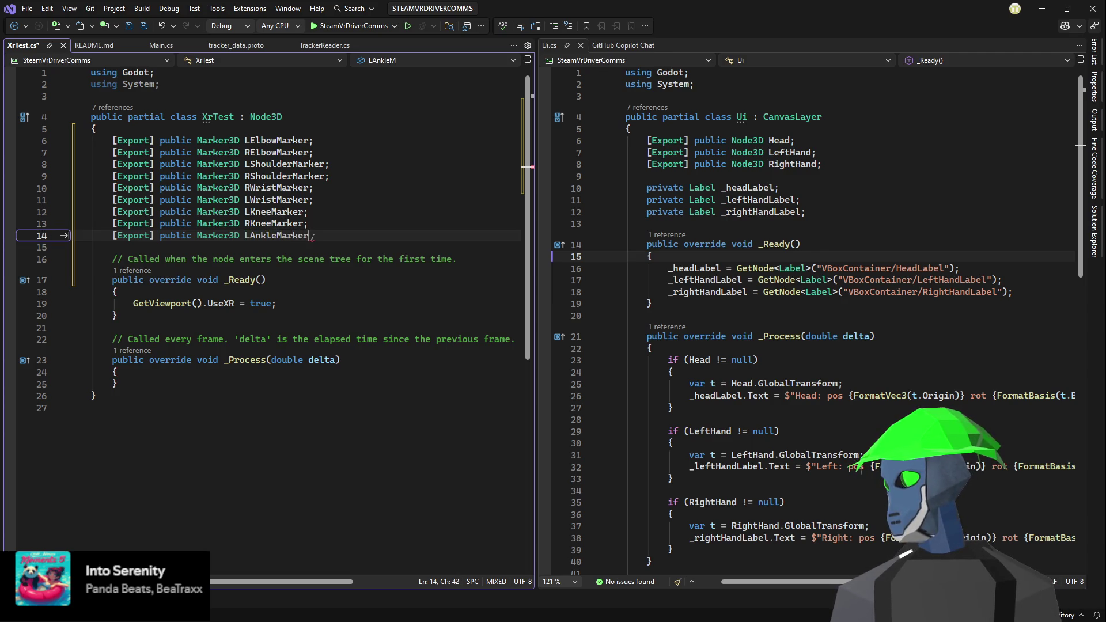
type(";")
key("Return")
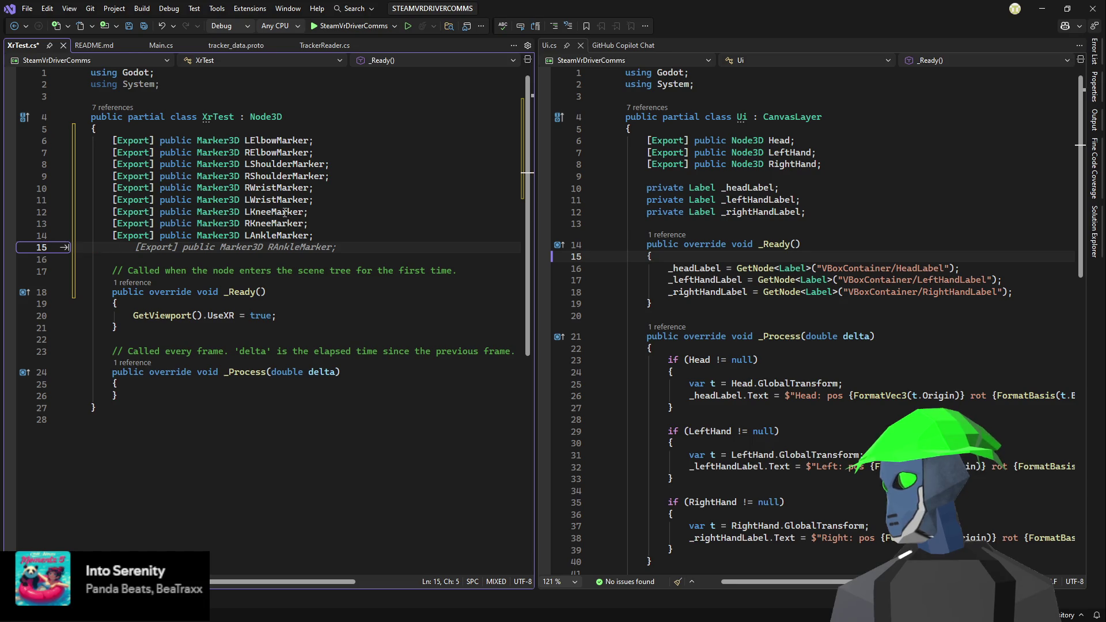
key("Tab")
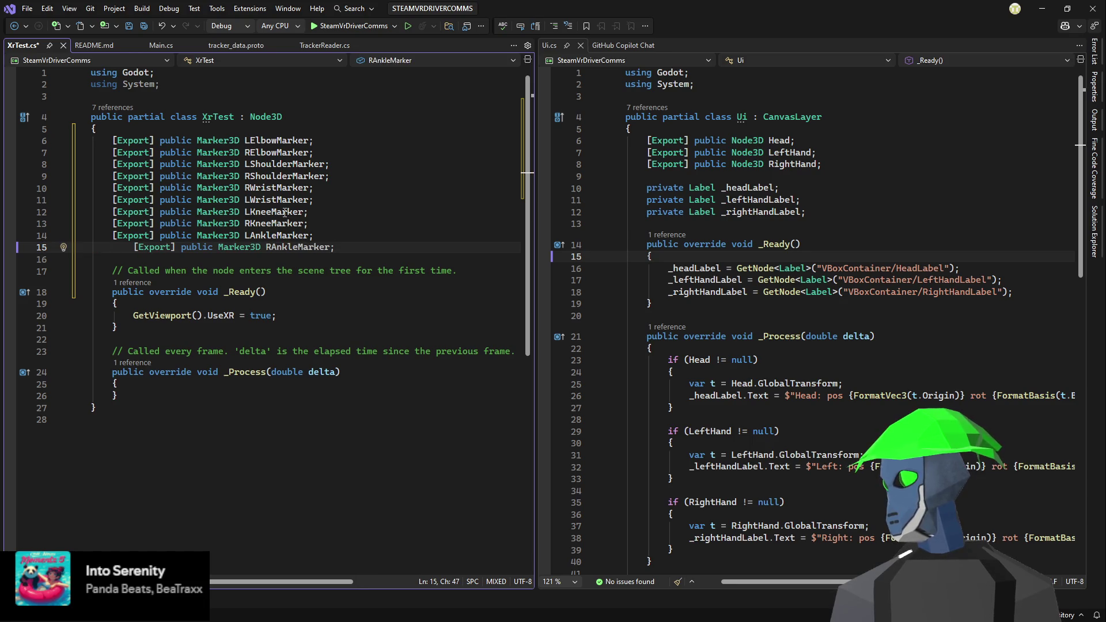
key("ctrl+k")
key("ctrl+d")
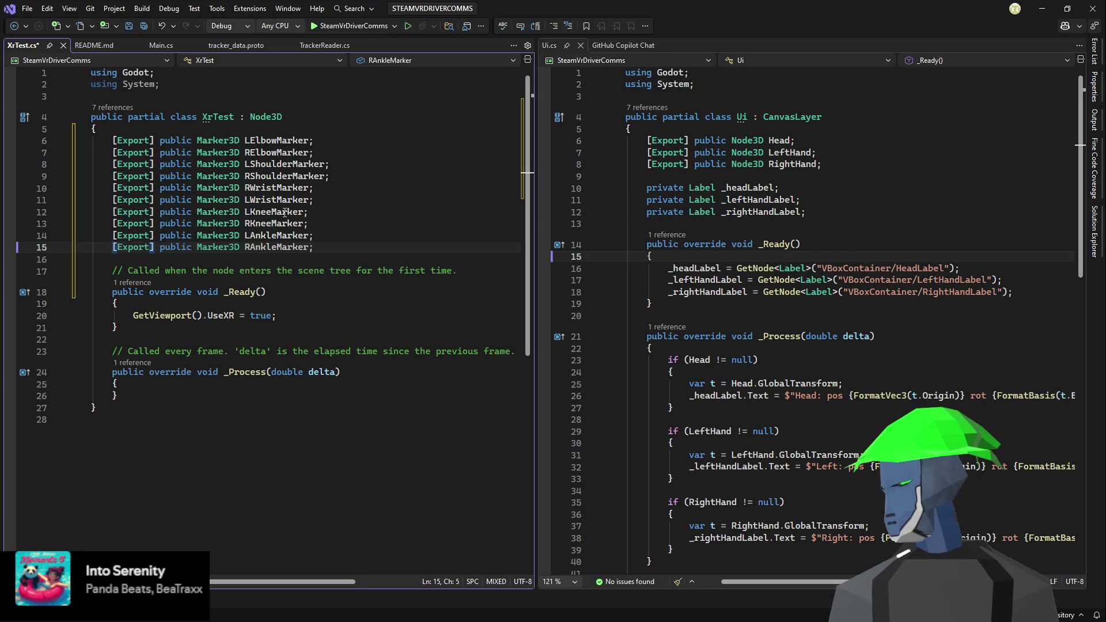
key("ctrl+s")
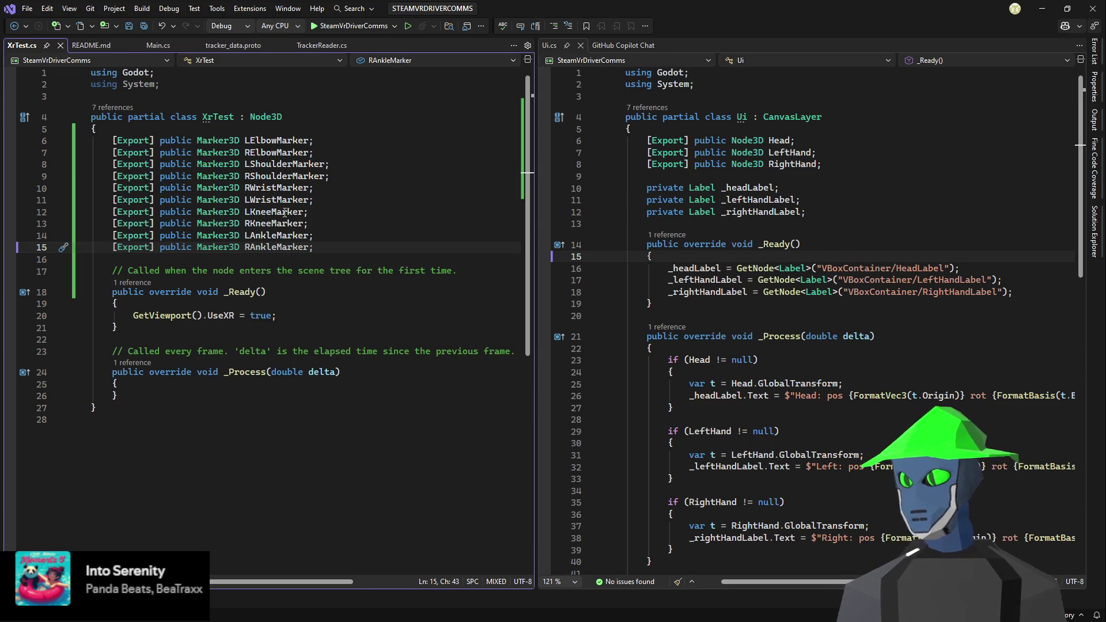
- Add exported ChestMarker and HipsMarker Marker3D fields
key("Return")
type("[Export] public Marker3D")
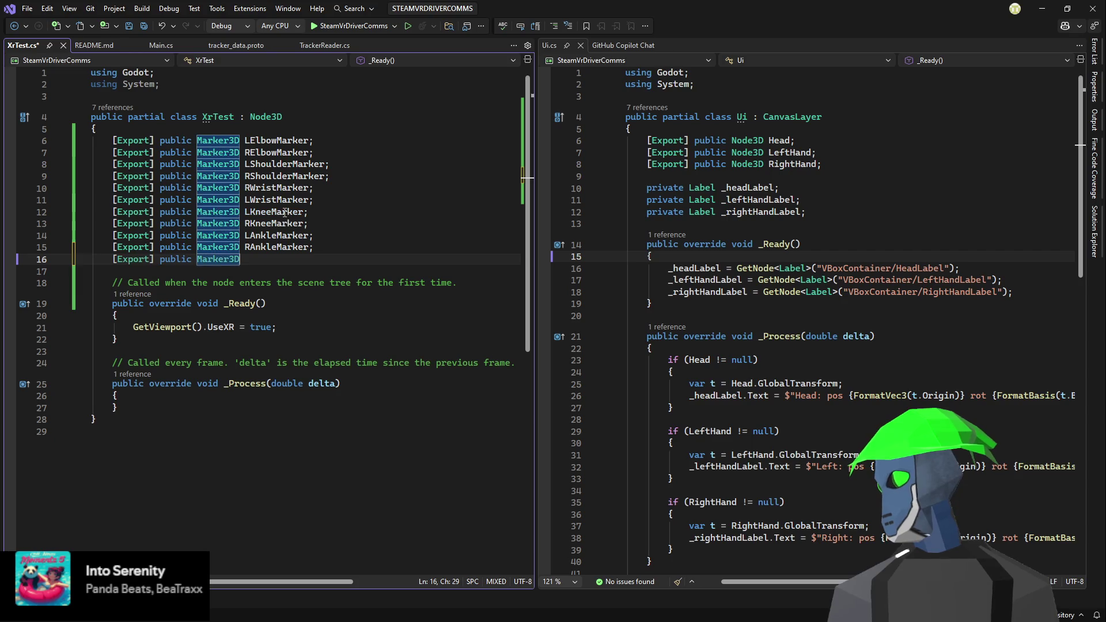
type(" Chest")
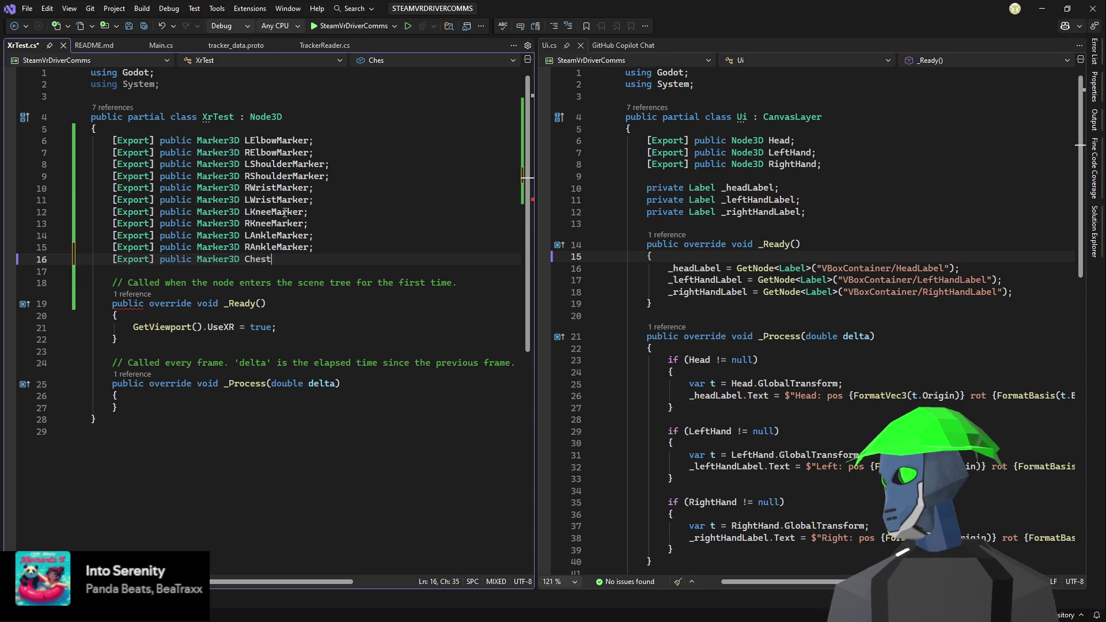
type("Marker;")
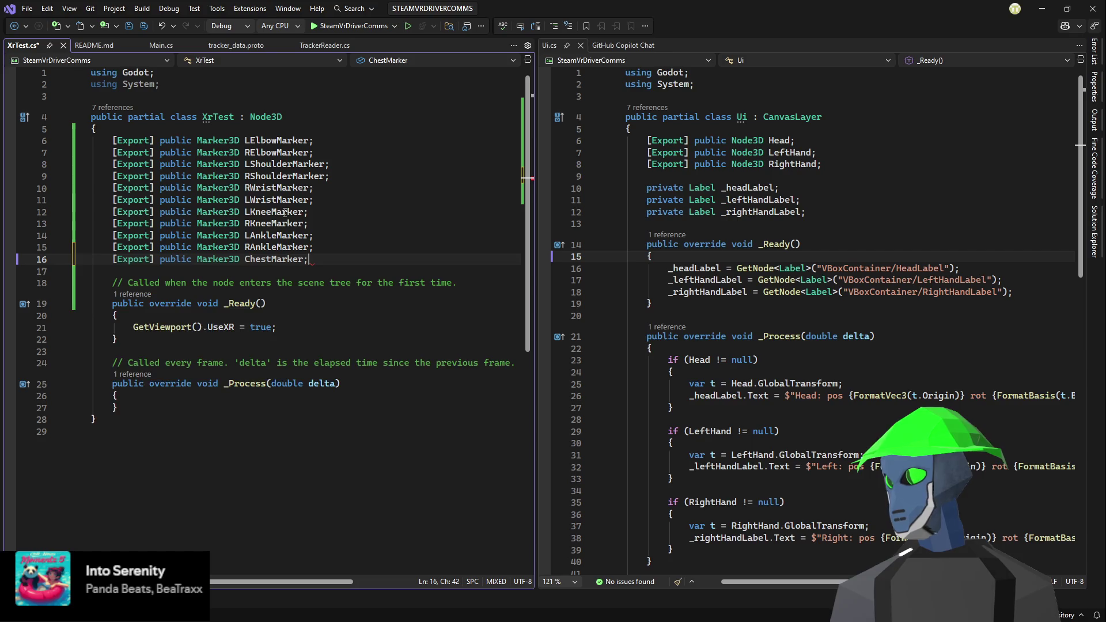
key("Tab")
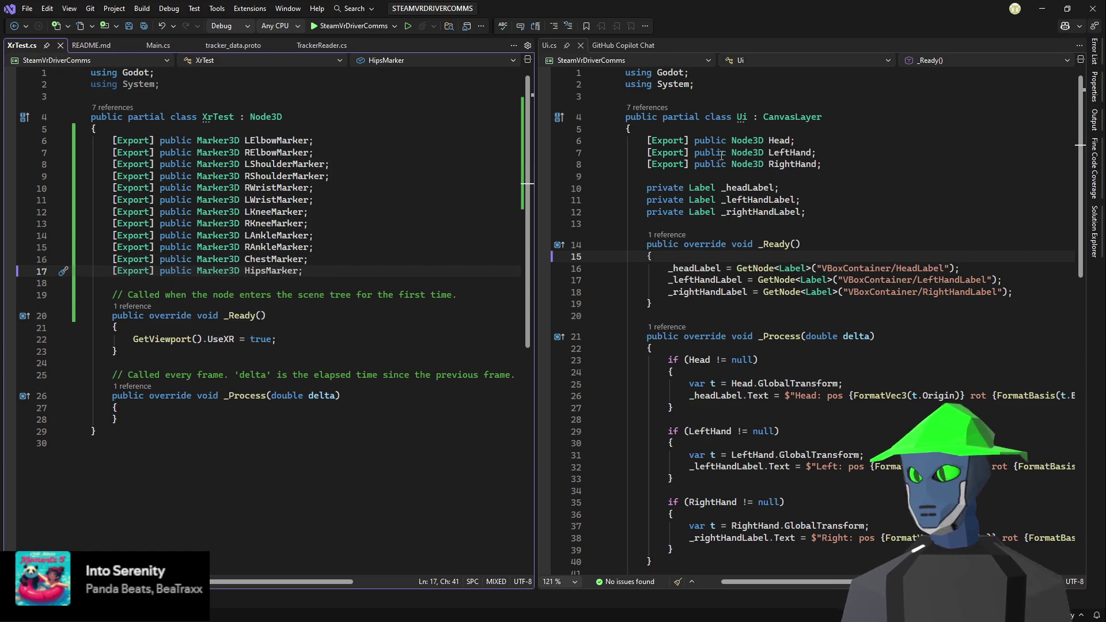
left_click(442, 212)
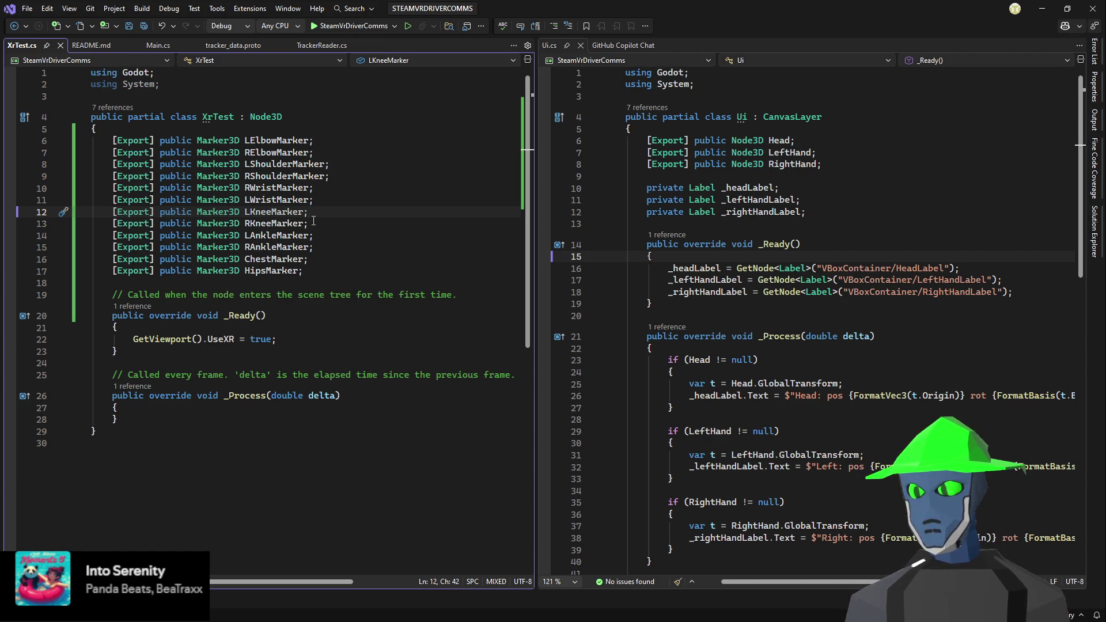
left_click(406, 95)
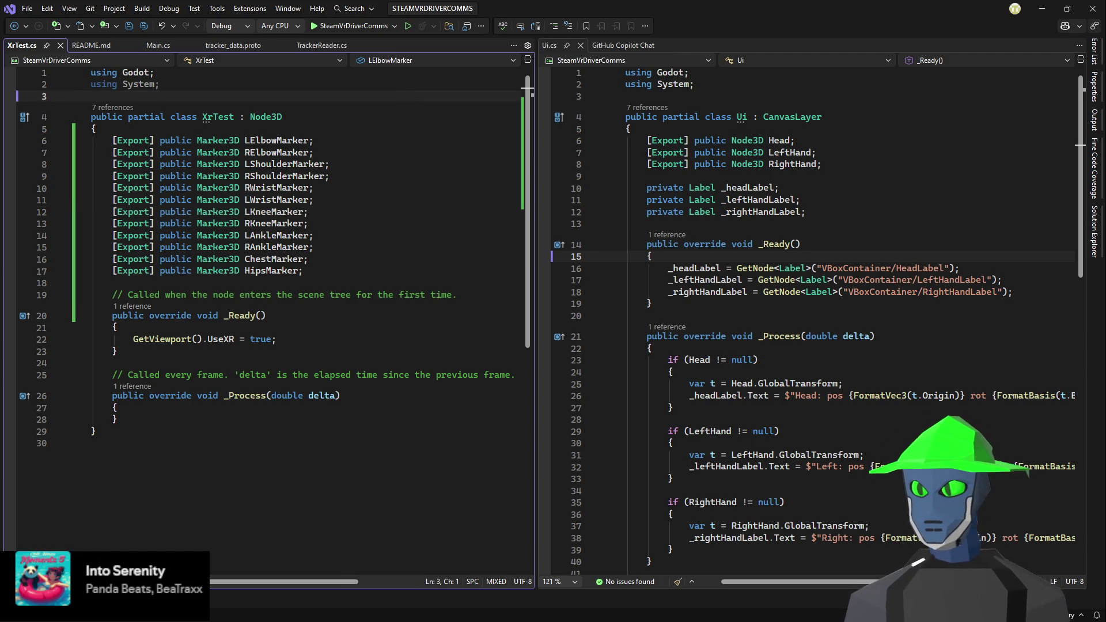
left_click(343, 272)
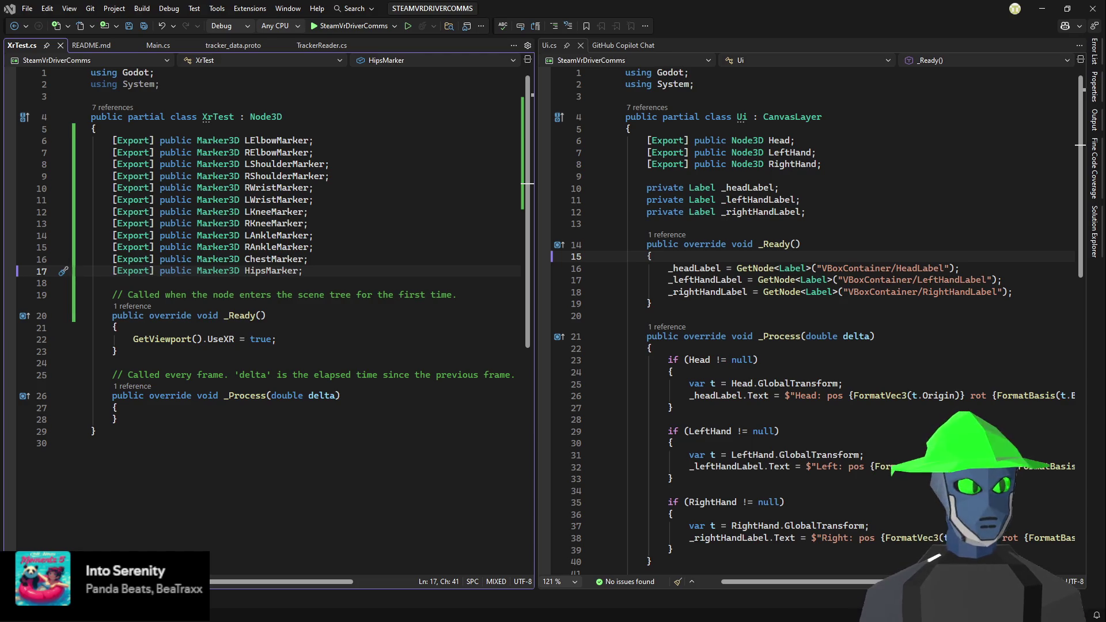
key("alt+Tab")
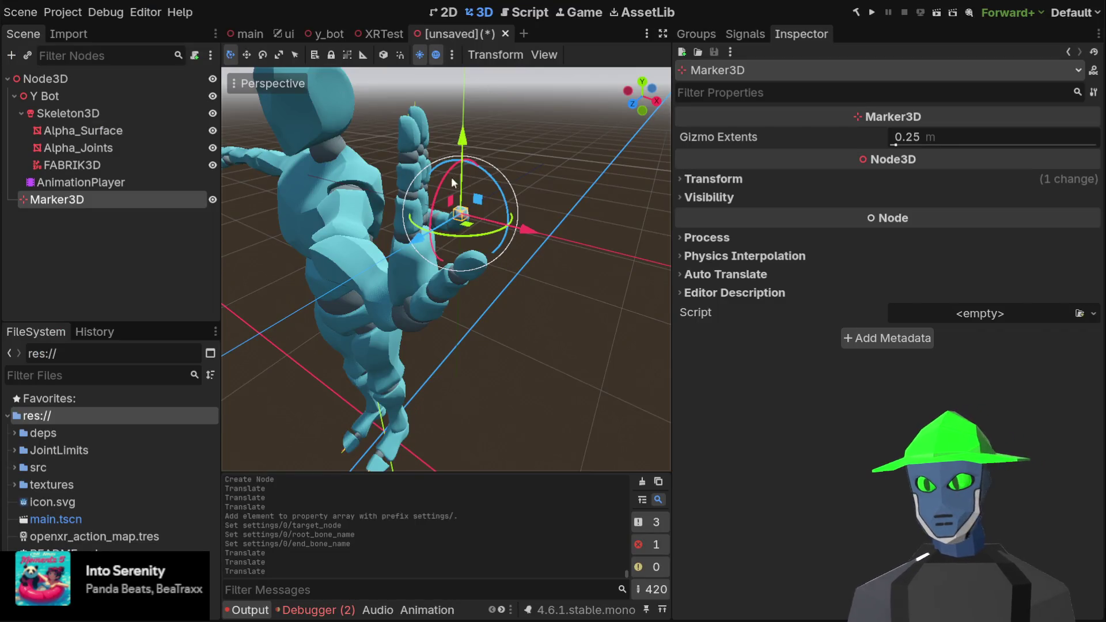
- Set up the FABRIK3D chain: target Marker3D, root LeftShoulder, end LeftHandPinky4
scroll(461, 178, "down", 5)
left_click(507, 182)
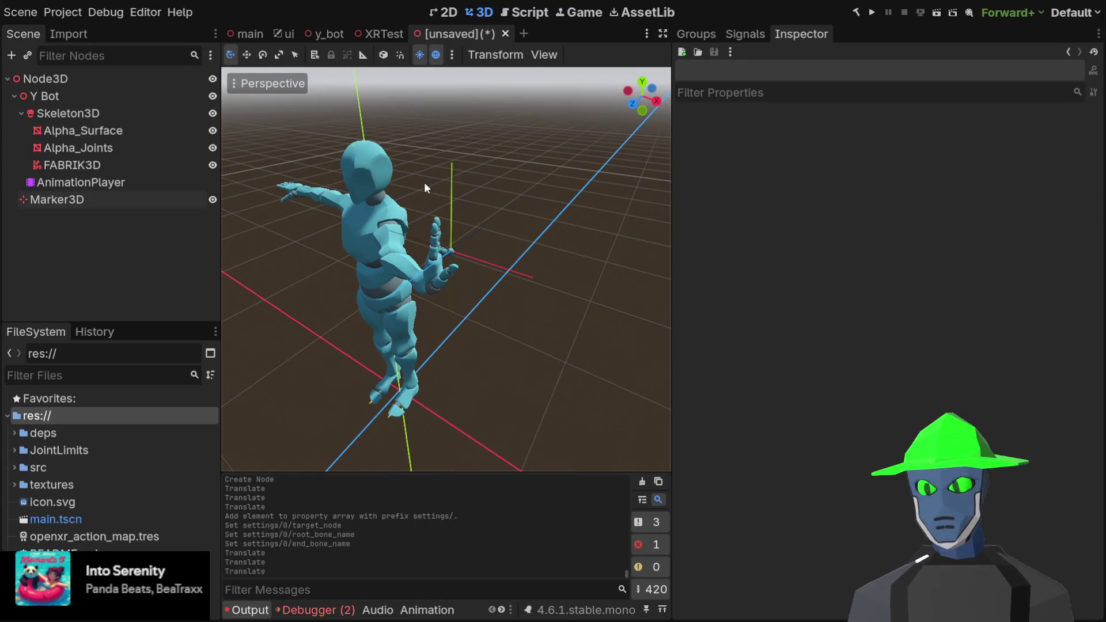
scroll(449, 181, "up", 2)
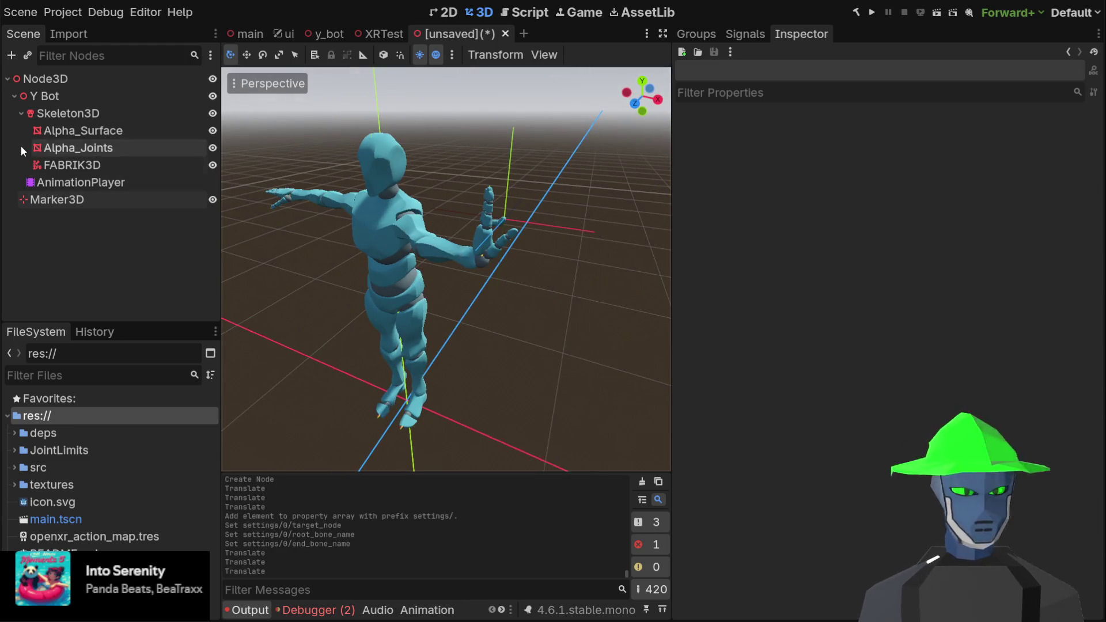
left_click(67, 94)
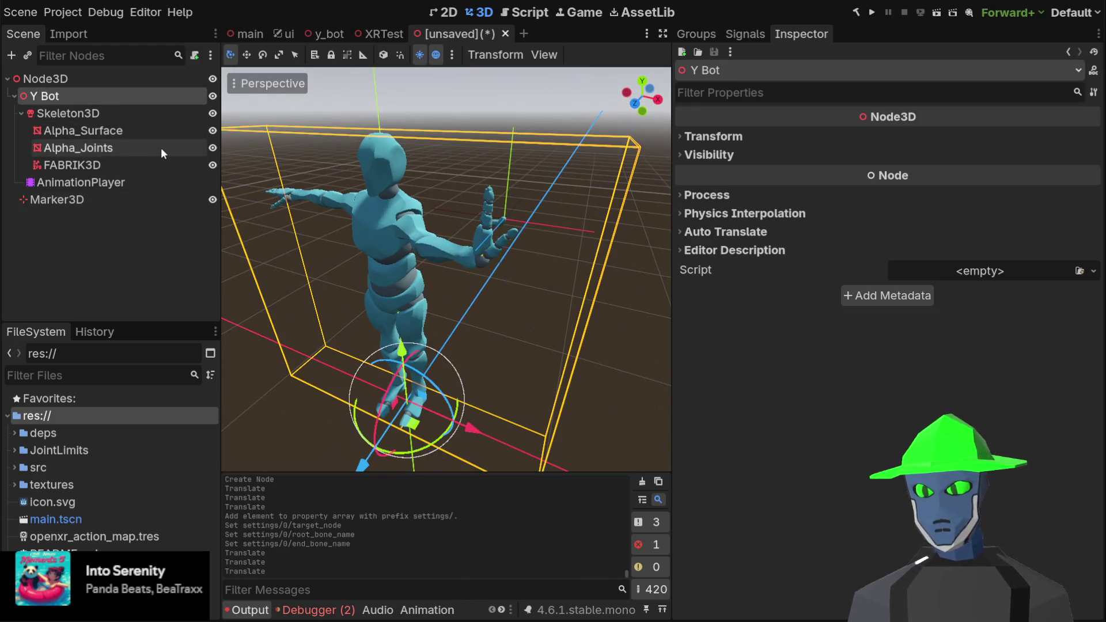
left_click(97, 166)
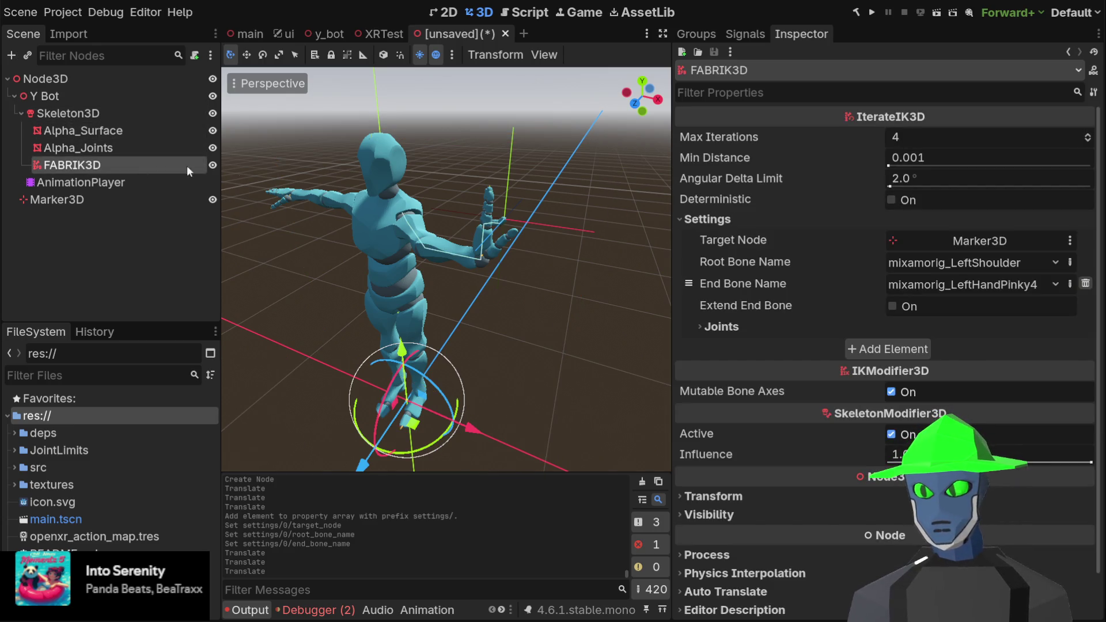
left_click(85, 203)
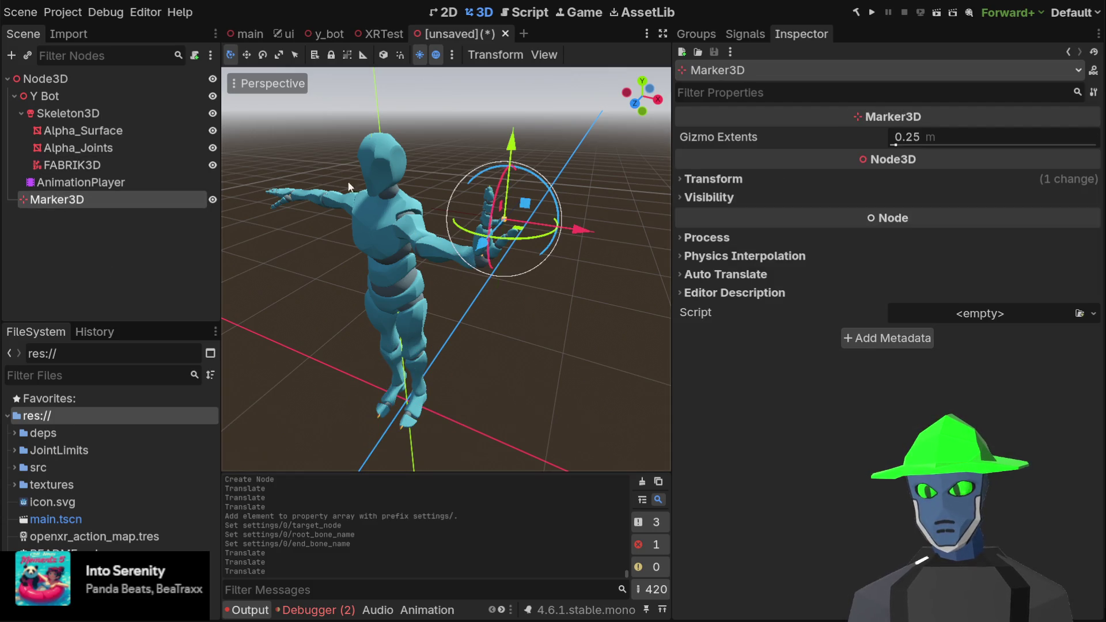
left_click_drag(345, 231, 470, 192)
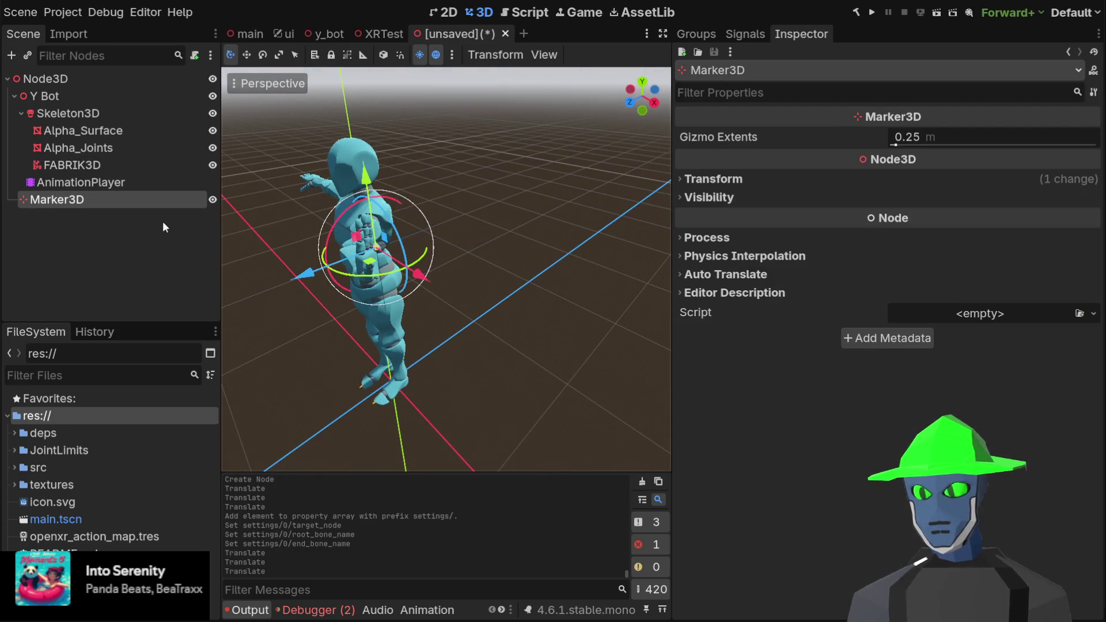
left_click(109, 150)
left_click(75, 168)
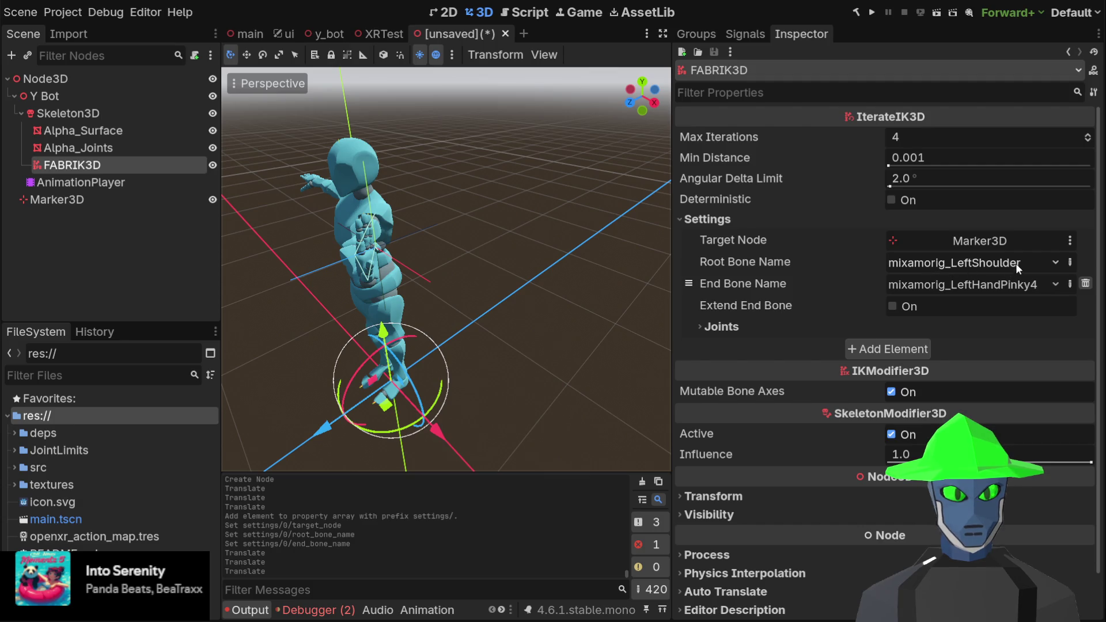
- Move the Marker3D target at the hand to test the arm, then return to XRTest
left_click_drag(449, 190, 396, 189)
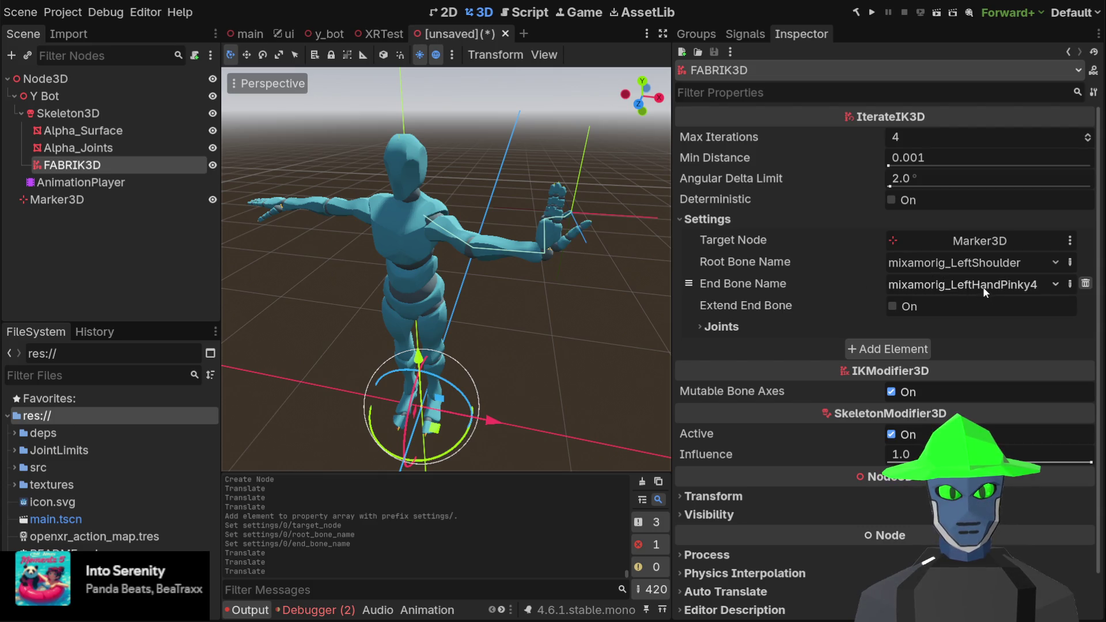
left_click(99, 202)
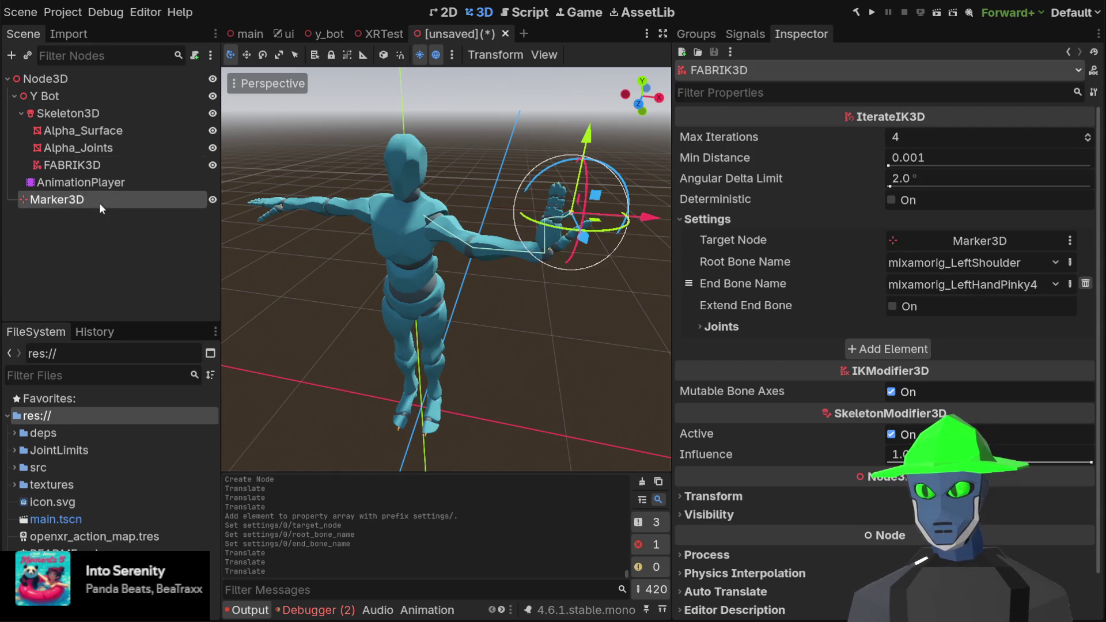
mouse_move(585, 137)
left_mouse_down()
mouse_move(584, 43)
mouse_move(580, 130)
mouse_move(536, 285)
left_mouse_up()
key("ctrl+shift+Tab")
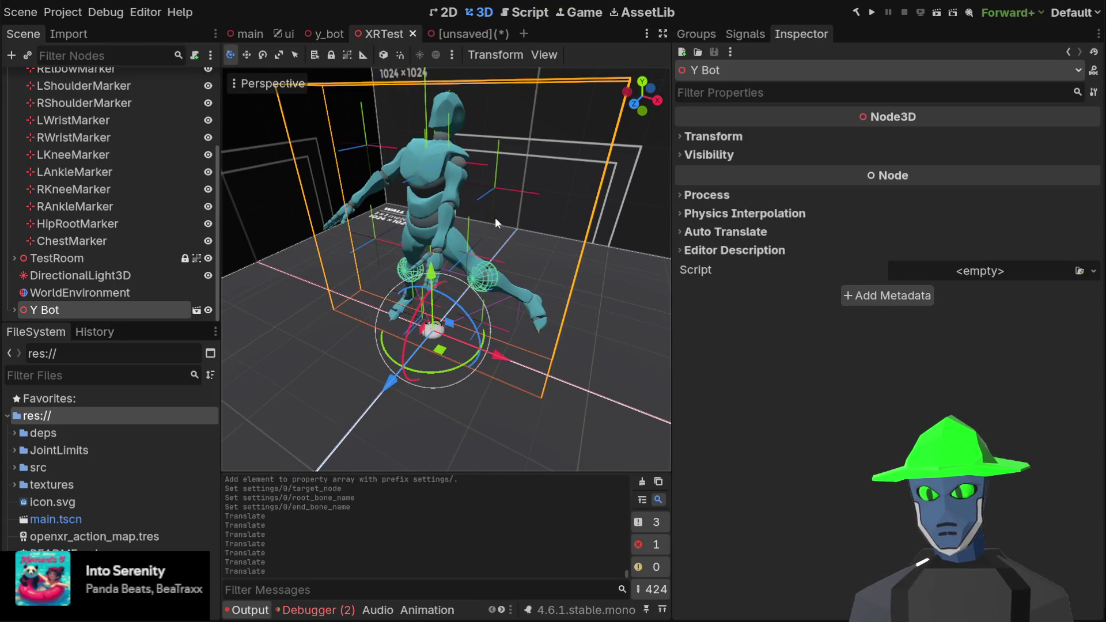
scroll(495, 216, "down", 3)
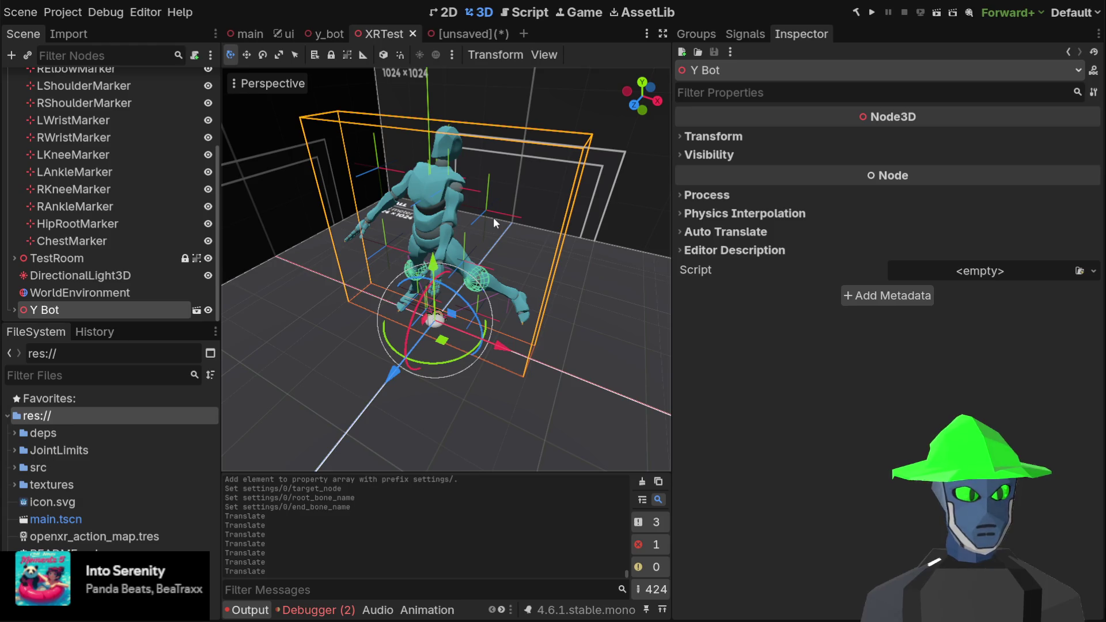
left_click_drag(430, 172, 433, 154)
left_click(74, 155)
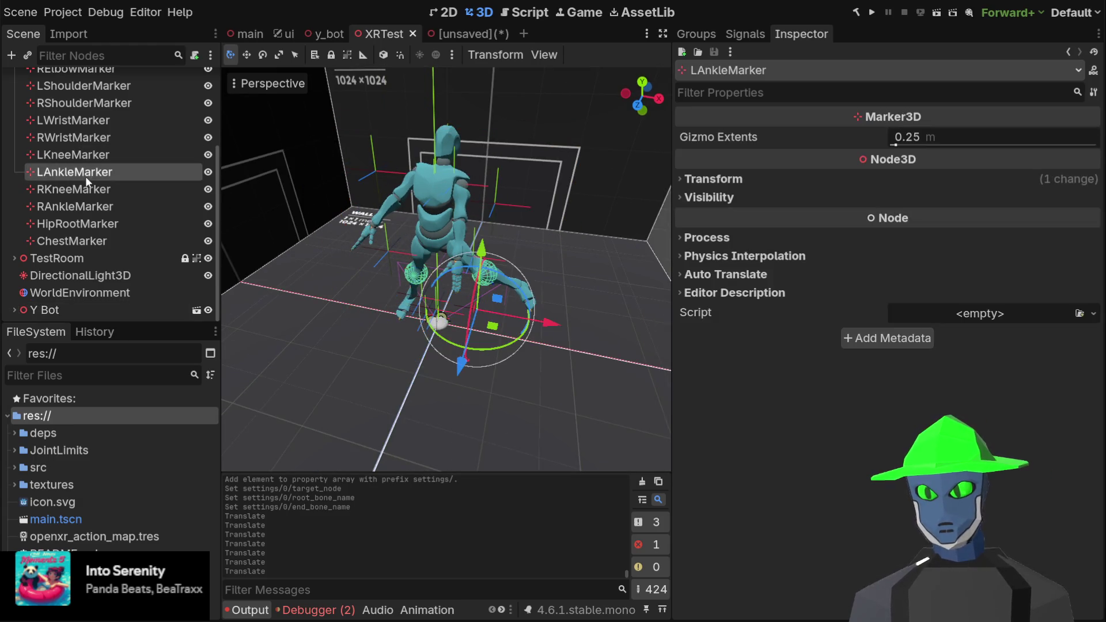
left_click(78, 223)
left_click(113, 138)
scroll(115, 155, "up", 3)
left_click(111, 167)
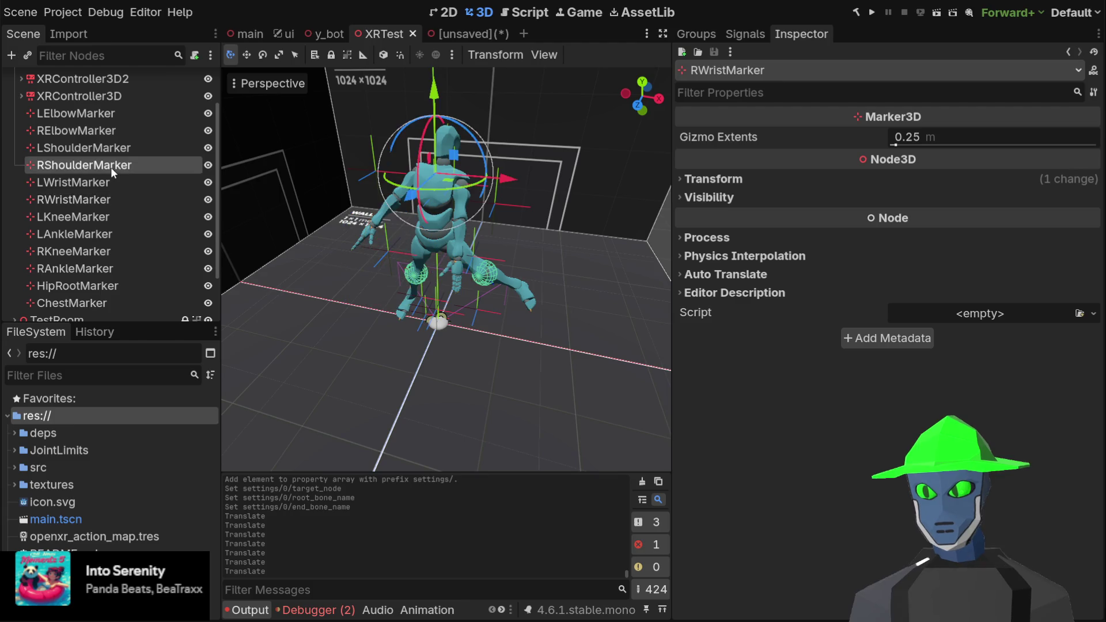
left_click(123, 110)
left_click(111, 165)
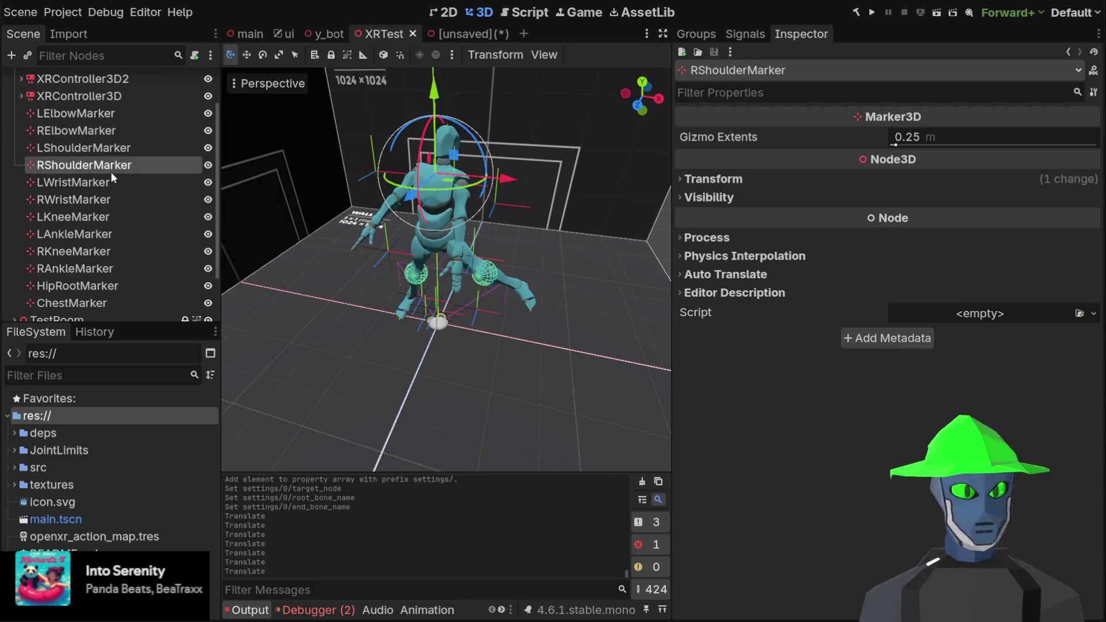
left_click(94, 250)
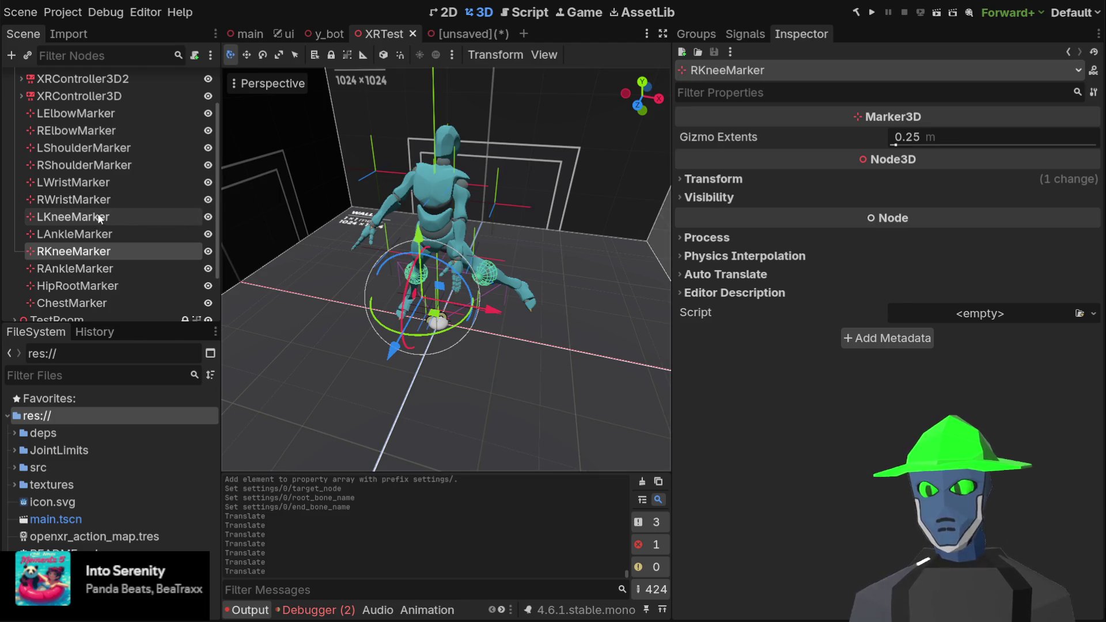
left_click(148, 216)
left_click(108, 168)
left_click(94, 233)
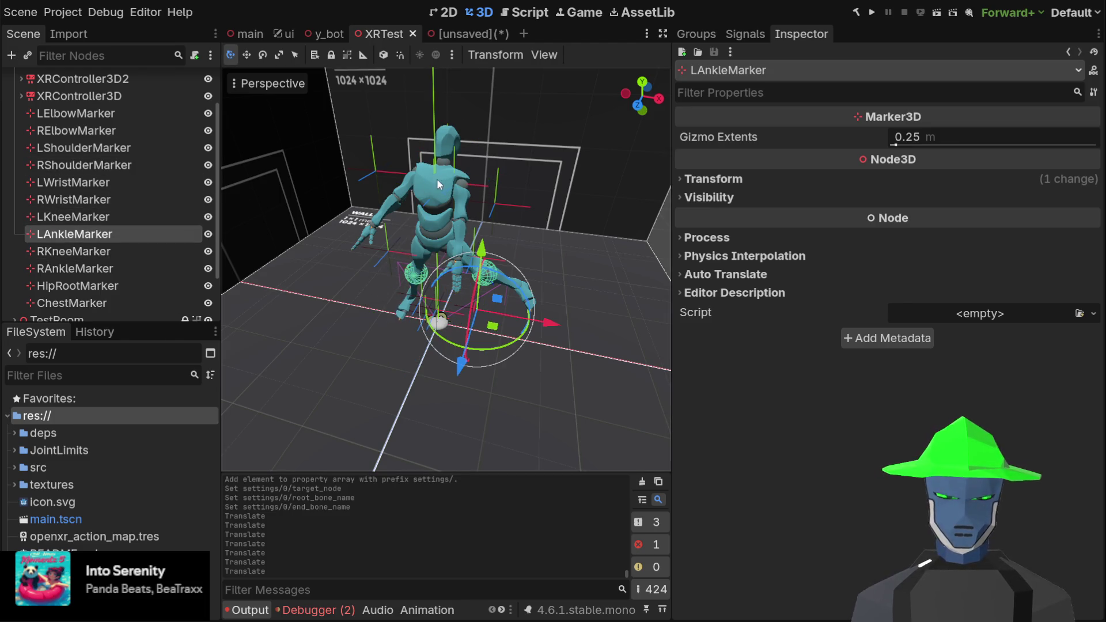
mouse_move(437, 178)
left_mouse_down()
mouse_move(379, 174)
mouse_move(402, 176)
left_mouse_up()
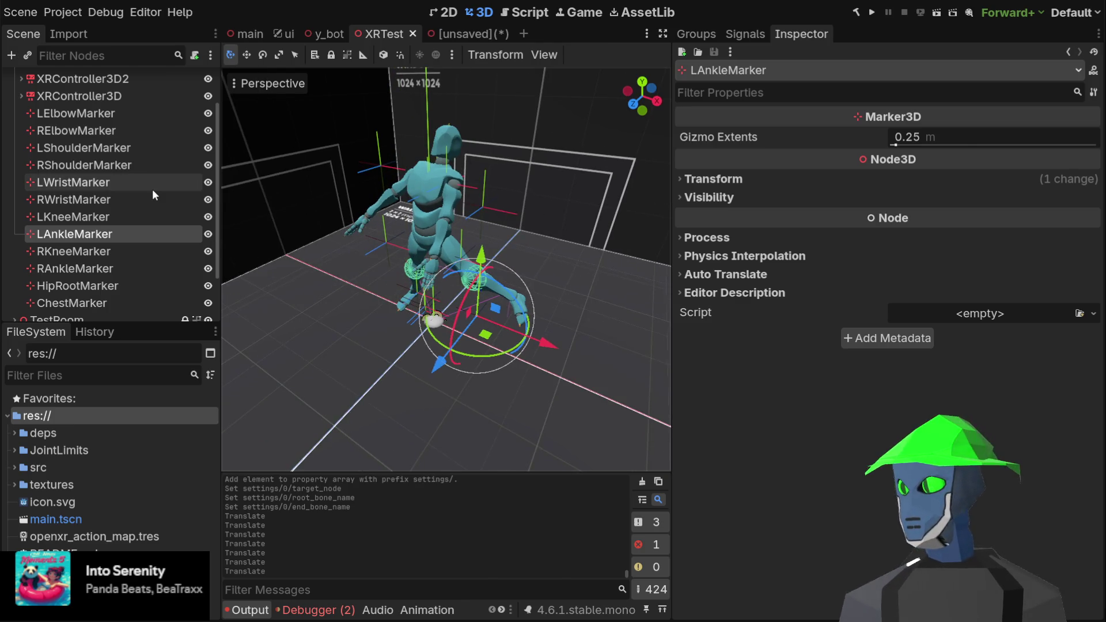
scroll(150, 172, "up", 2)
left_click(120, 106)
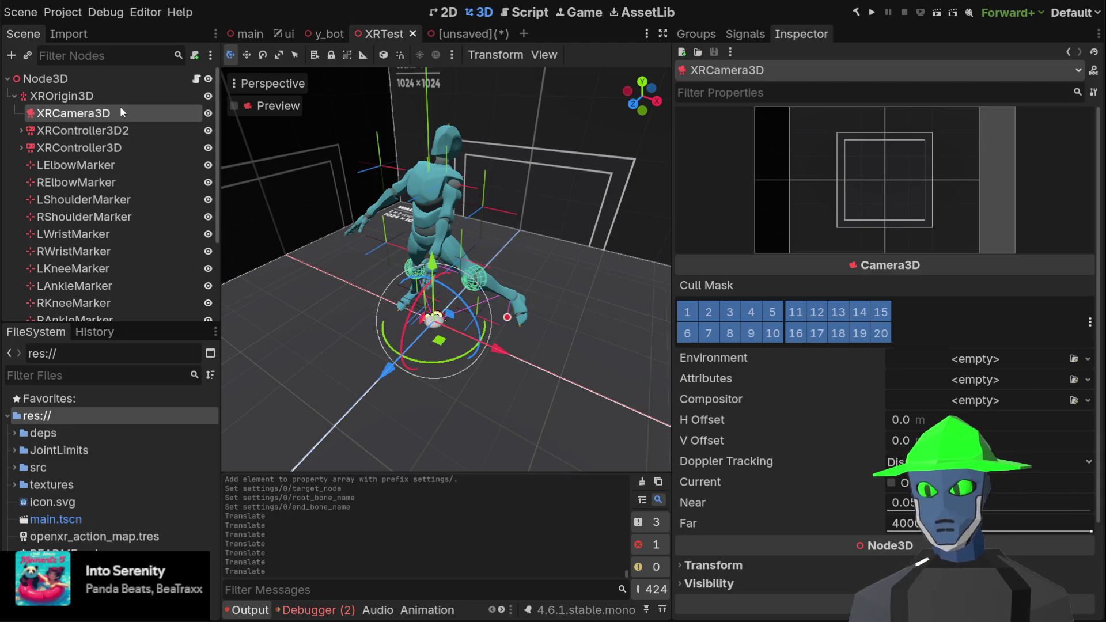
left_click(137, 95)
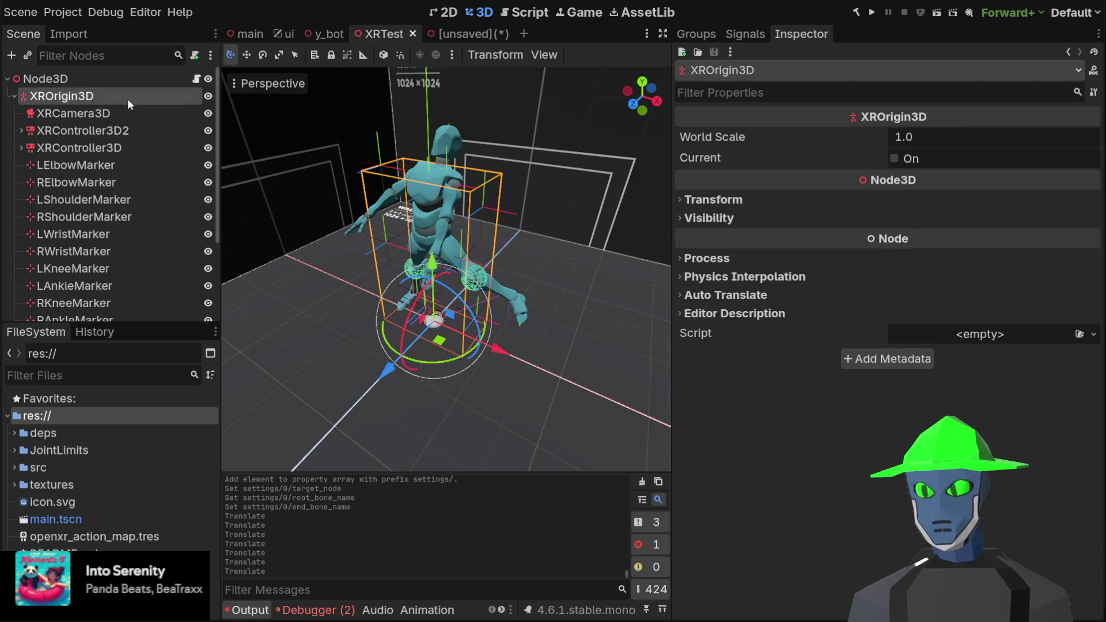
left_click(96, 116)
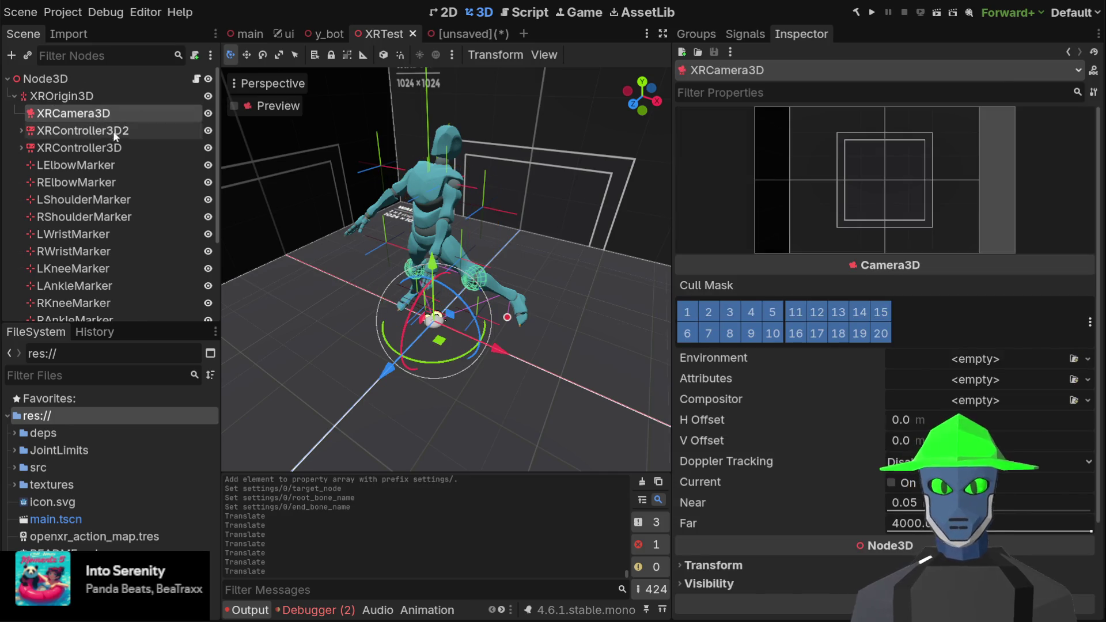
left_click(100, 164)
left_click(110, 146)
left_click(118, 96)
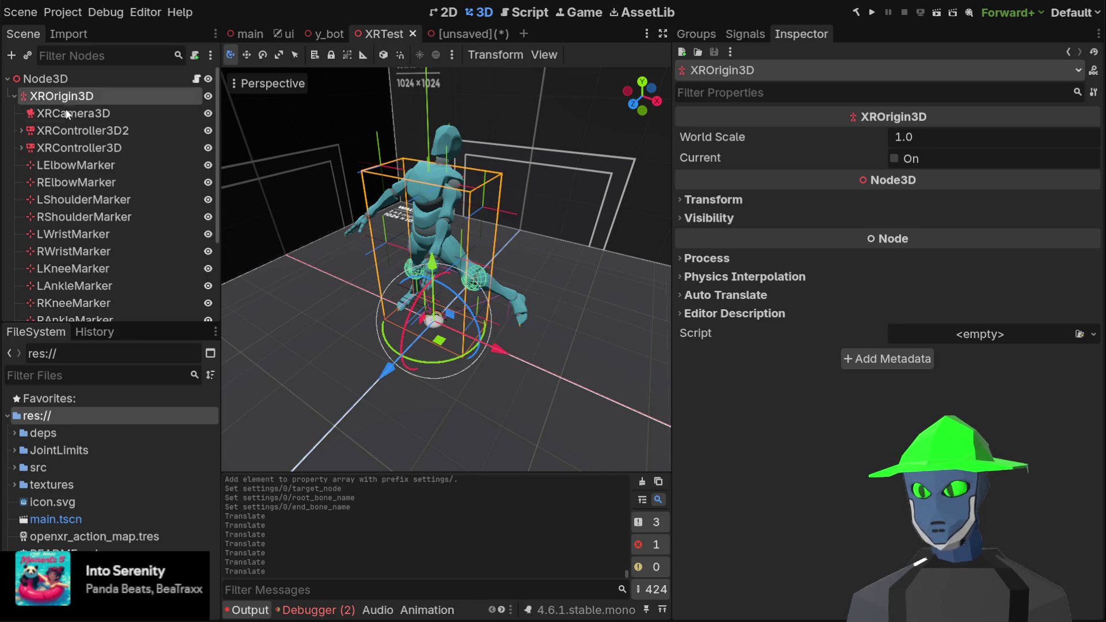
left_click(68, 114)
left_click(71, 133)
left_click(84, 147)
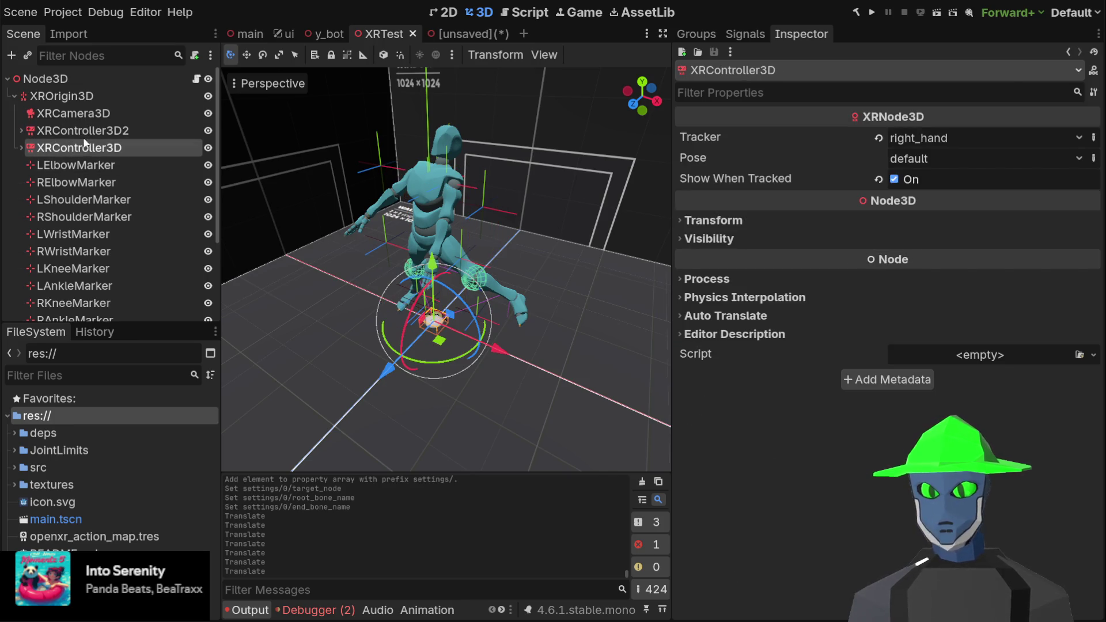
left_click(90, 131)
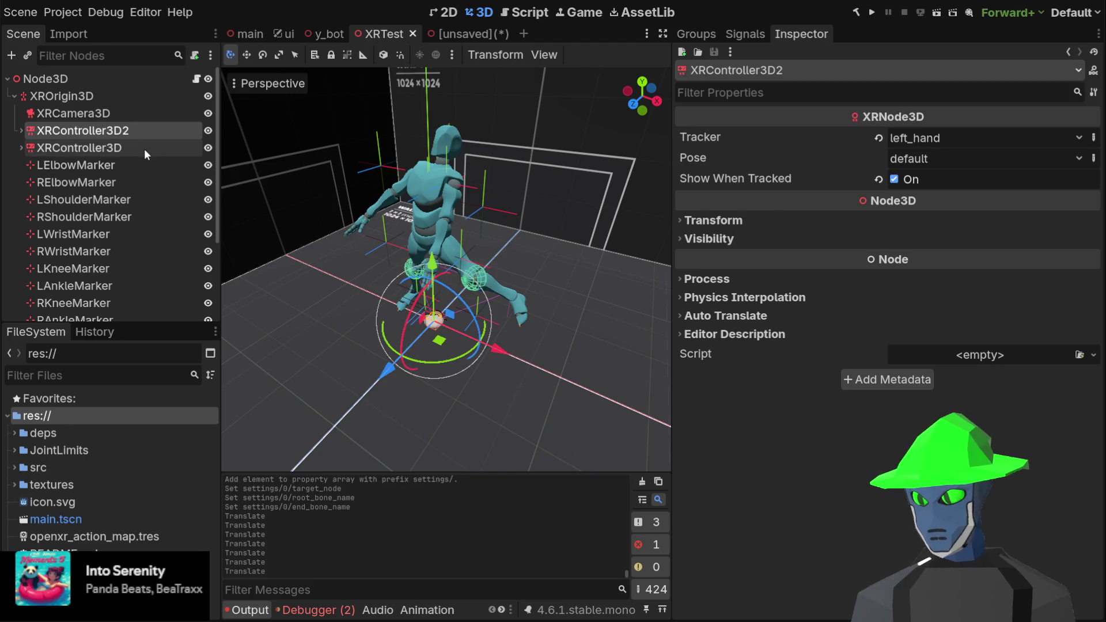
left_click(127, 182)
left_click(124, 164)
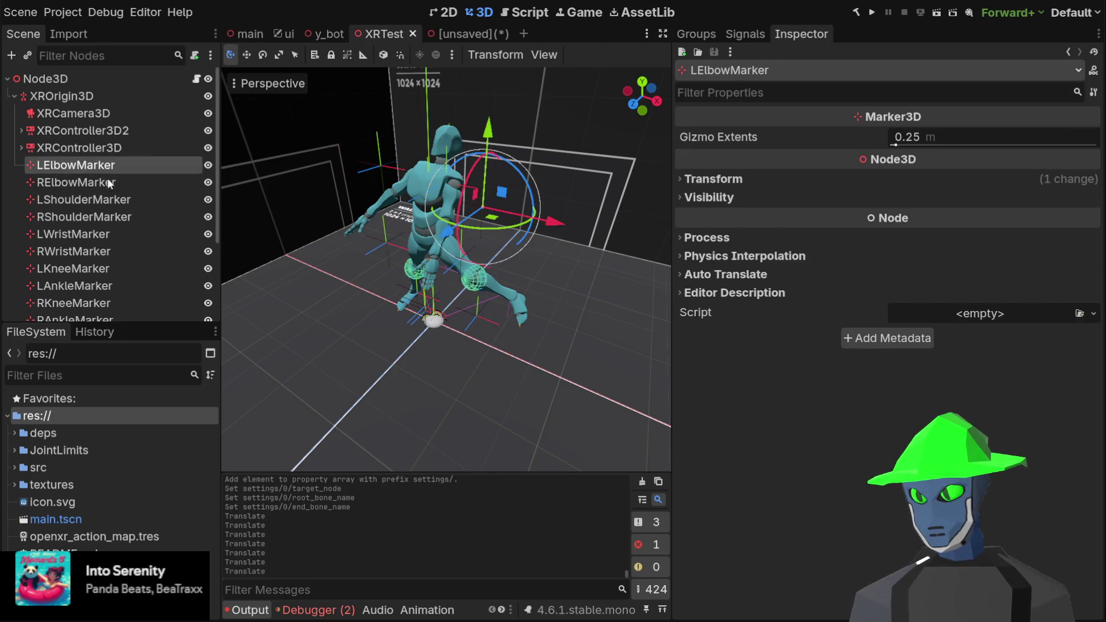
left_click(123, 234)
left_click(122, 269)
left_click(130, 184)
left_click(116, 250)
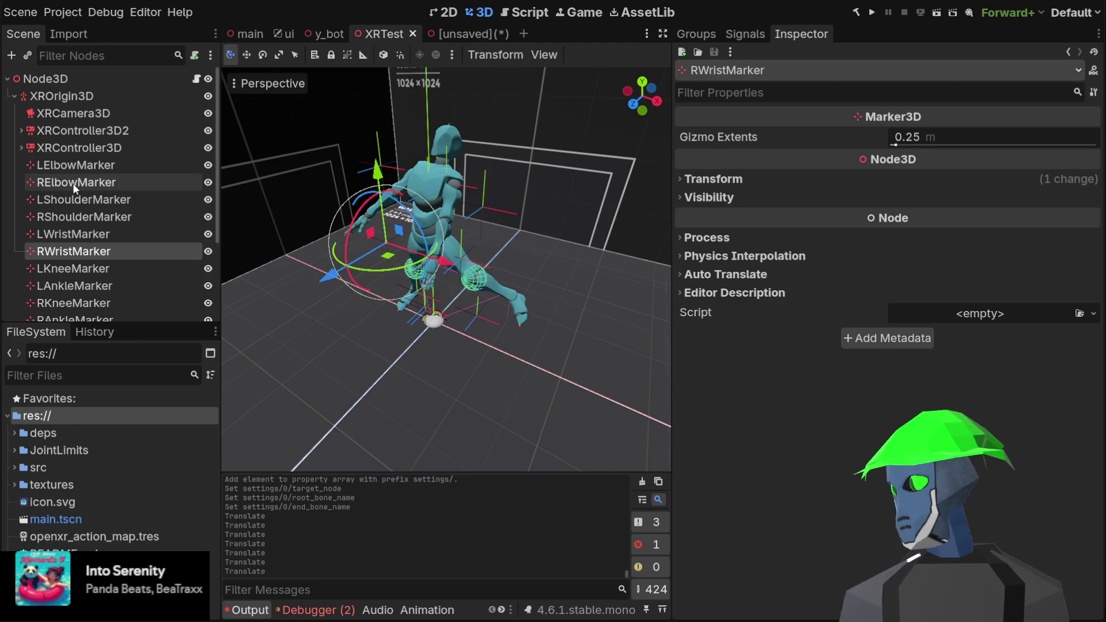
scroll(152, 186, "down", 3)
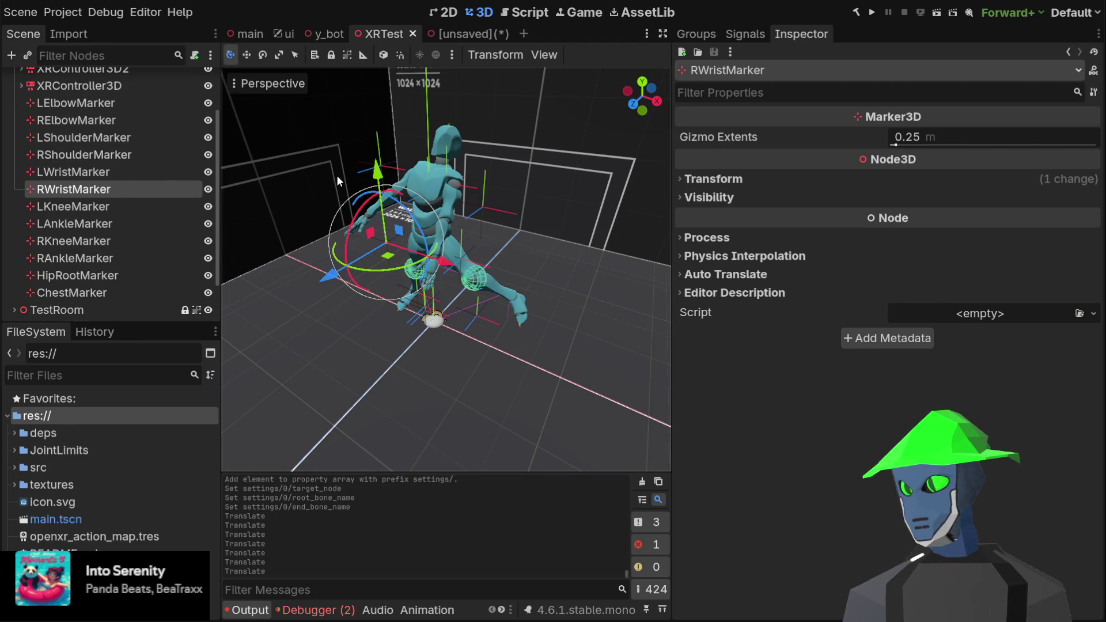
scroll(336, 175, "up", 3)
scroll(155, 182, "down", 2)
scroll(109, 180, "up", 5)
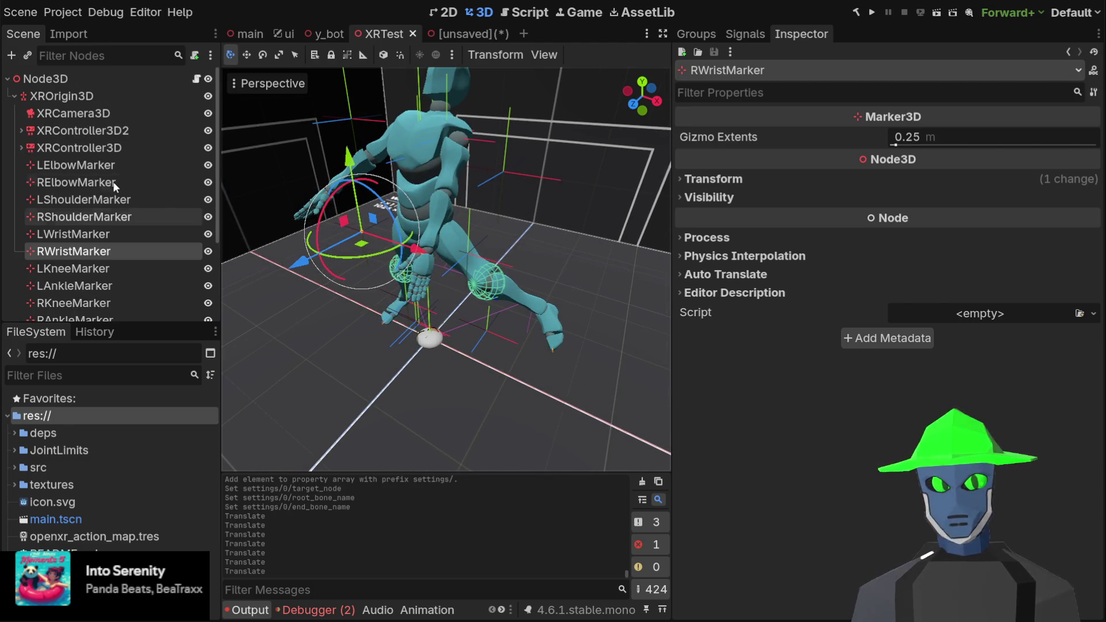
scroll(461, 183, "down", 3)
scroll(88, 283, "down", 5)
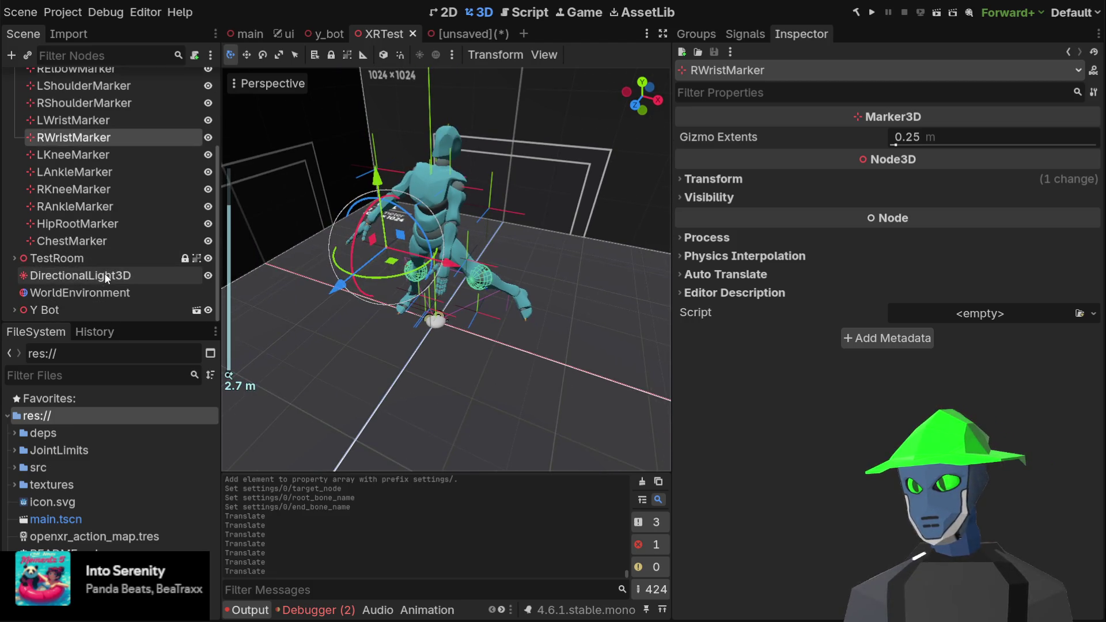
left_click(14, 311)
scroll(114, 217, "down", 4)
- Try moving the Skeleton3D's mixamorig_LeftHand bone in bone edit mode, then undo it
left_click(101, 223)
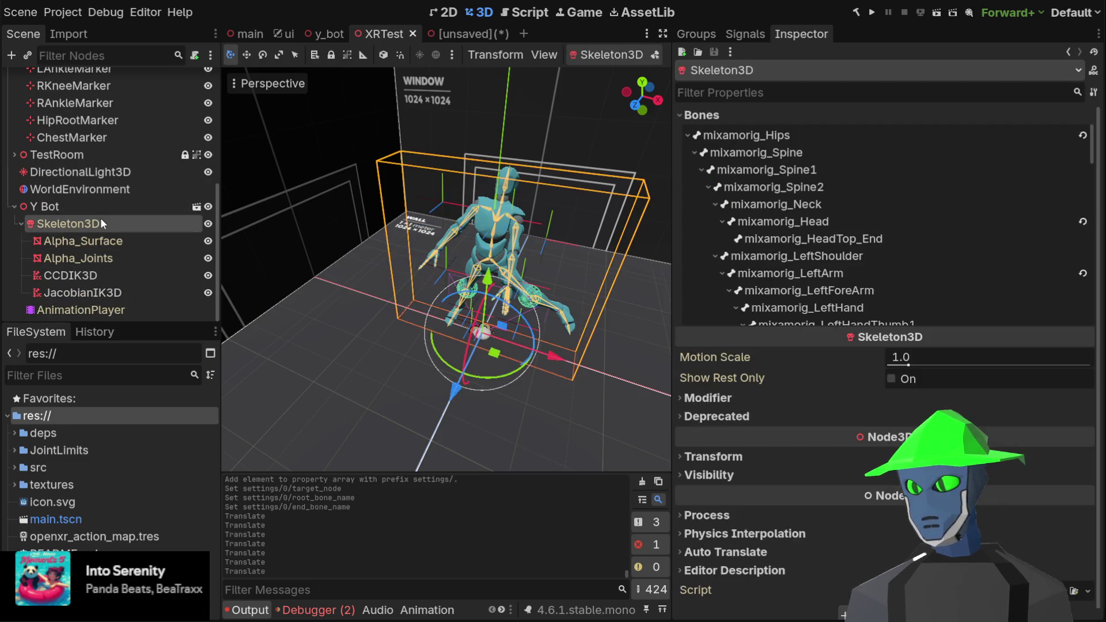
key("f")
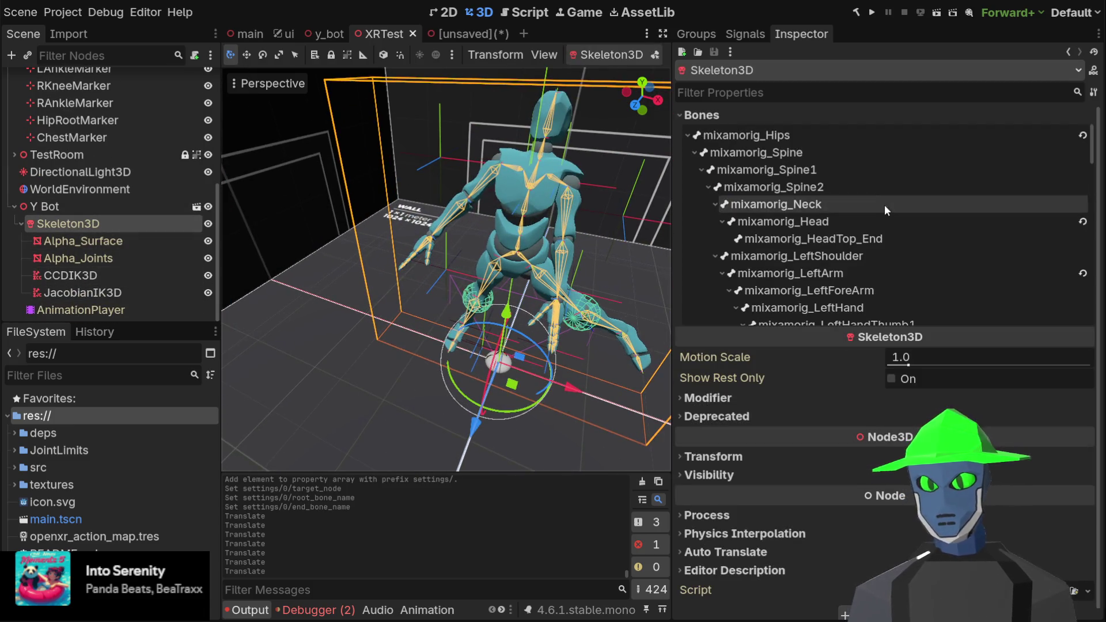
scroll(816, 223, "down", 2)
left_click(862, 260)
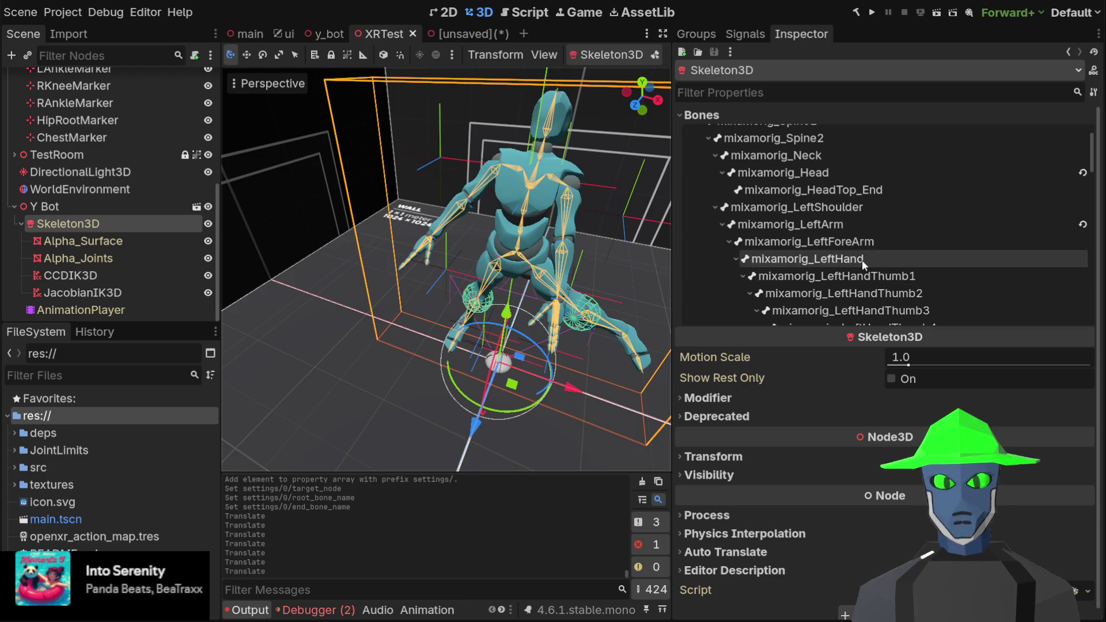
left_click_drag(556, 269, 484, 231)
left_click(654, 54)
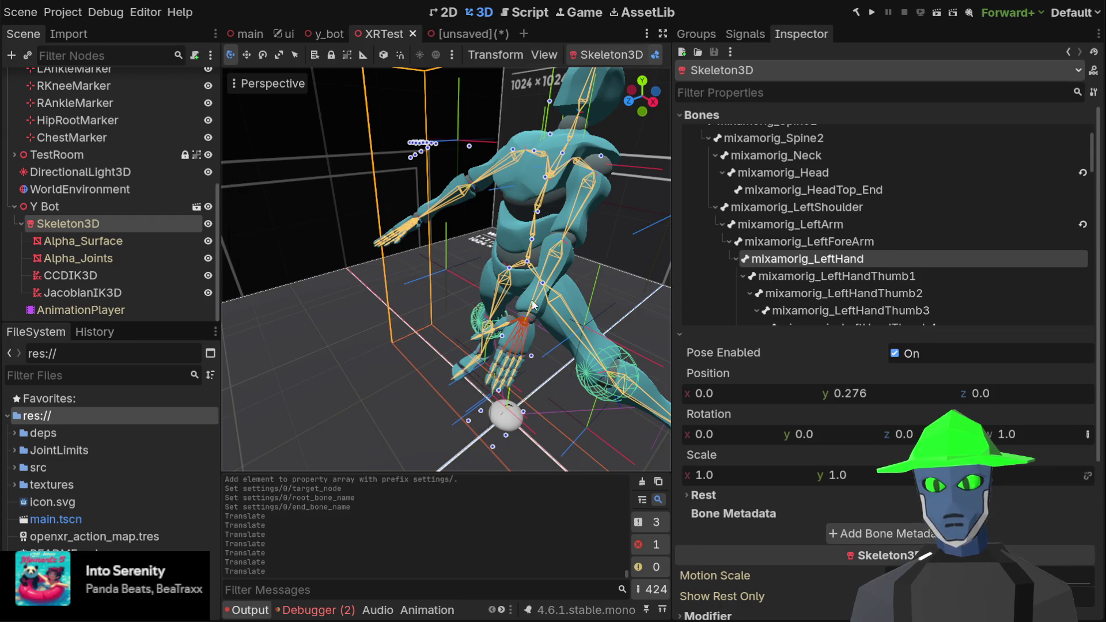
left_click_drag(487, 256, 565, 167)
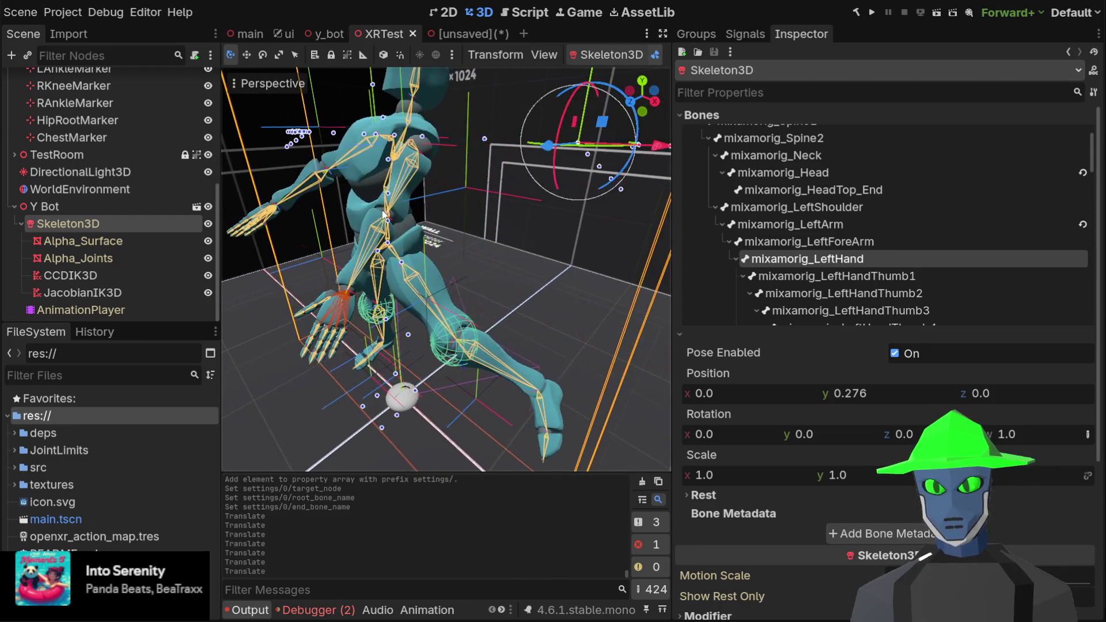
mouse_move(602, 122)
left_mouse_down()
mouse_move(490, 173)
mouse_move(526, 132)
mouse_move(583, 161)
mouse_move(458, 167)
mouse_move(299, 231)
mouse_move(493, 102)
mouse_move(581, 180)
mouse_move(486, 200)
left_mouse_up()
key("ctrl+z")
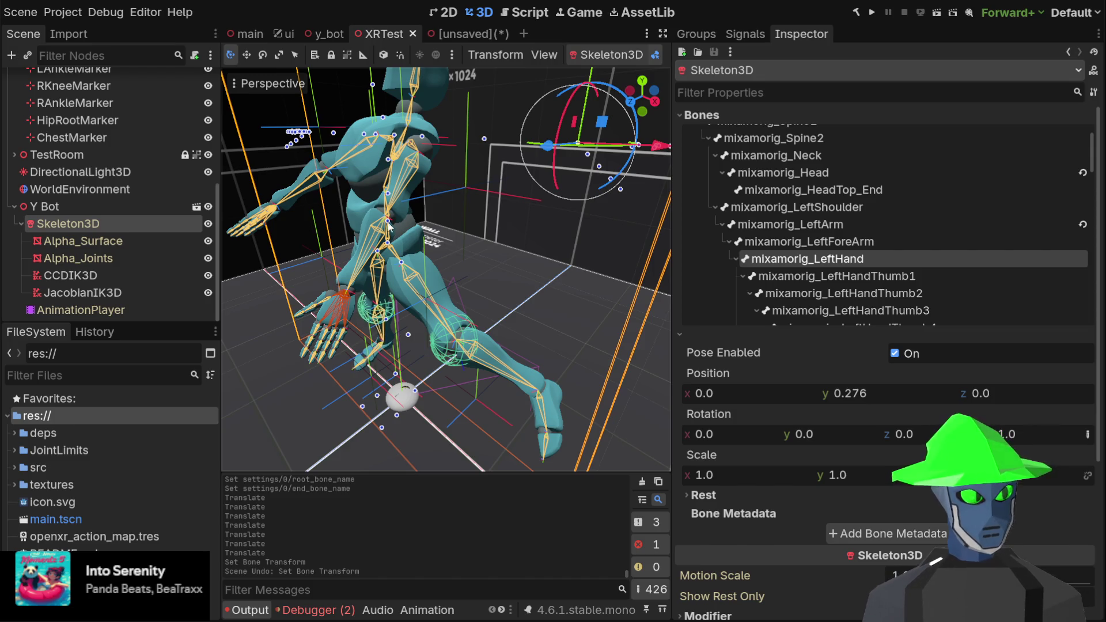
scroll(484, 255, "down", 3)
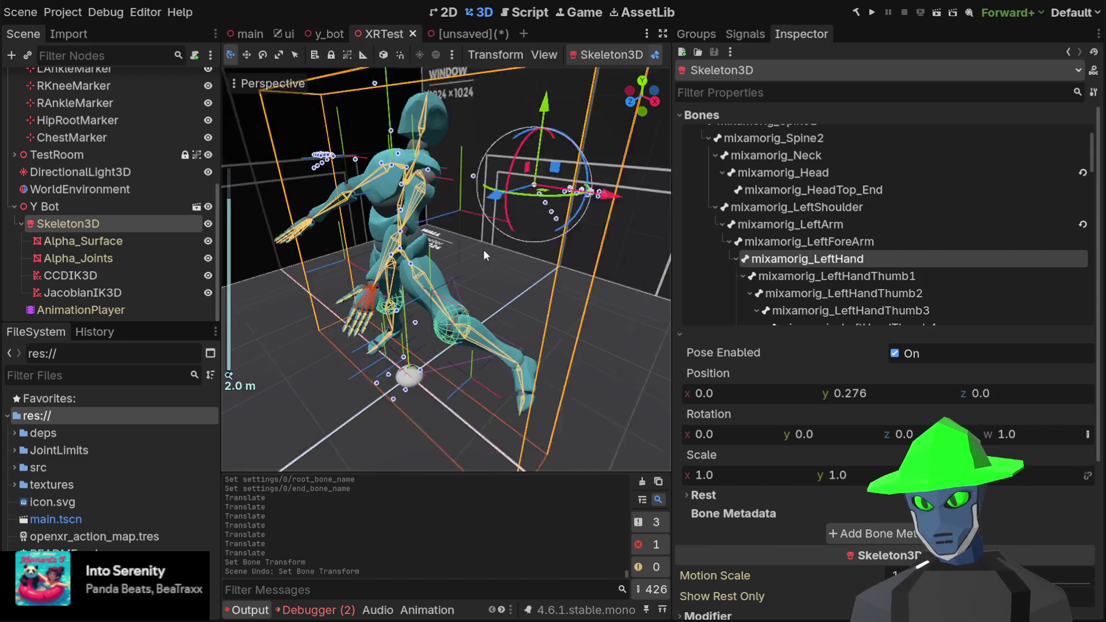
left_click_drag(520, 193, 605, 219)
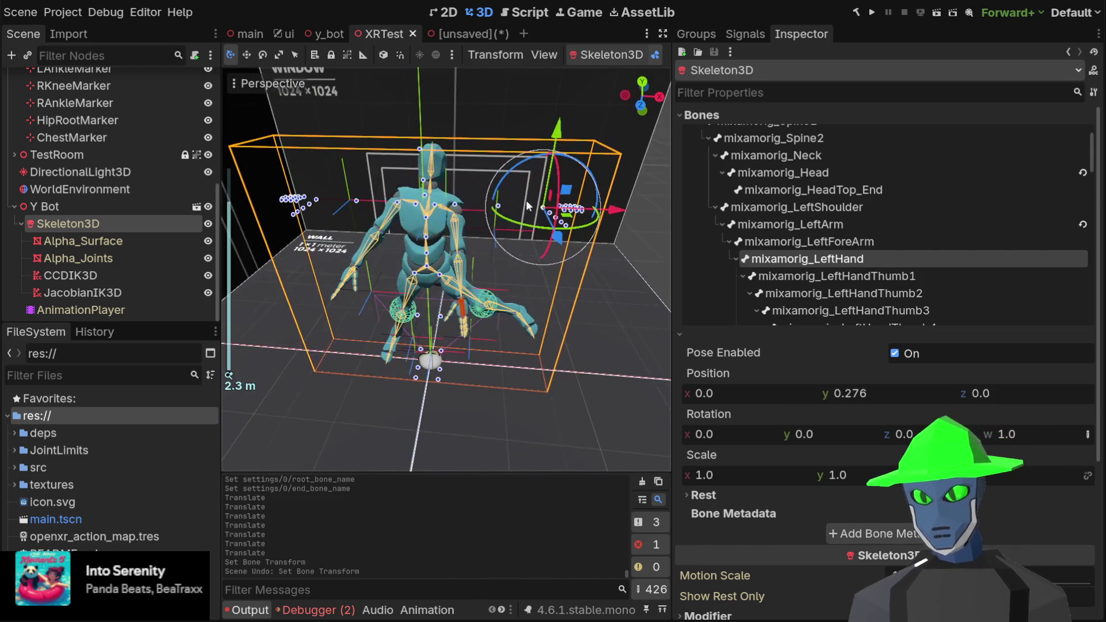
left_click(639, 237)
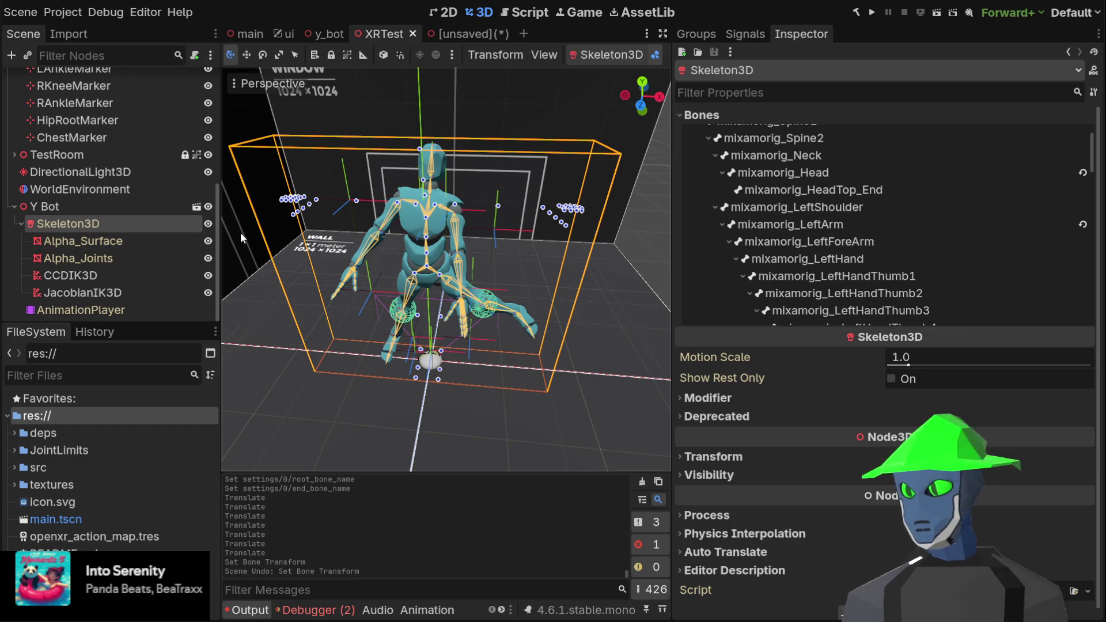
- In the unsaved test scene, raise the Marker3D hand target
left_click(465, 33)
mouse_move(474, 251)
left_mouse_down()
mouse_move(485, 208)
mouse_move(465, 168)
mouse_move(413, 271)
mouse_move(542, 371)
mouse_move(364, 315)
mouse_move(534, 369)
mouse_move(506, 366)
left_mouse_up()
scroll(507, 366, "up", 3)
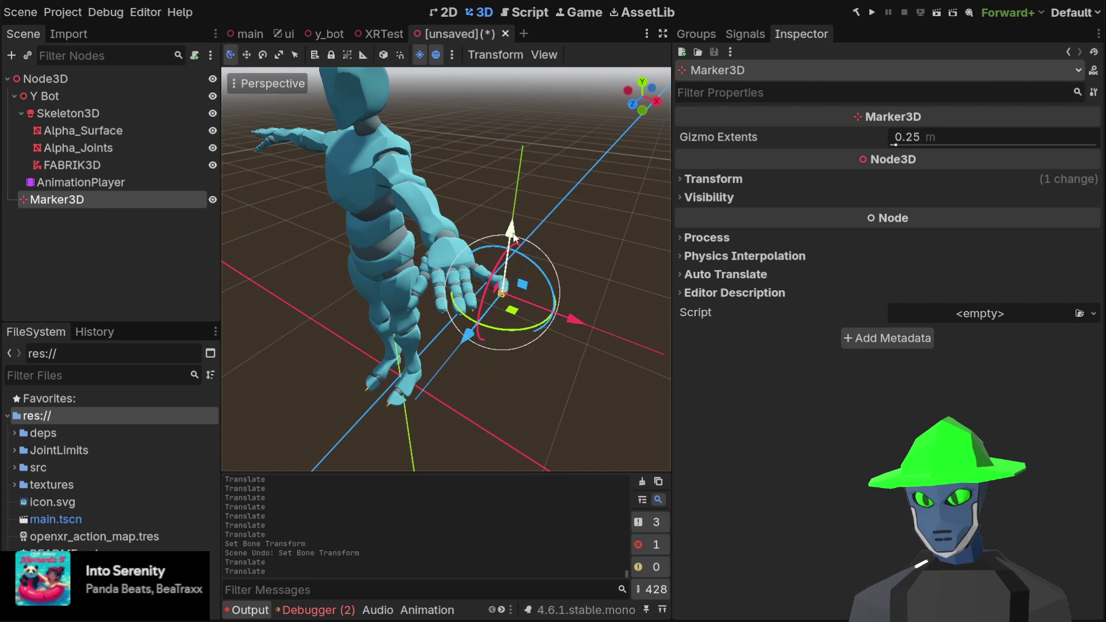
- Adjust the hand target's height and reselect Marker3D
mouse_move(516, 228)
left_mouse_down()
mouse_move(521, 219)
mouse_move(515, 325)
mouse_move(507, 219)
mouse_move(510, 291)
mouse_move(492, 191)
left_mouse_up()
mouse_move(494, 261)
left_mouse_down()
mouse_move(470, 124)
mouse_move(472, 218)
mouse_move(457, 153)
mouse_move(423, 415)
mouse_move(421, 137)
mouse_move(417, 342)
mouse_move(455, 138)
mouse_move(426, 340)
mouse_move(403, 110)
mouse_move(370, 173)
mouse_move(407, 216)
mouse_move(434, 136)
mouse_move(463, 346)
mouse_move(473, 258)
mouse_move(508, 140)
mouse_move(501, 323)
mouse_move(494, 186)
mouse_move(493, 285)
left_mouse_up()
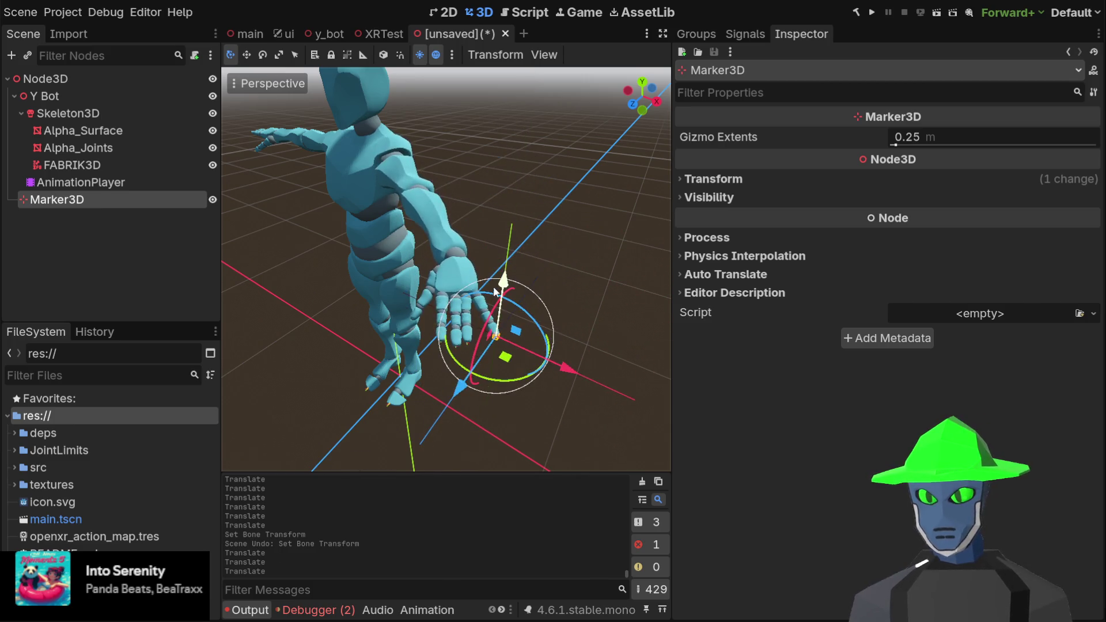
left_click(120, 182)
left_click(88, 197)
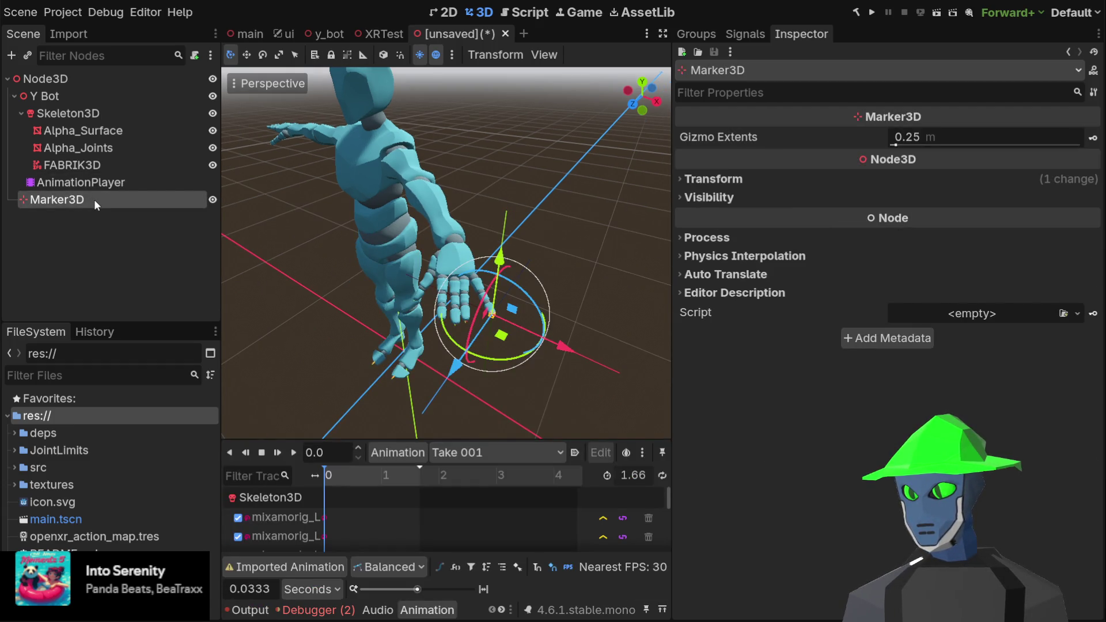
- Duplicate Marker3D, move the copy under Node3D, and rename it elbow
key("ctrl+c")
key("ctrl+v")
mouse_move(59, 219)
left_mouse_down()
mouse_move(65, 202)
mouse_move(86, 208)
left_mouse_up()
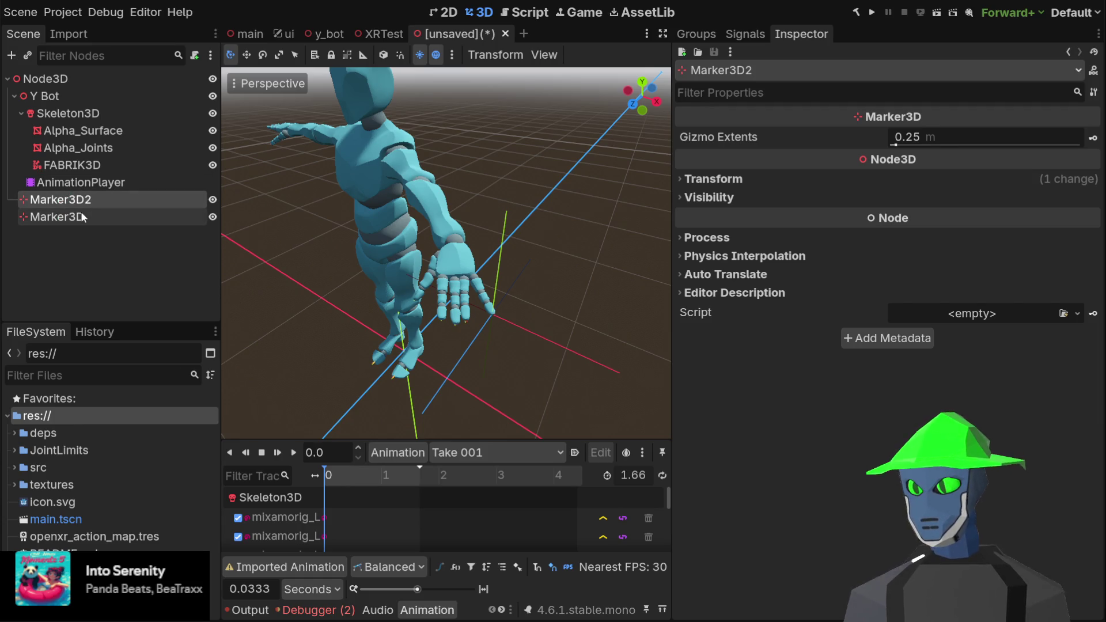
key("F2")
type("elbow")
key("Return")
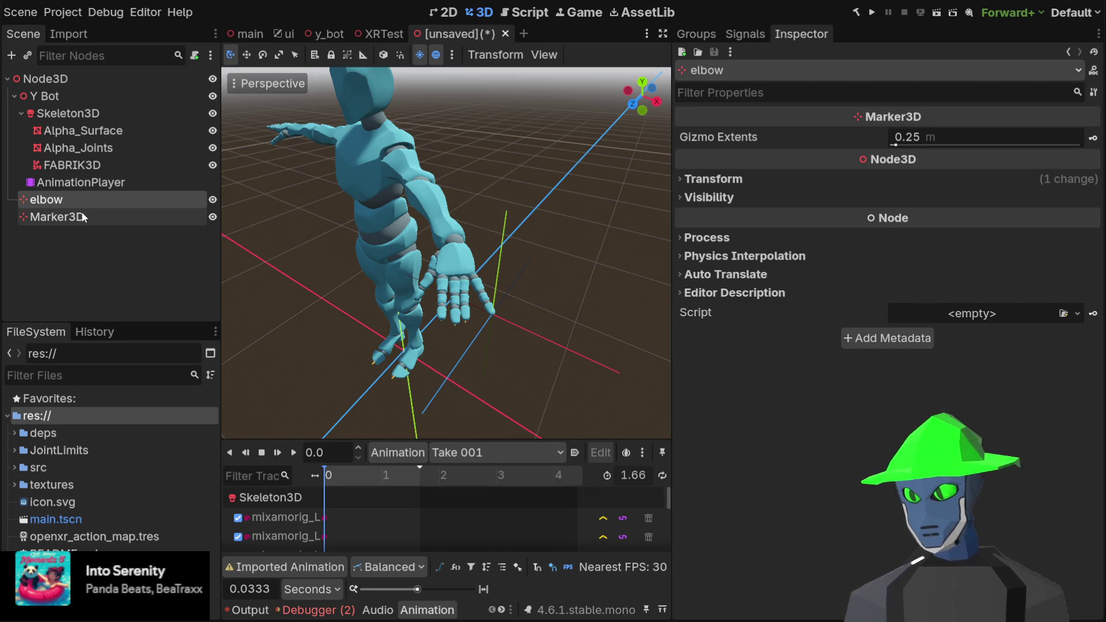
left_click(92, 196)
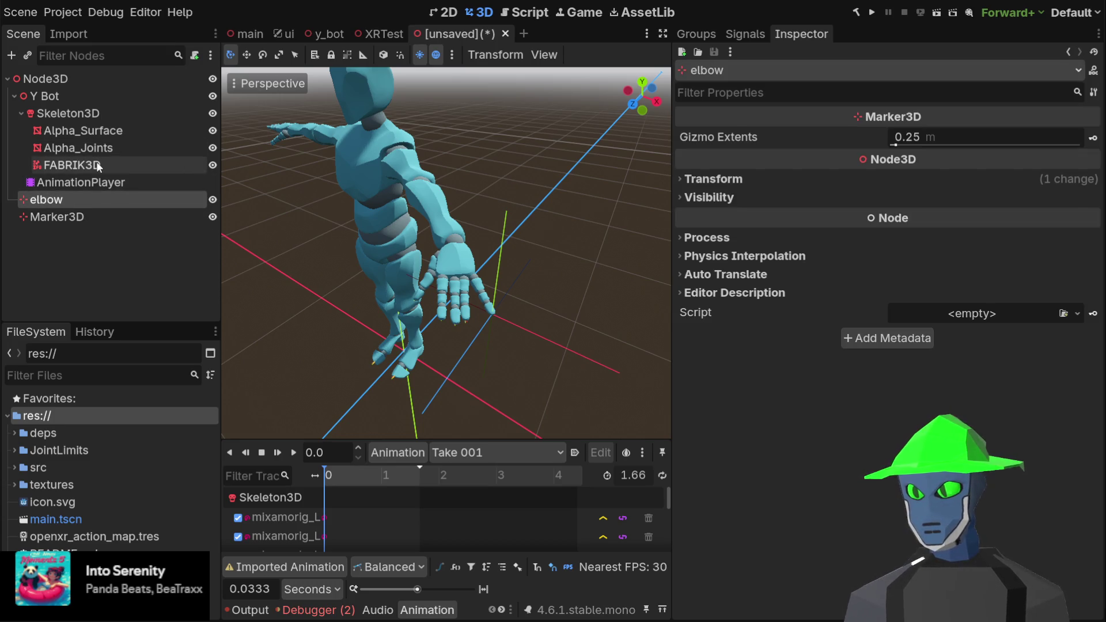
left_click(72, 165)
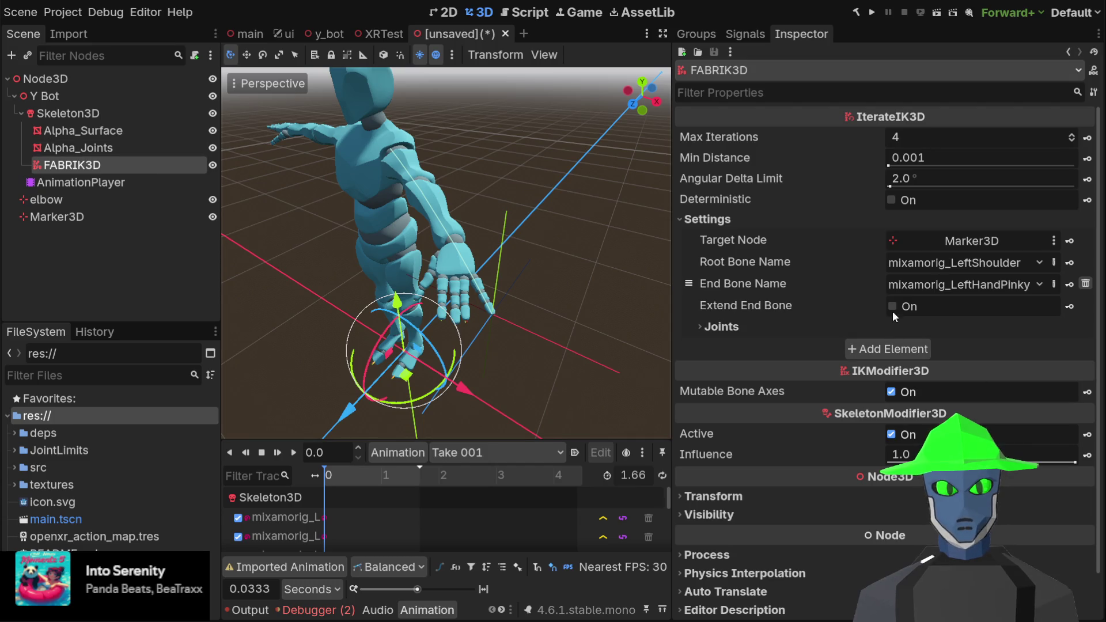
- Add a FABRIK3D setting targeting elbow, root mixamorig_LeftShoulder, end mixamorig_LeftArm
left_click(873, 350)
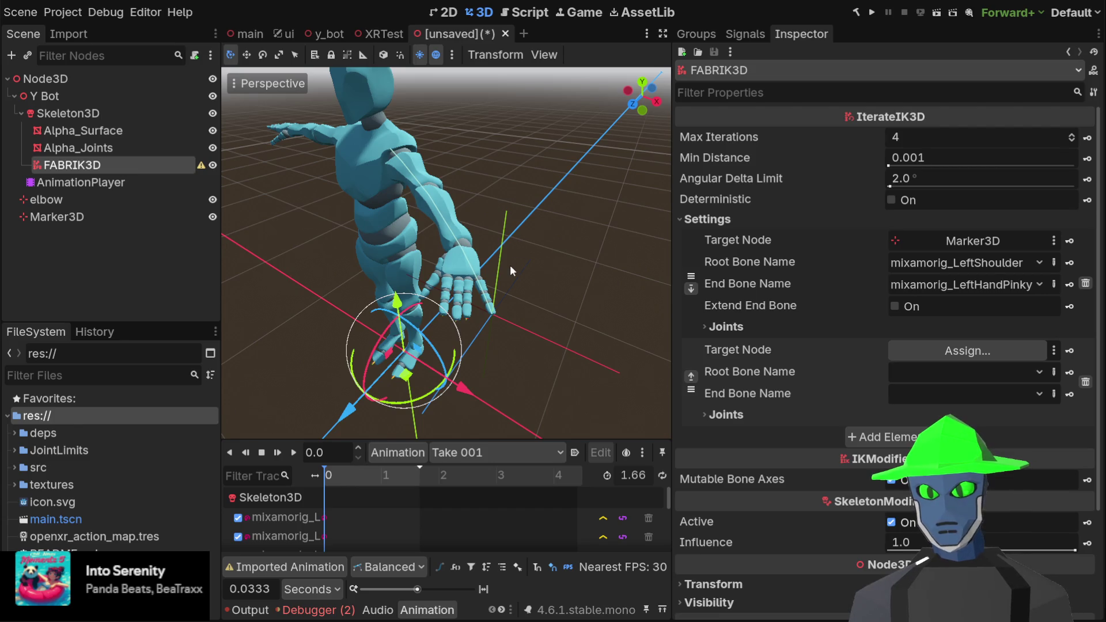
left_click_drag(46, 199, 967, 350)
left_click(941, 371)
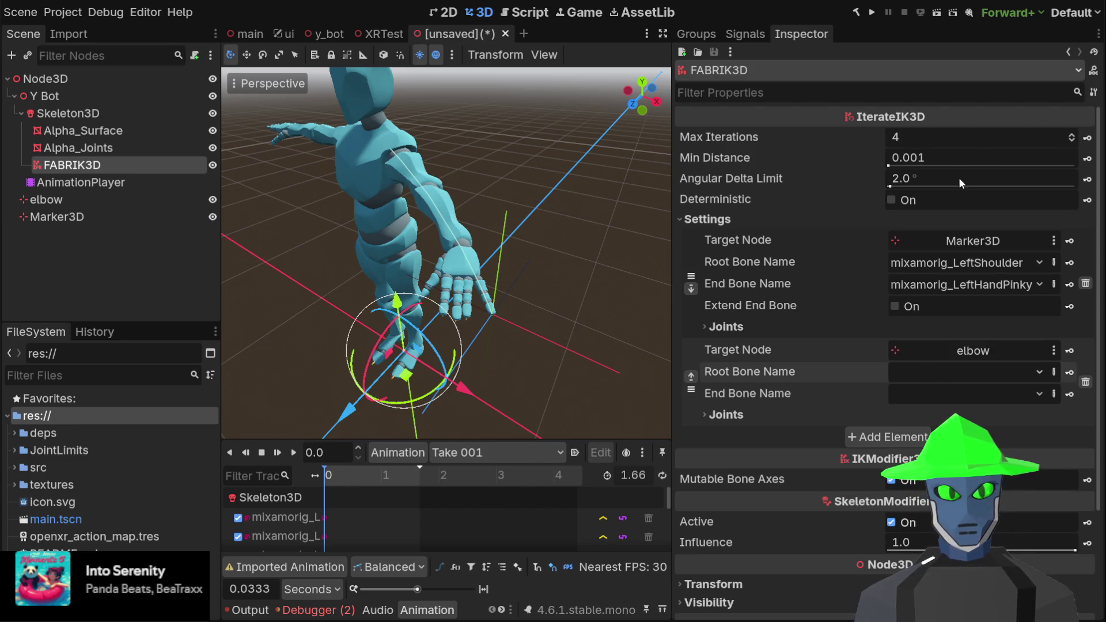
left_click(990, 132)
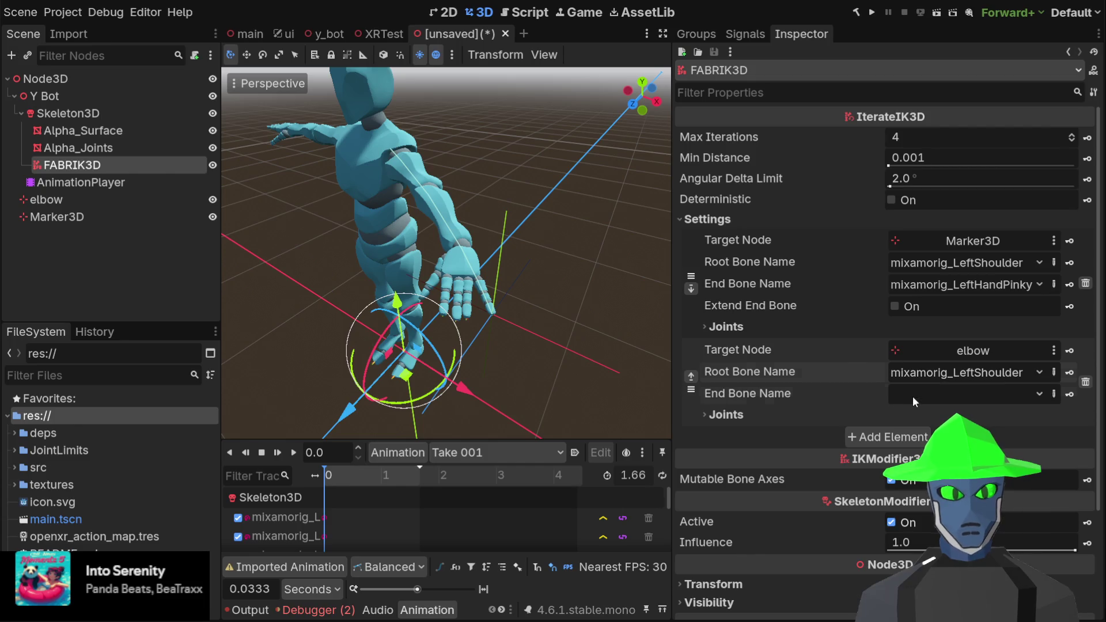
left_click(995, 149)
scroll(421, 239, "down", 3)
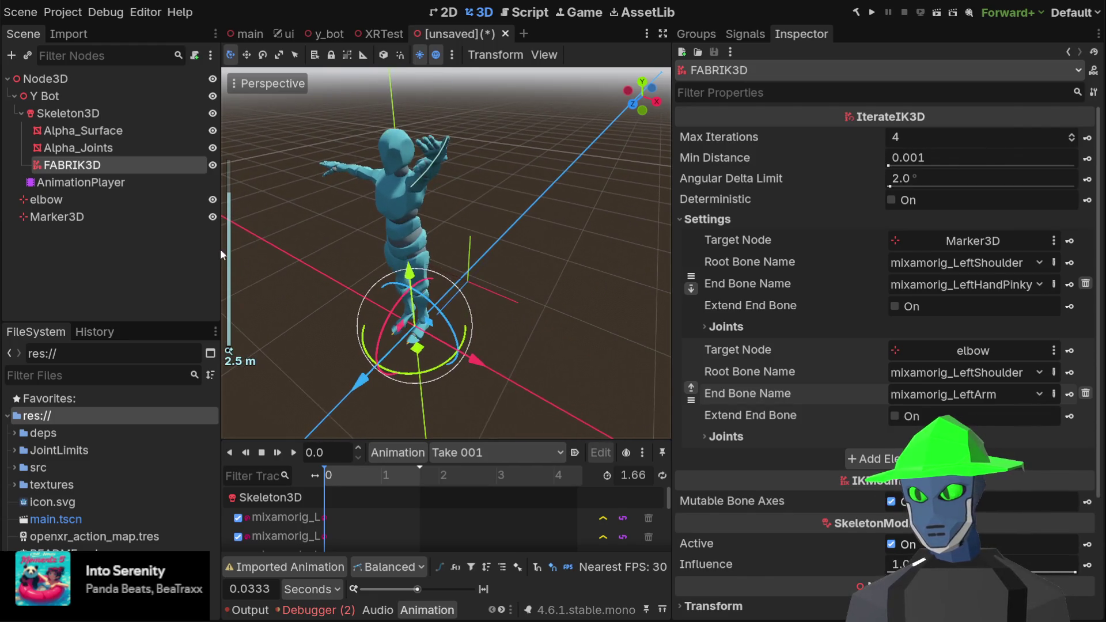
left_click(168, 216)
left_click(159, 198)
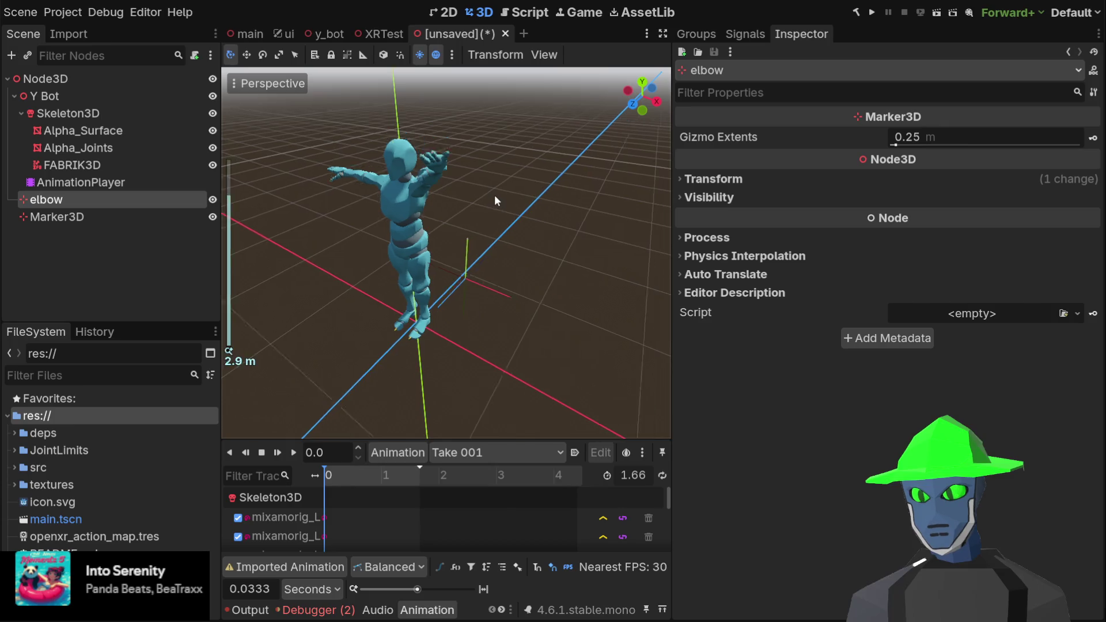
- Move the elbow target toward the Y Bot's arm, checking placement from Top view
scroll(494, 197, "down", 4)
mouse_move(573, 149)
left_mouse_down()
mouse_move(397, 288)
mouse_move(556, 297)
left_mouse_up()
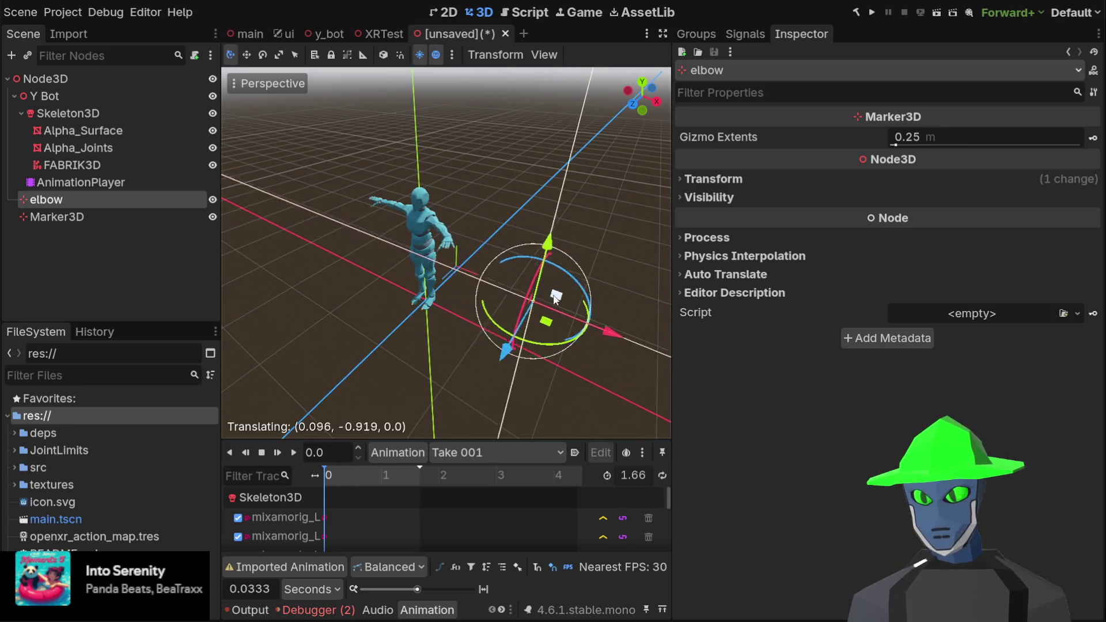
left_click(642, 82)
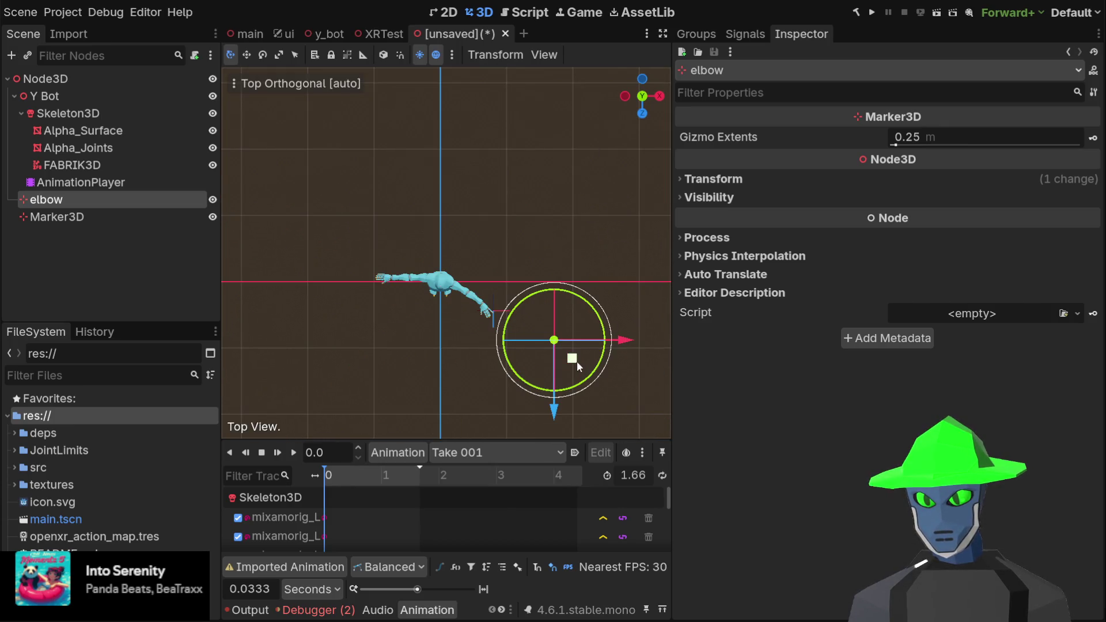
mouse_move(576, 360)
left_mouse_down()
mouse_move(484, 299)
mouse_move(496, 294)
left_mouse_up()
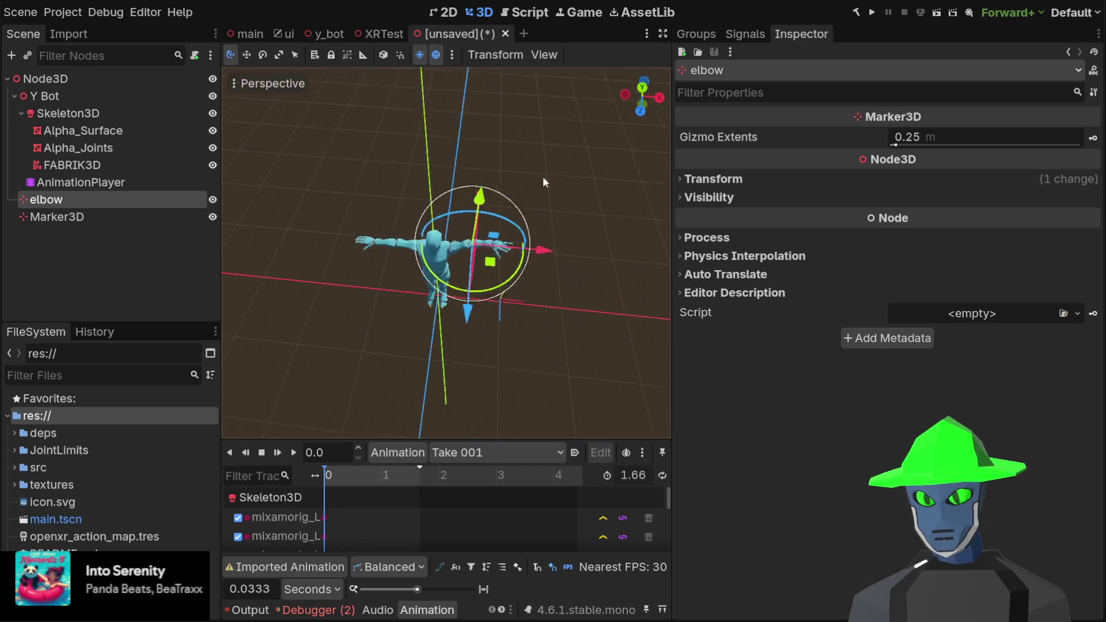
scroll(543, 183, "up", 5)
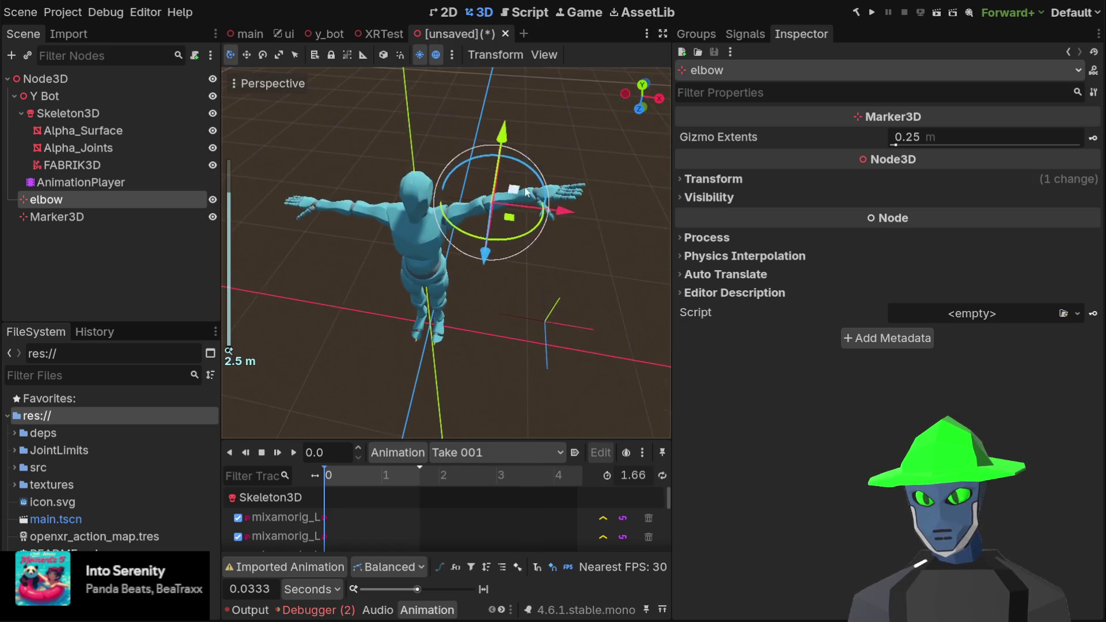
- Drag the Marker3D hand target along X, Y and Z to sit beside the Y Bot
left_click(90, 211)
mouse_move(611, 326)
left_mouse_down()
mouse_move(537, 333)
mouse_move(554, 321)
left_mouse_up()
mouse_move(498, 242)
left_mouse_down()
mouse_move(525, 137)
mouse_move(518, 22)
left_mouse_up()
scroll(511, 130, "down", 3)
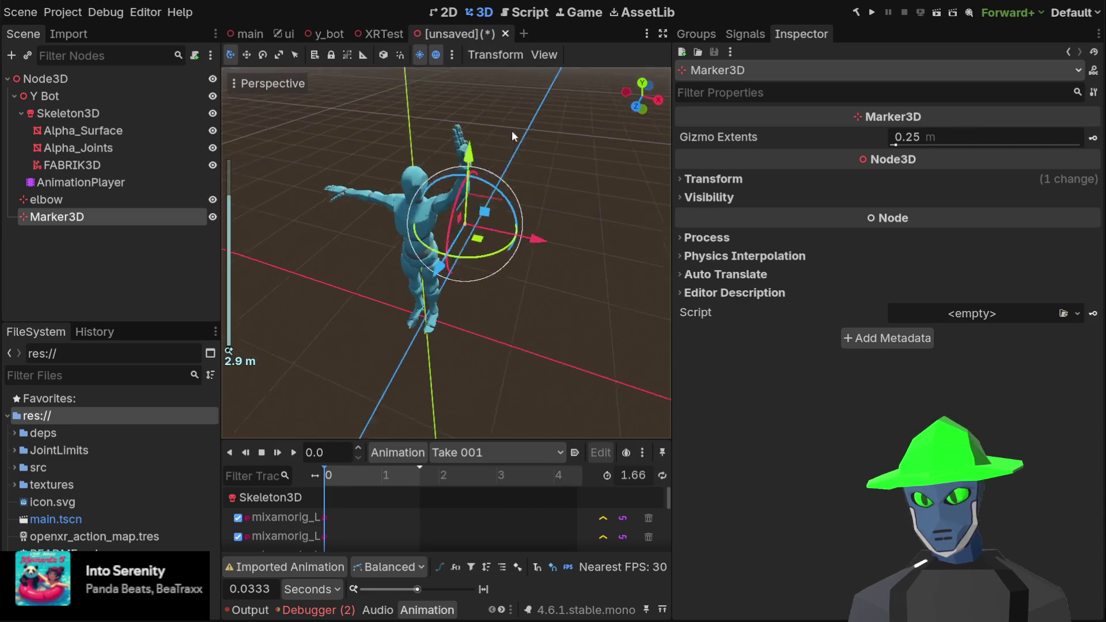
mouse_move(418, 242)
left_mouse_down()
mouse_move(426, 196)
mouse_move(401, 109)
mouse_move(437, 213)
mouse_move(476, 245)
mouse_move(322, 299)
left_mouse_up()
scroll(476, 254, "up", 2)
mouse_move(253, 319)
left_mouse_down()
mouse_move(391, 300)
mouse_move(452, 270)
mouse_move(438, 253)
left_mouse_up()
scroll(365, 174, "up", 3)
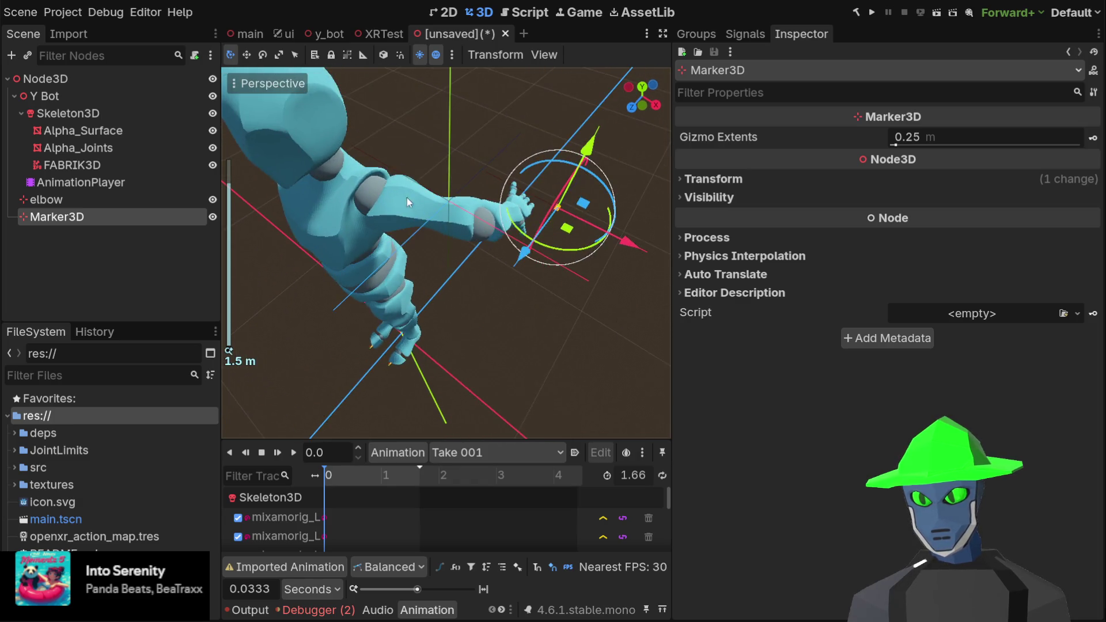
- Lower the elbow slightly and shift the hand target so the left arm stretches out
left_click(119, 199)
mouse_move(454, 147)
left_mouse_down()
mouse_move(466, 259)
mouse_move(461, 137)
mouse_move(494, 265)
mouse_move(495, 219)
mouse_move(502, 271)
mouse_move(587, 194)
mouse_move(543, 191)
left_mouse_up()
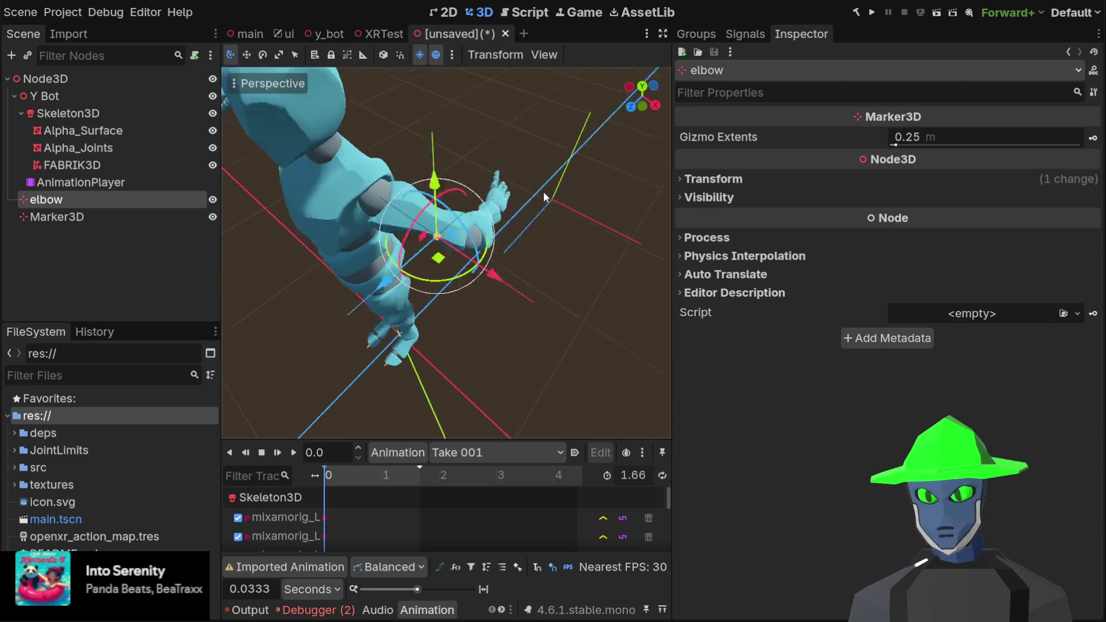
left_click(87, 216)
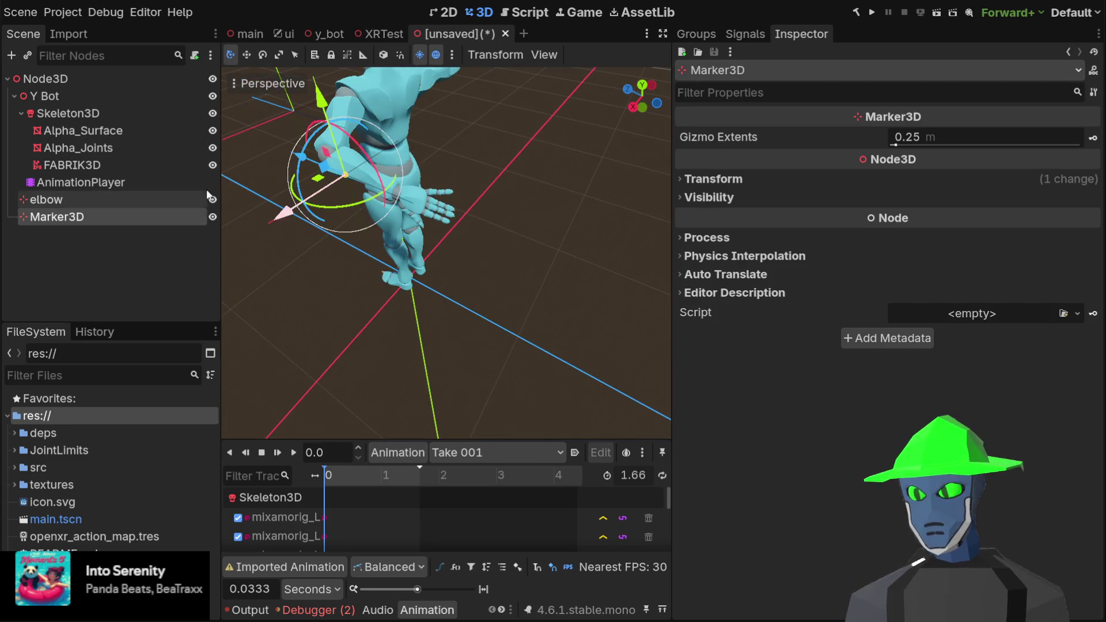
mouse_move(286, 212)
left_mouse_down()
mouse_move(226, 251)
mouse_move(311, 261)
mouse_move(456, 191)
mouse_move(309, 244)
mouse_move(405, 208)
mouse_move(259, 275)
left_mouse_up()
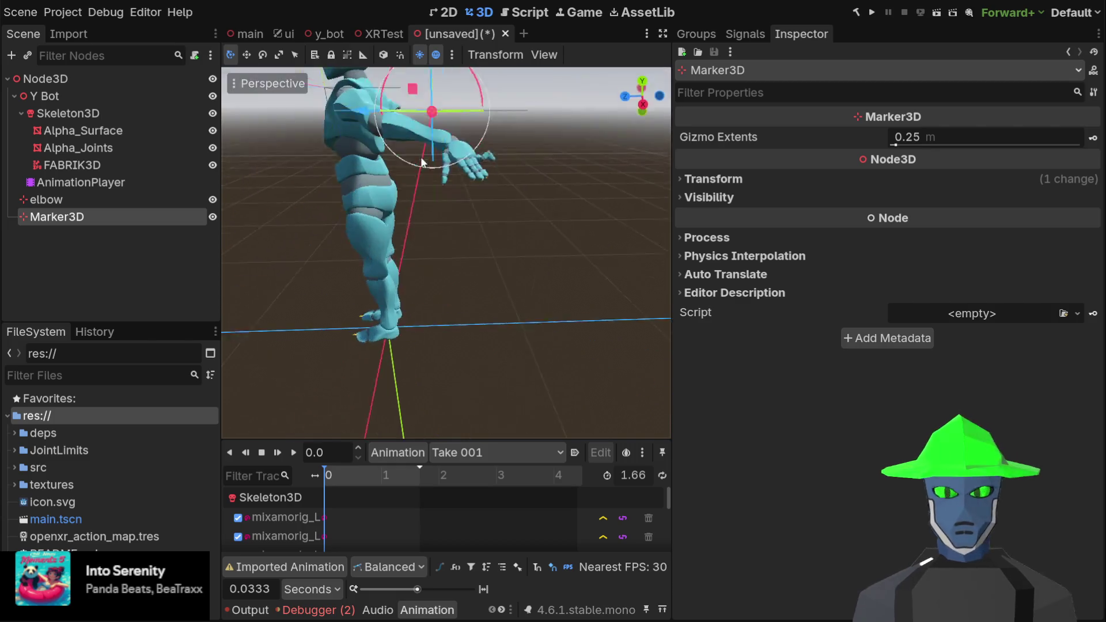
mouse_move(422, 162)
left_mouse_down()
mouse_move(507, 231)
mouse_move(320, 315)
mouse_move(302, 351)
mouse_move(437, 314)
mouse_move(554, 240)
mouse_move(496, 289)
mouse_move(507, 284)
left_mouse_up()
scroll(498, 231, "up", 1)
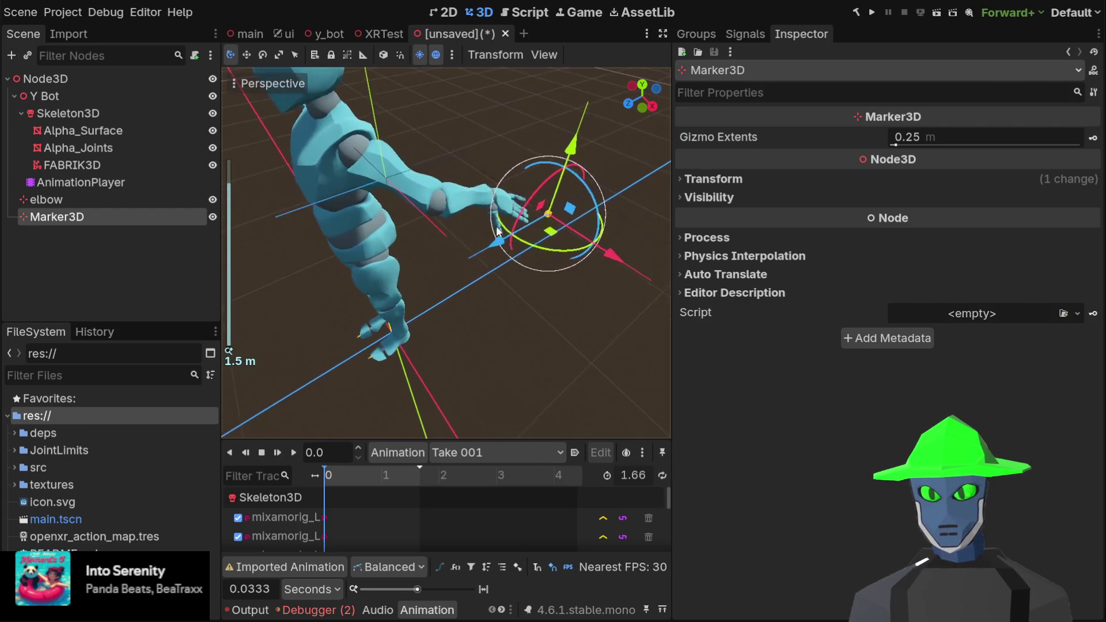
mouse_move(498, 230)
left_mouse_down()
mouse_move(454, 178)
mouse_move(416, 204)
left_mouse_up()
scroll(455, 178, "down", 2)
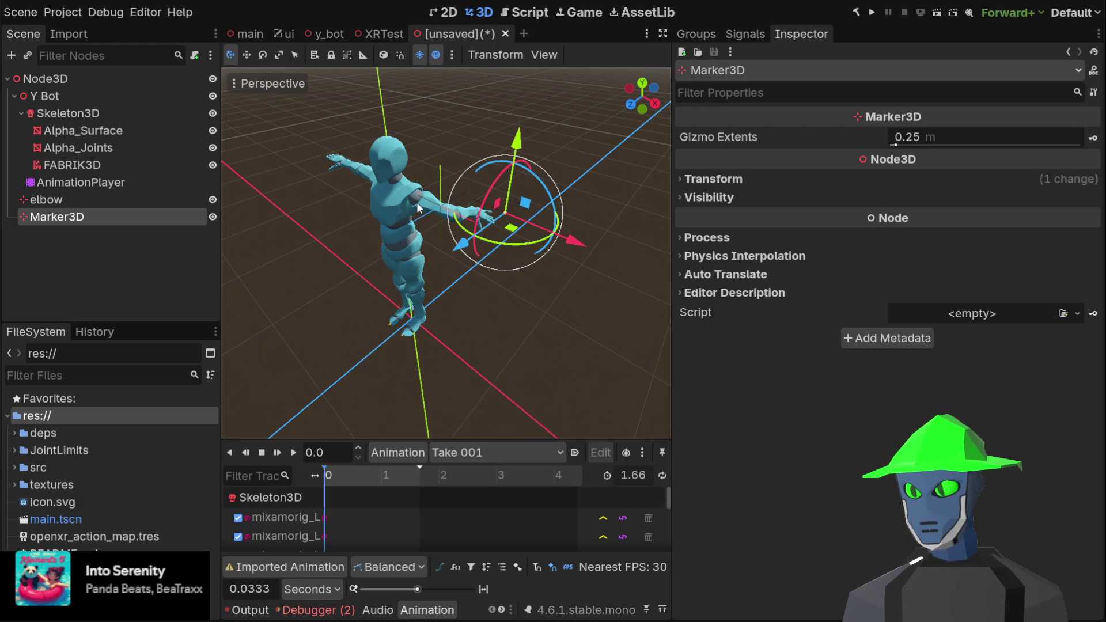
left_click(86, 115)
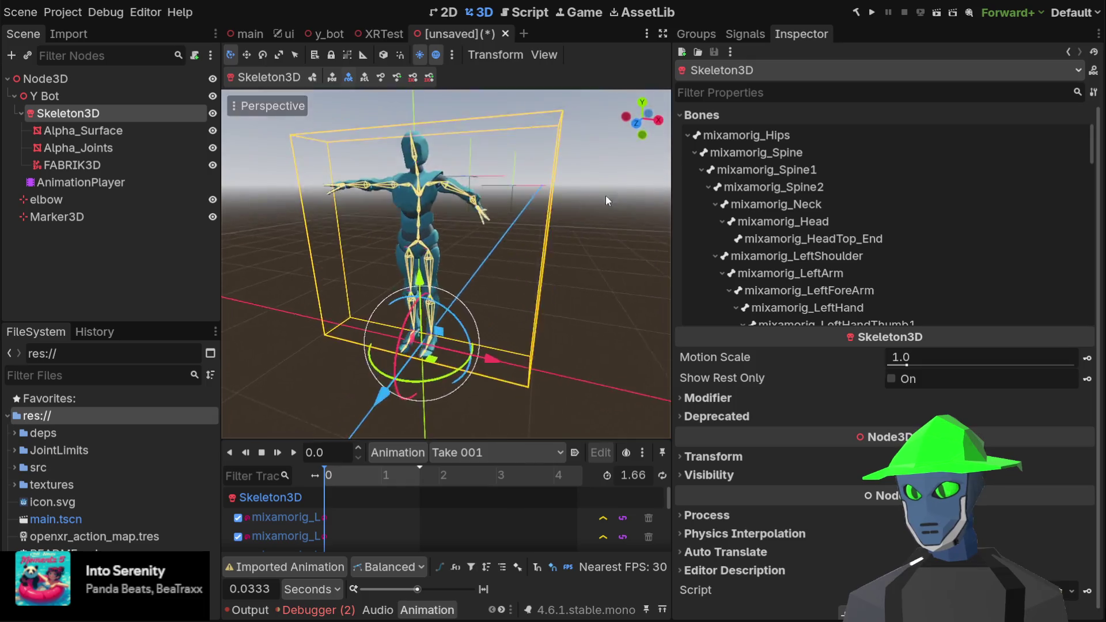
- Close the unsaved test scene and build and run the project from XRTest
left_click(115, 217)
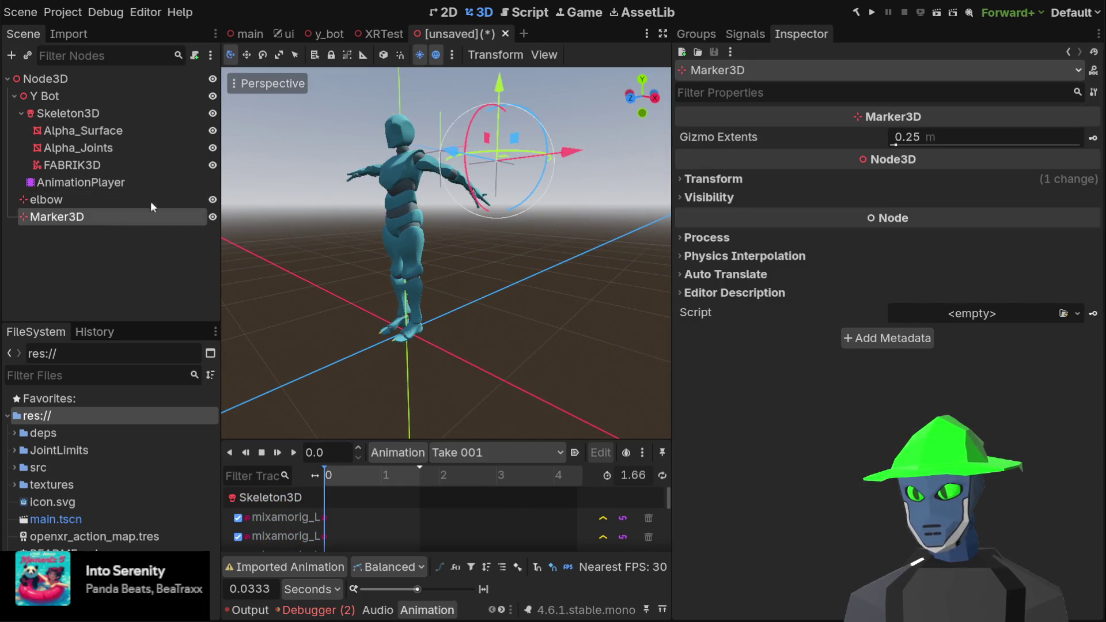
left_click(380, 31)
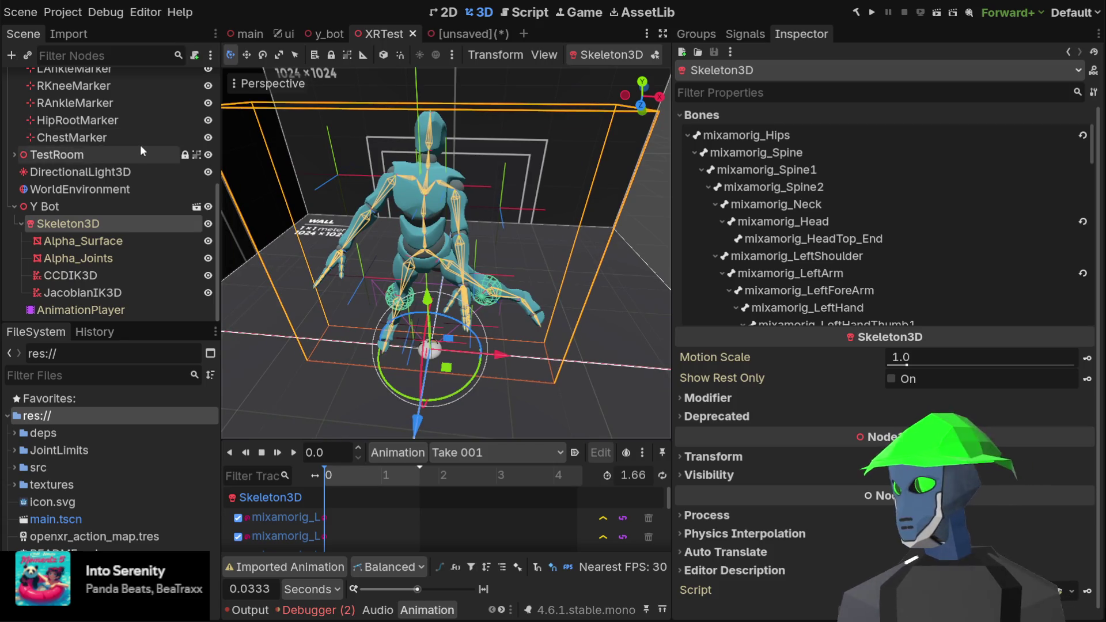
left_click(432, 33)
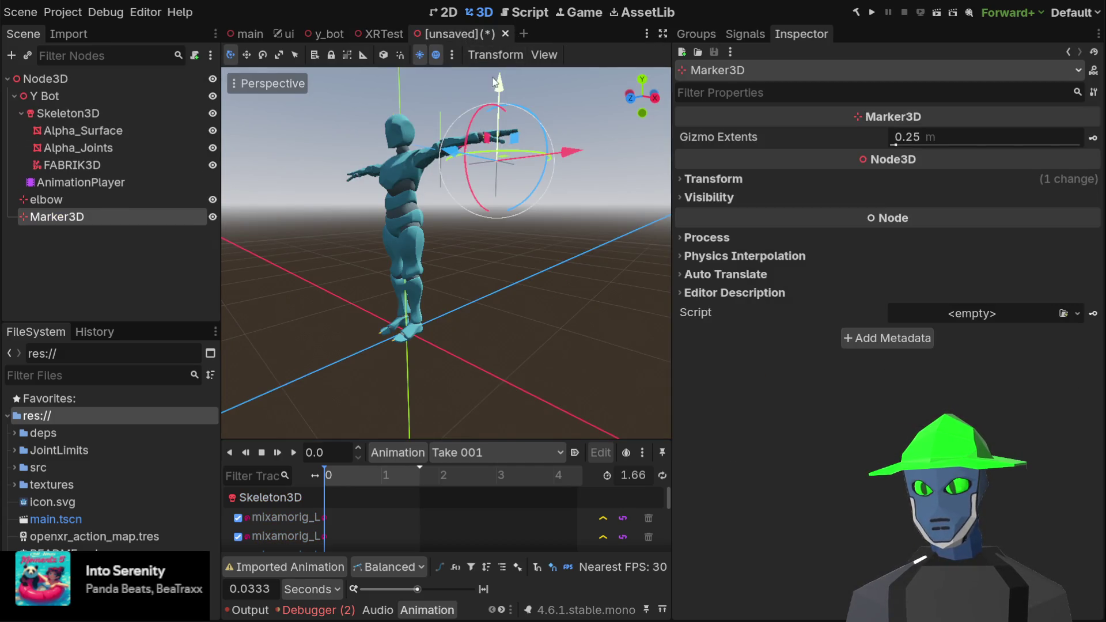
key("ctrl+shift+w")
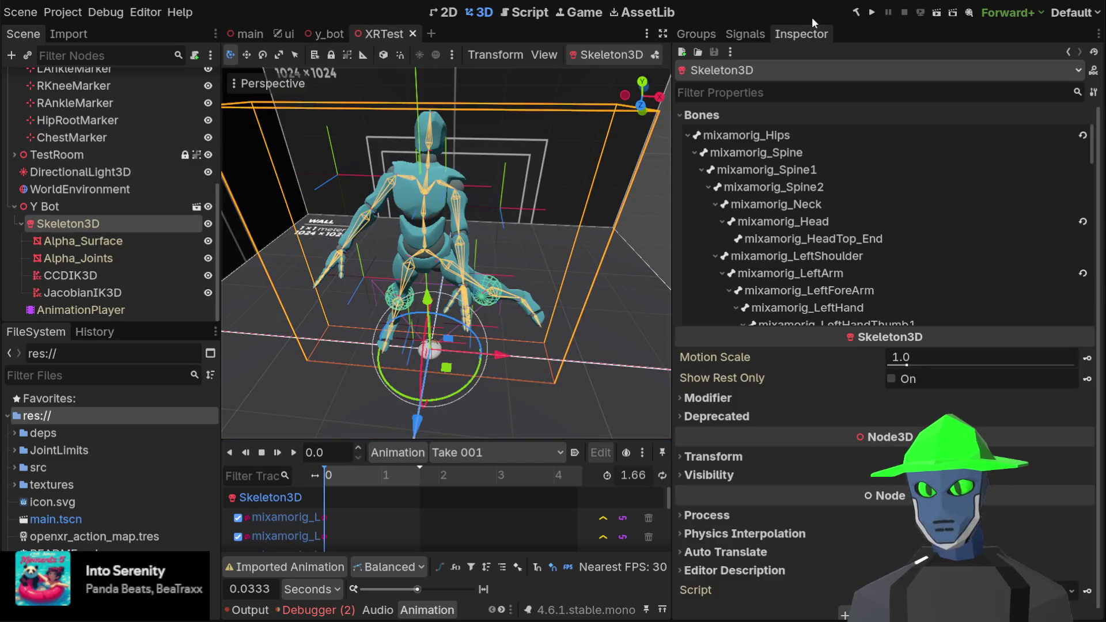
left_click(859, 12)
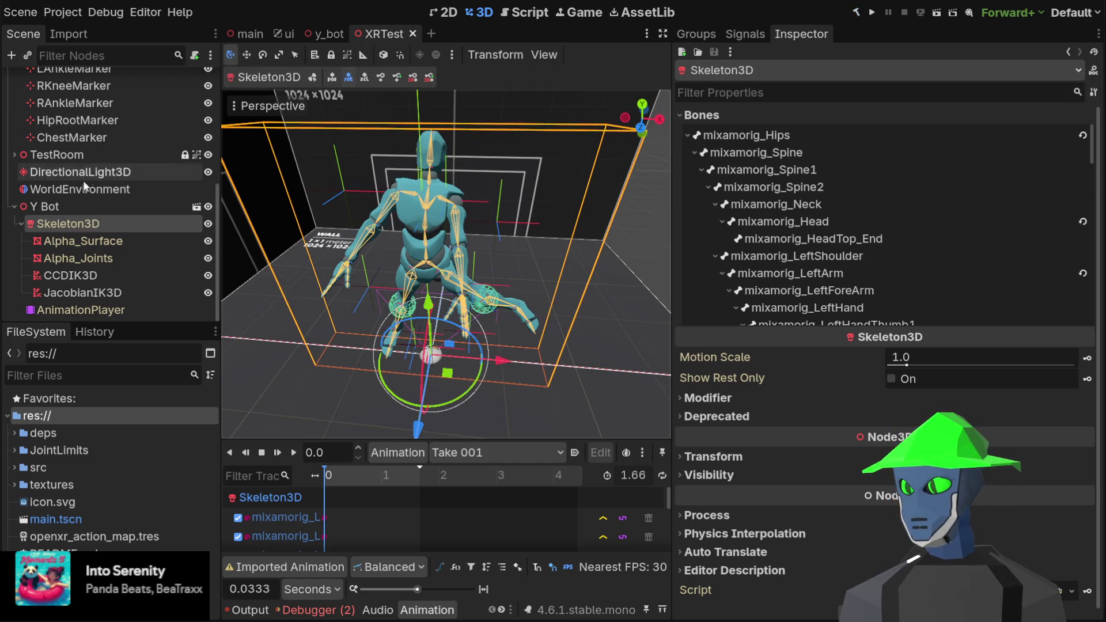
scroll(112, 167, "up", 5)
- Assign both elbow, both shoulder, both wrist and LKnee markers to the root's XrTest fields
left_click(113, 81)
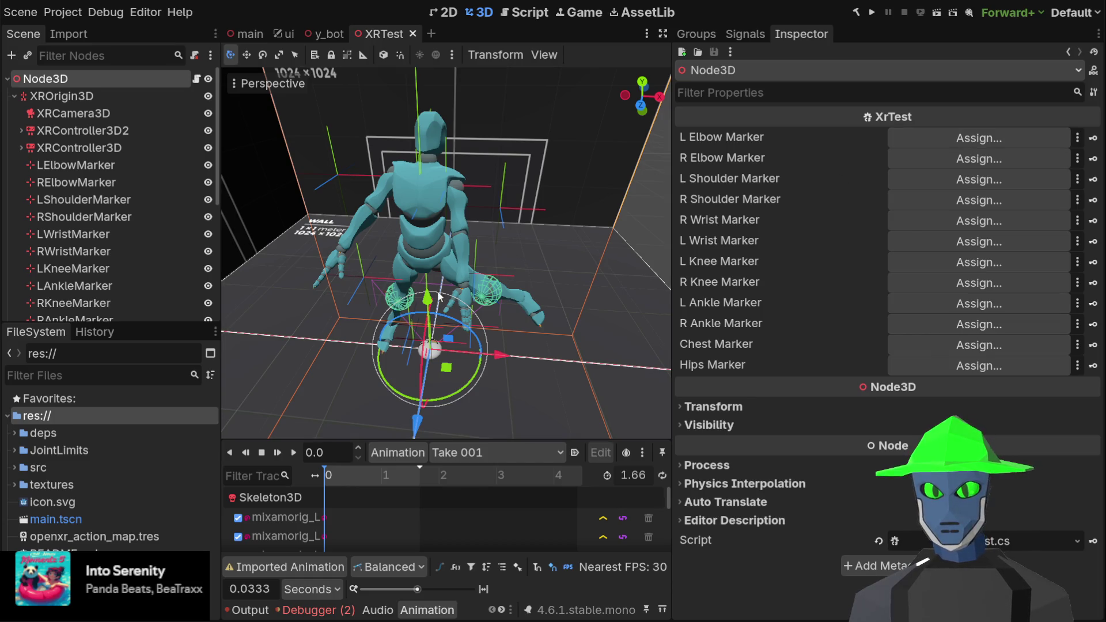
left_click_drag(505, 506, 979, 138)
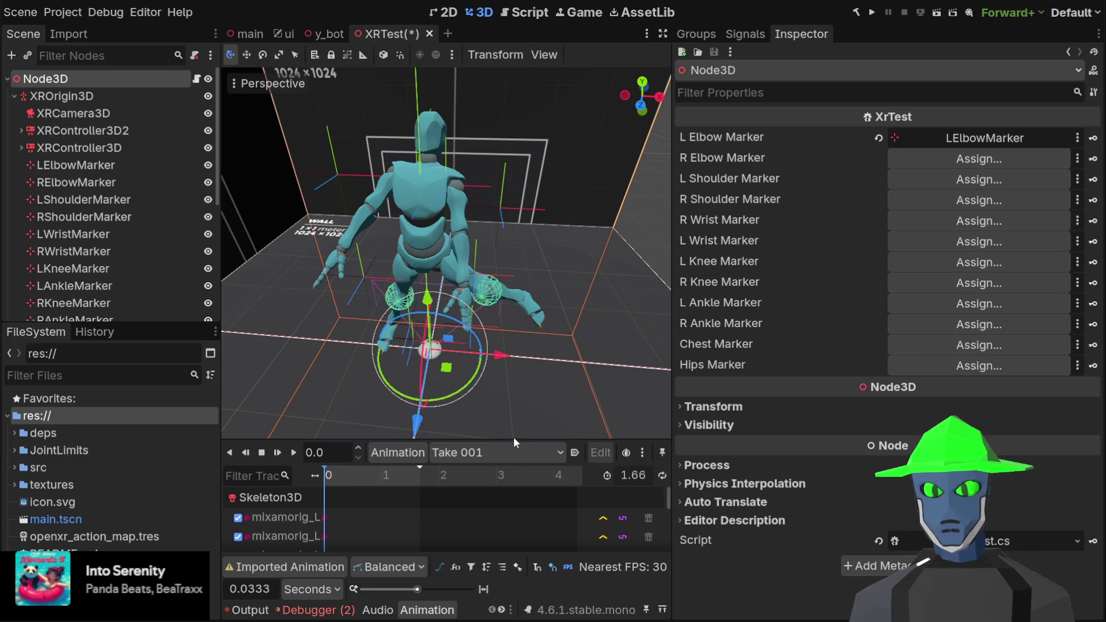
left_click_drag(507, 494, 945, 162)
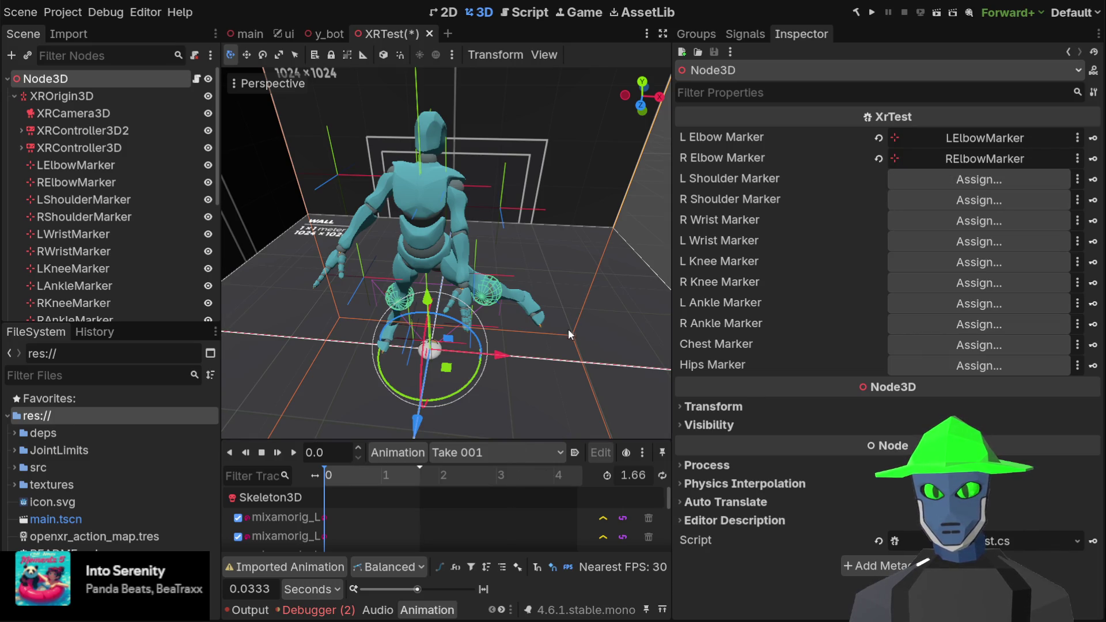
left_click_drag(502, 496, 979, 180)
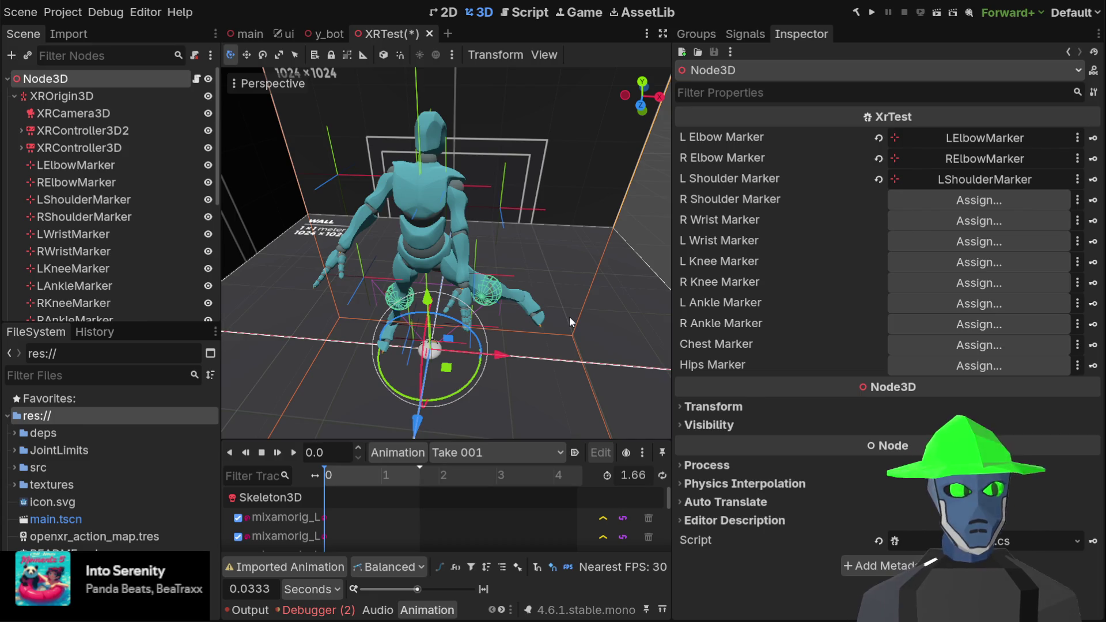
left_click_drag(84, 216, 979, 200)
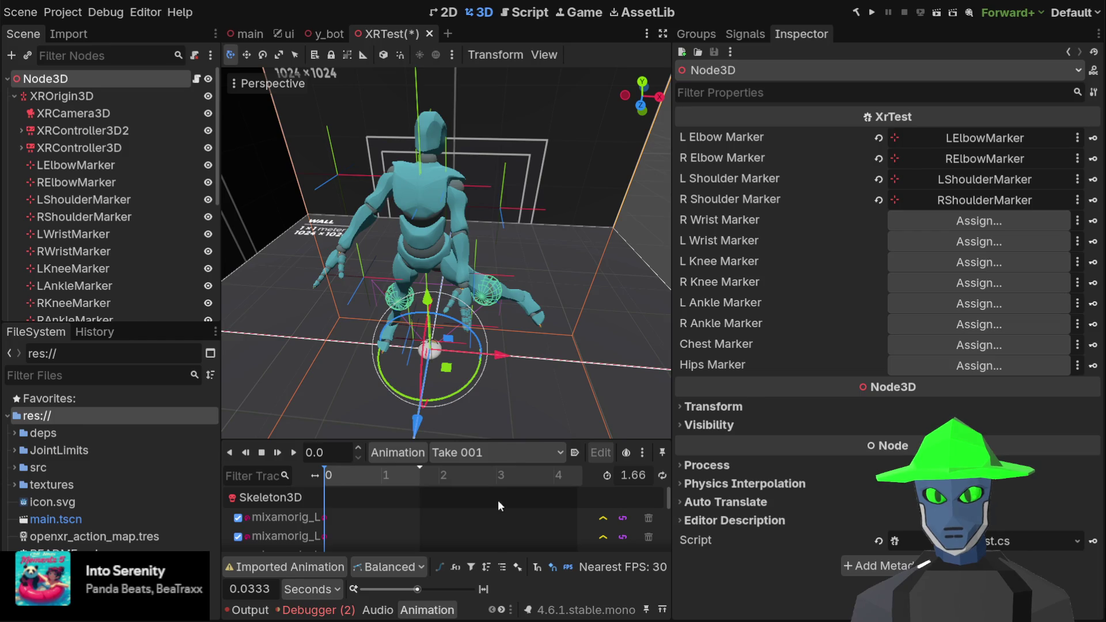
left_click_drag(73, 234, 912, 226)
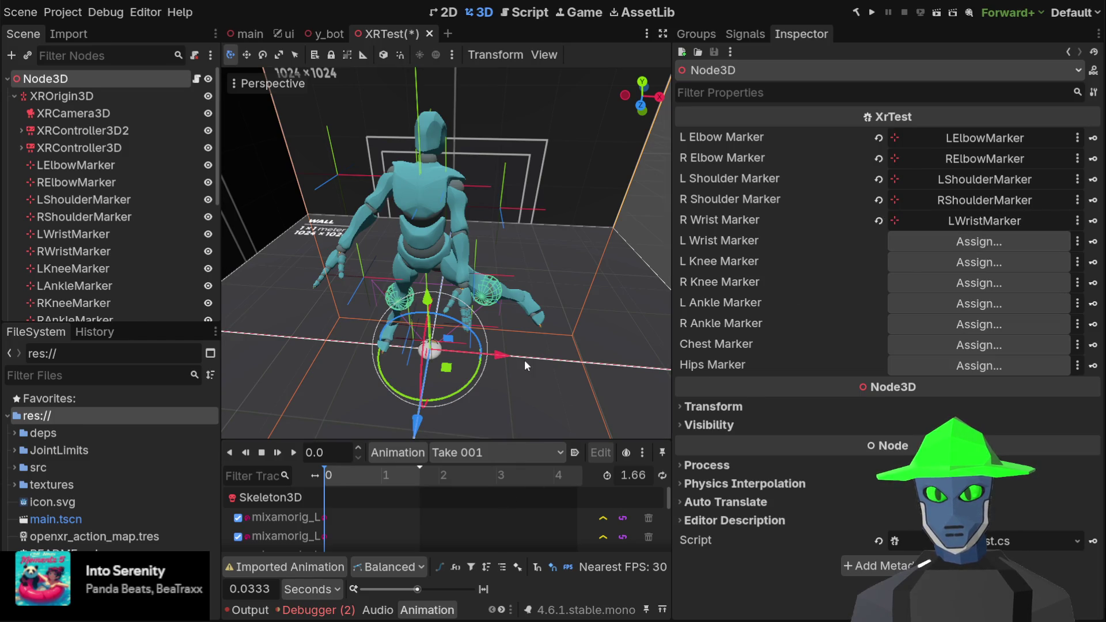
left_click_drag(74, 251, 979, 241)
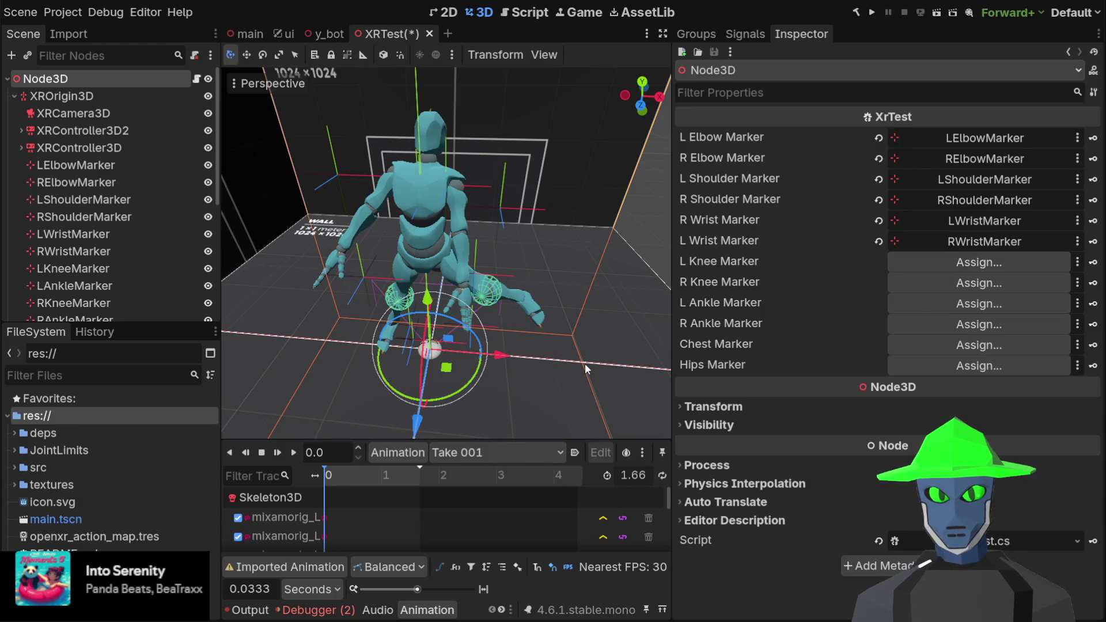
left_click_drag(74, 268, 979, 262)
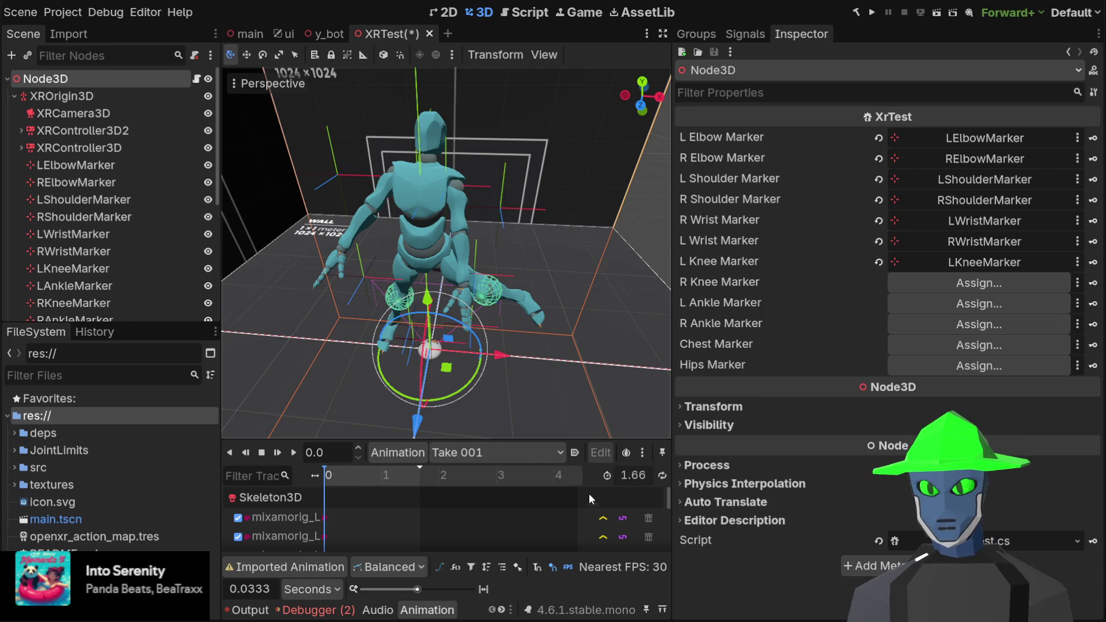
left_click_drag(602, 298, 532, 264)
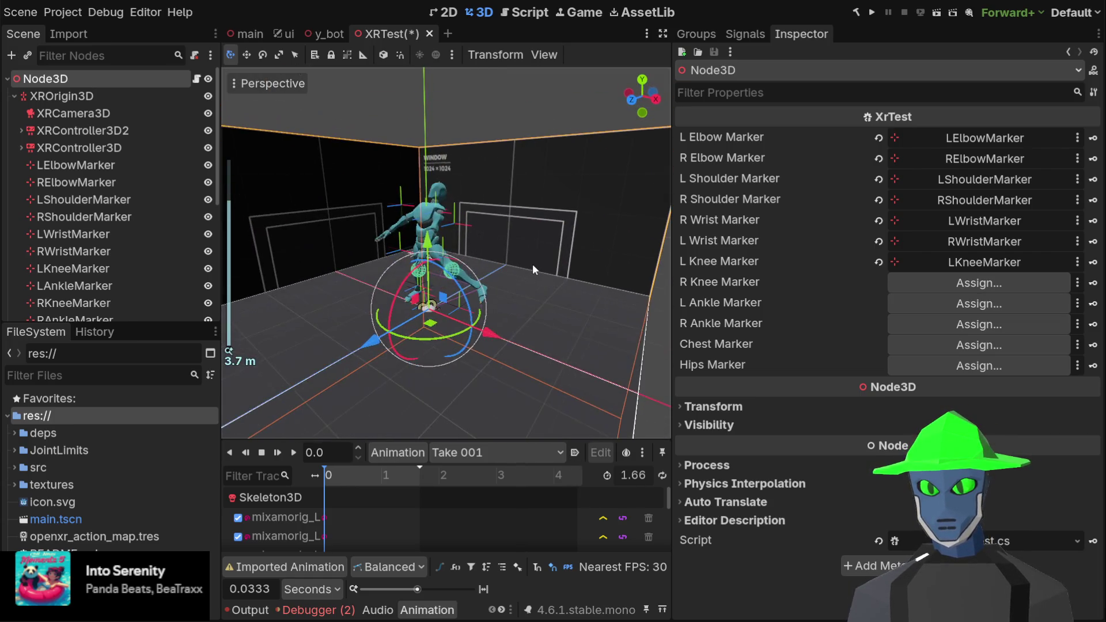
- Save the XRTest scene with Ctrl+S
key("ctrl+s")
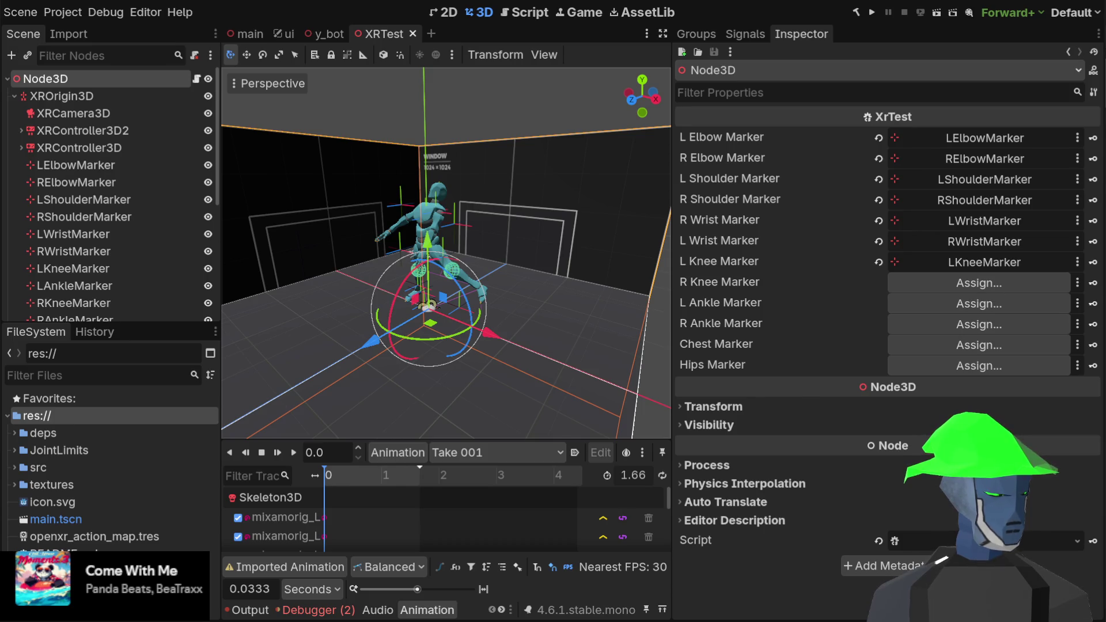
key("alt+Tab")
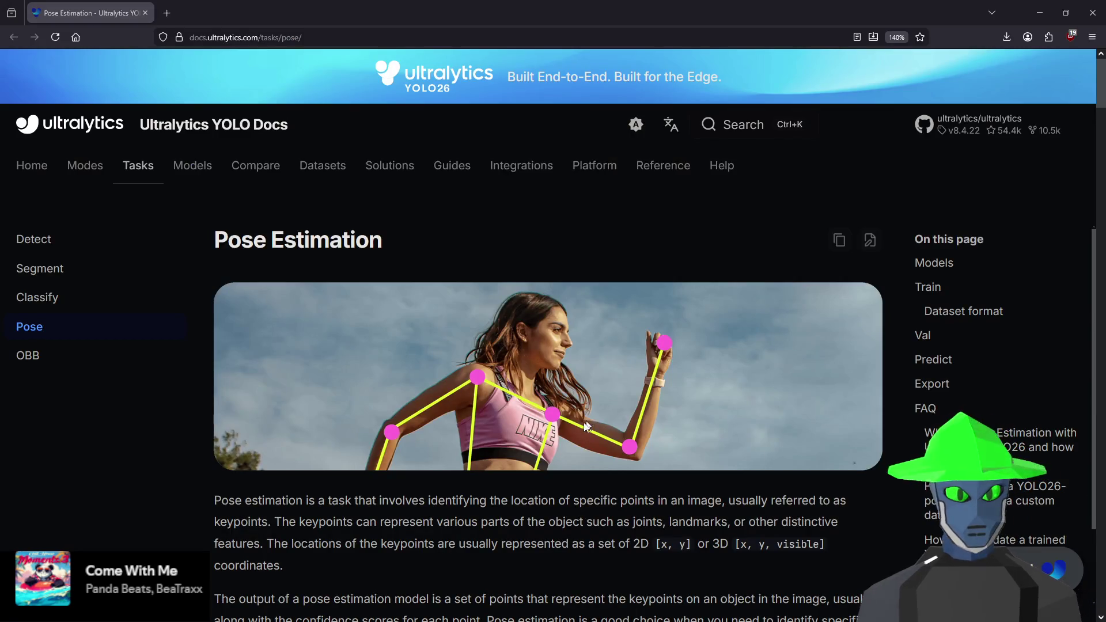
- Scroll to the 17-keypoint list, highlighting the Nose to Right Eye entries
scroll(676, 516, "down", 2)
scroll(472, 339, "up", 2)
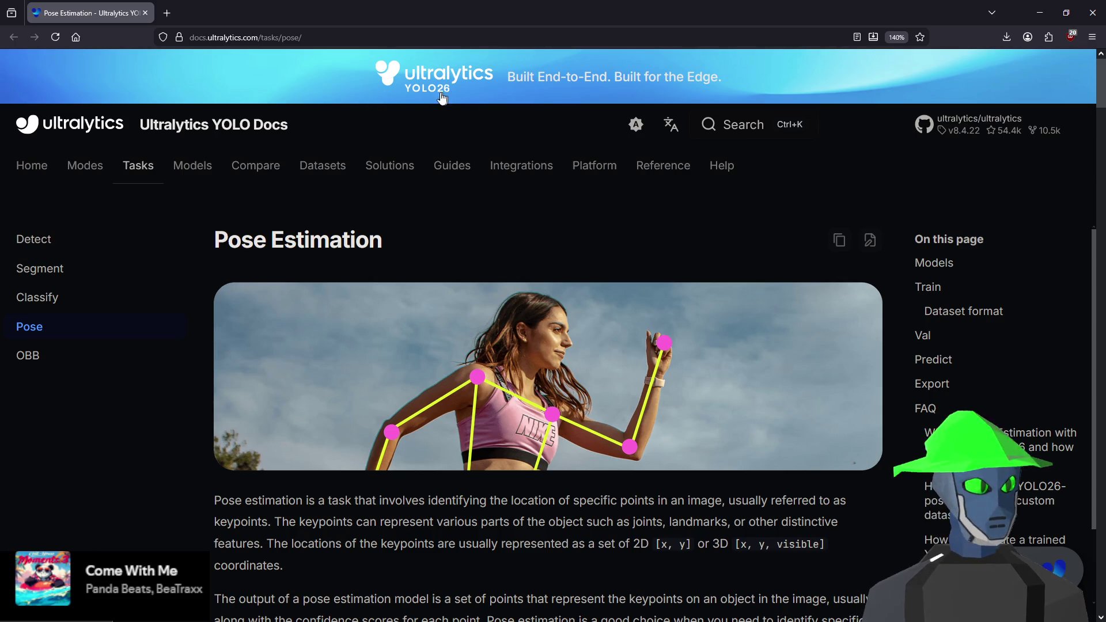
scroll(334, 270, "down", 10)
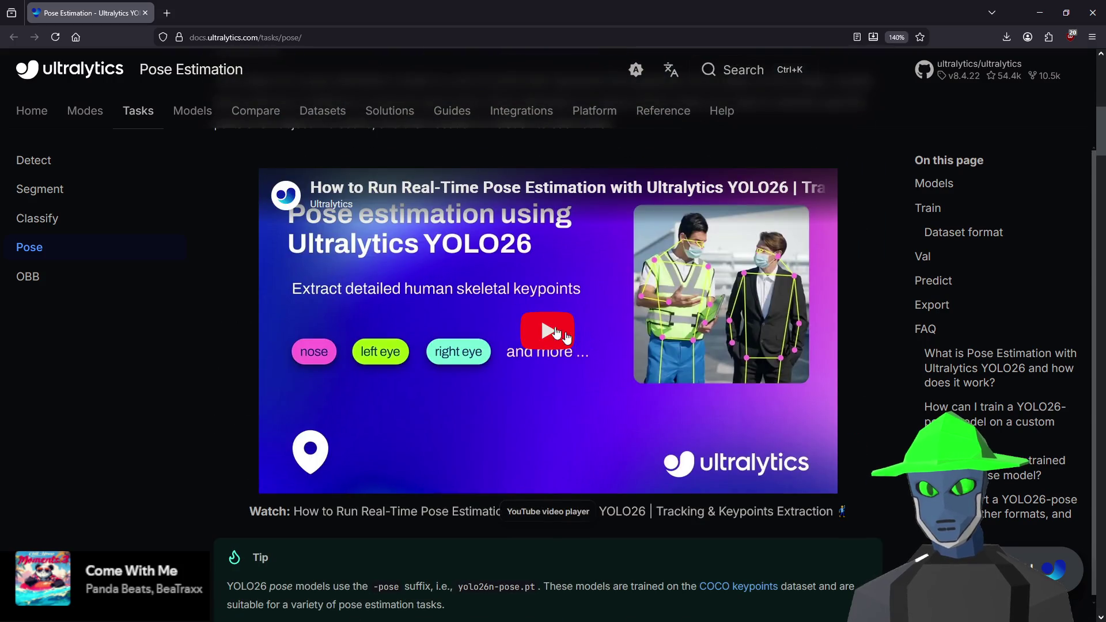
scroll(562, 334, "down", 10)
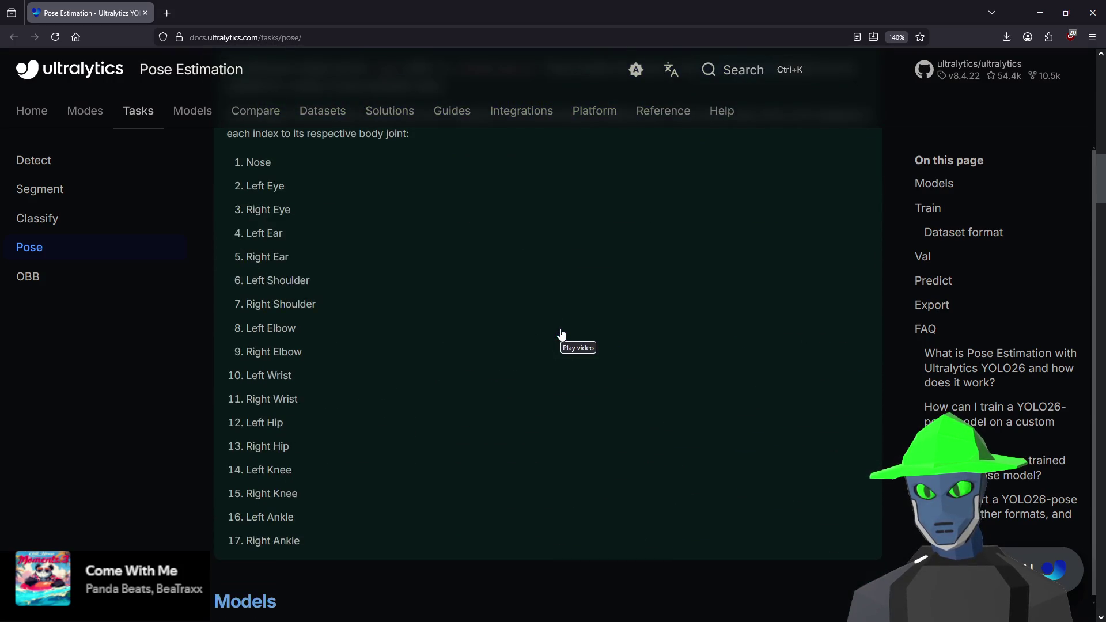
scroll(380, 311, "up", 4)
left_click_drag(252, 247, 292, 292)
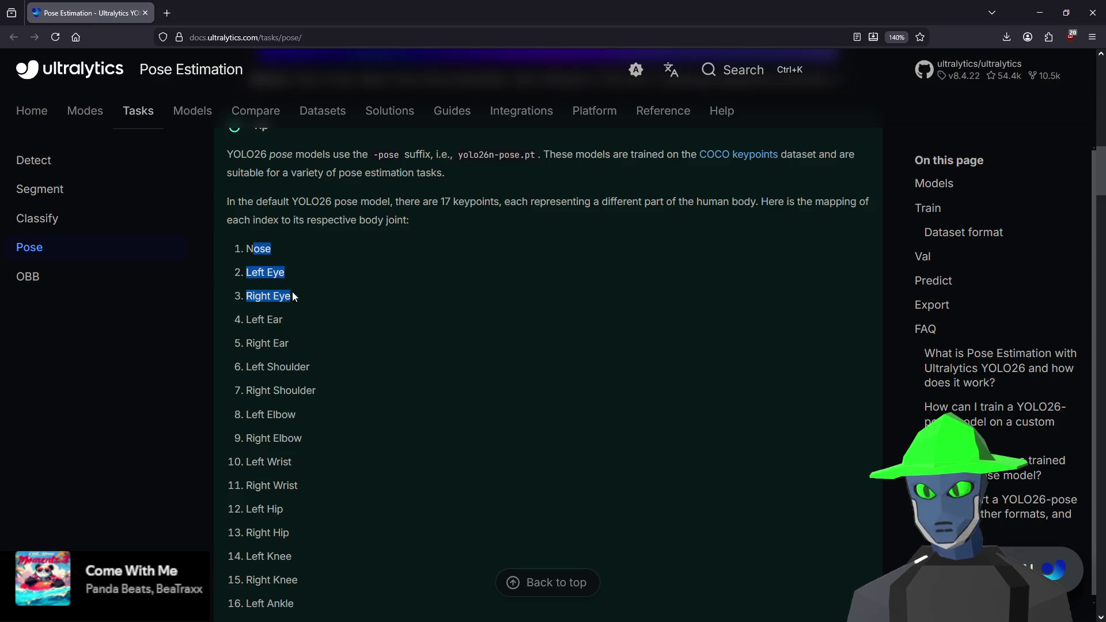
left_click(281, 337)
left_click_drag(439, 197, 490, 202)
left_click(320, 286)
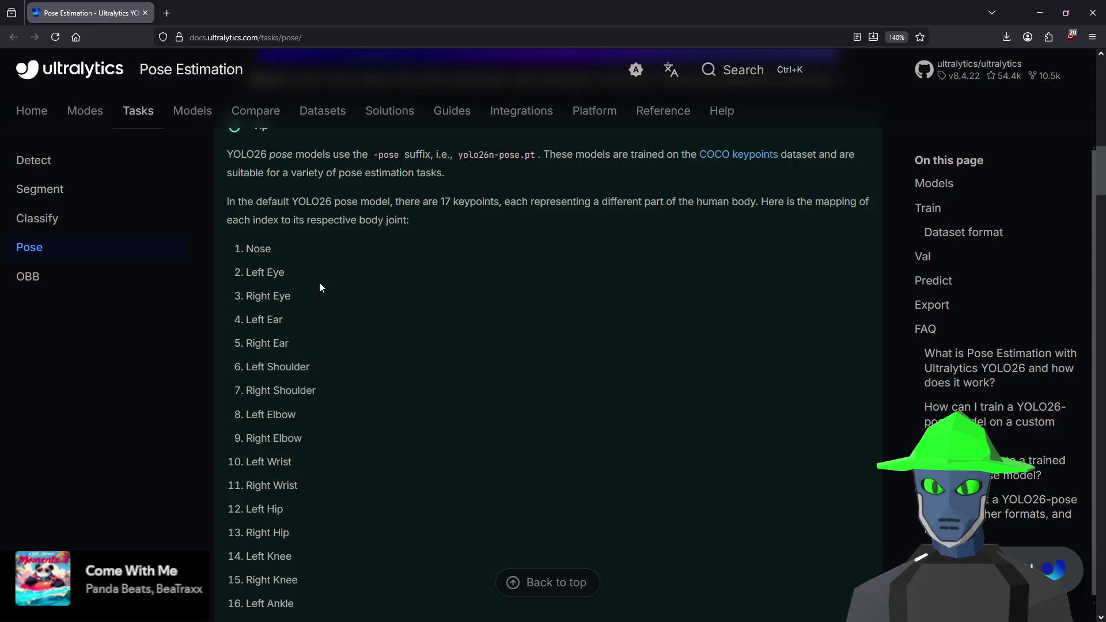
- Scroll through the FAQ and model loading code, then return to the top video
scroll(310, 291, "down", 9)
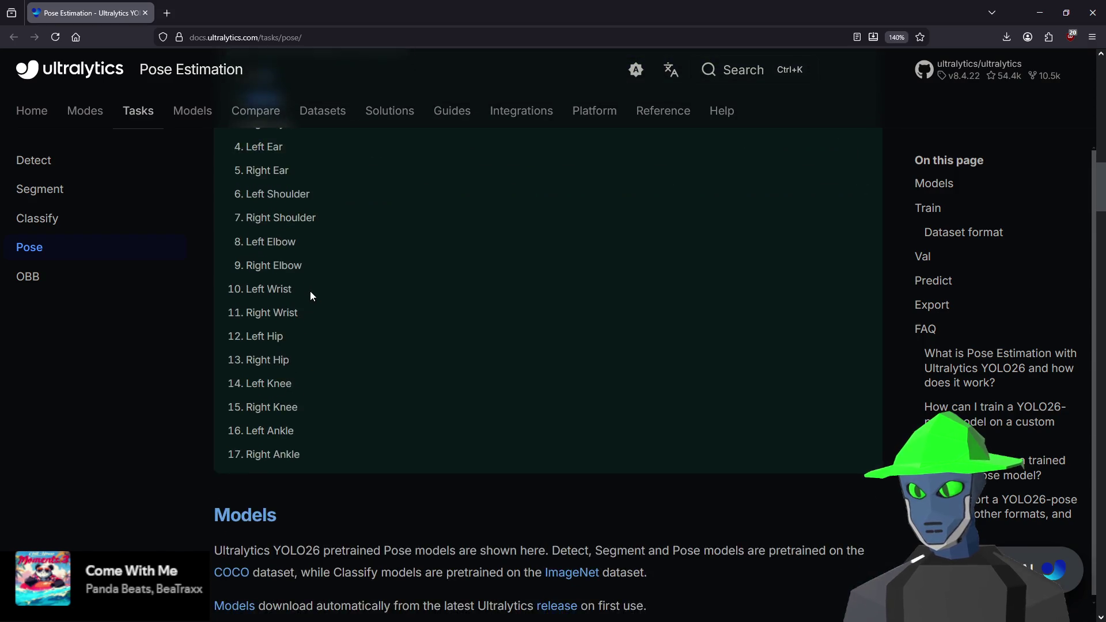
scroll(324, 291, "down", 8)
scroll(324, 292, "down", 20)
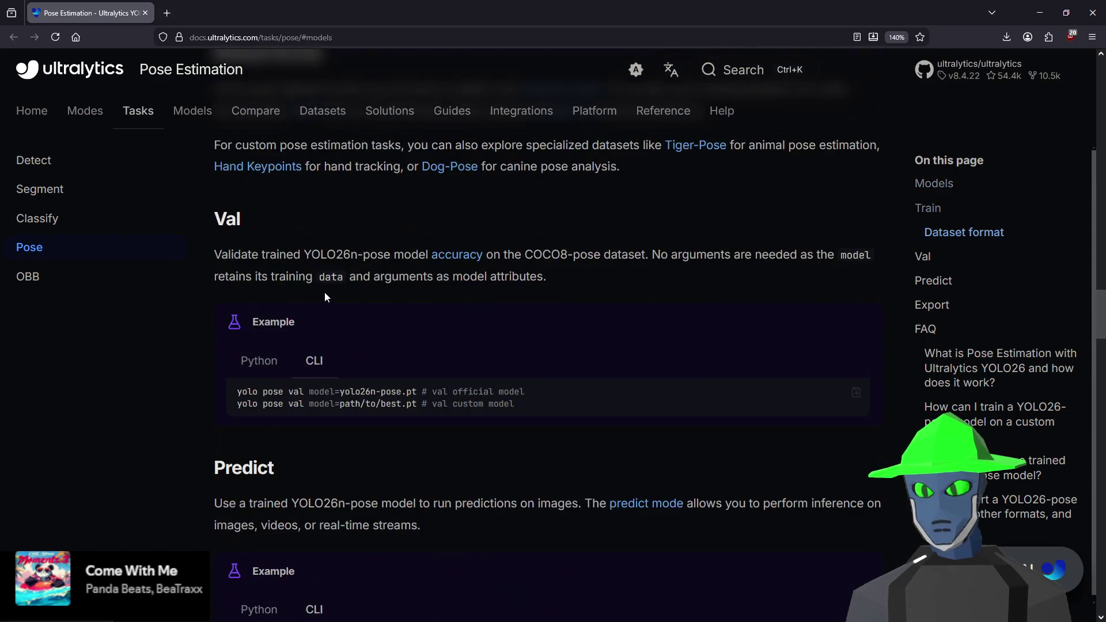
scroll(529, 387, "down", 9)
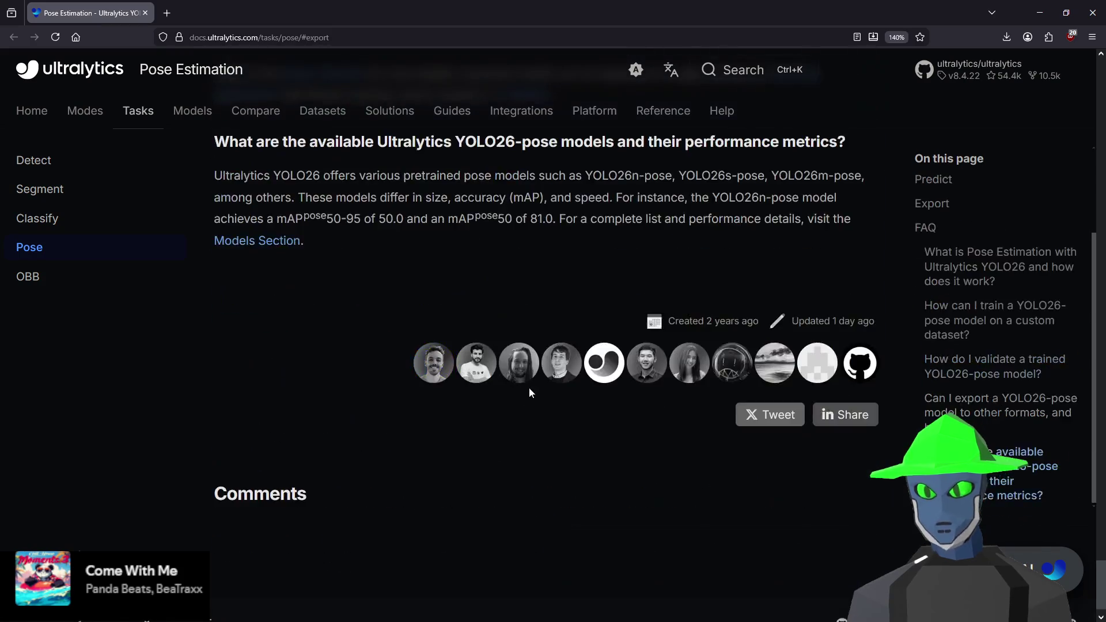
scroll(548, 388, "up", 13)
scroll(422, 363, "down", 7)
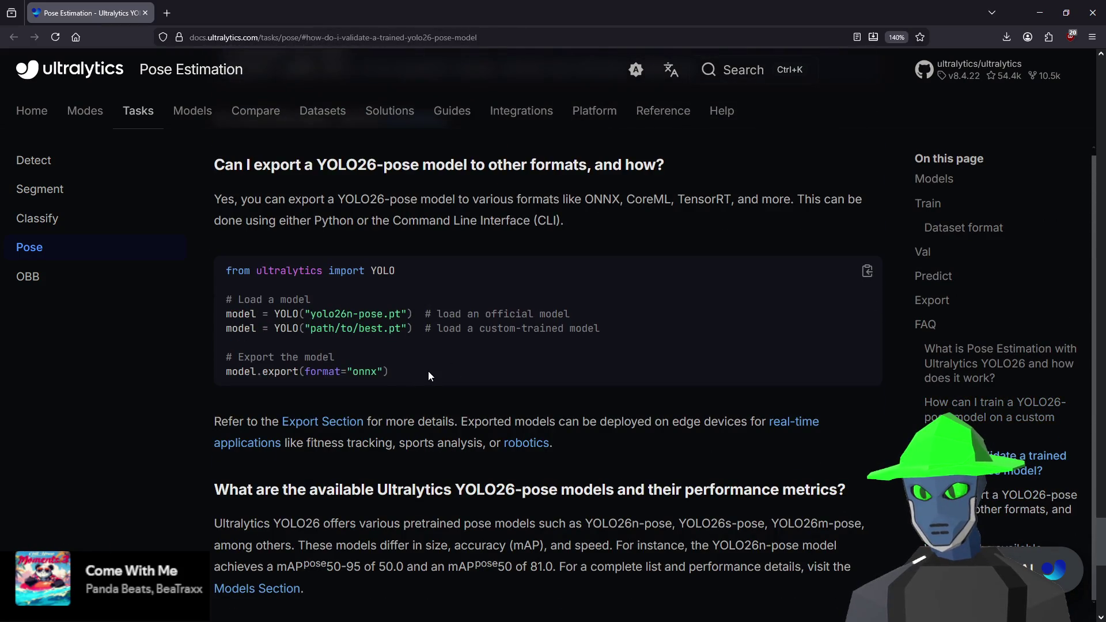
left_click_drag(427, 371, 229, 285)
left_click(475, 261)
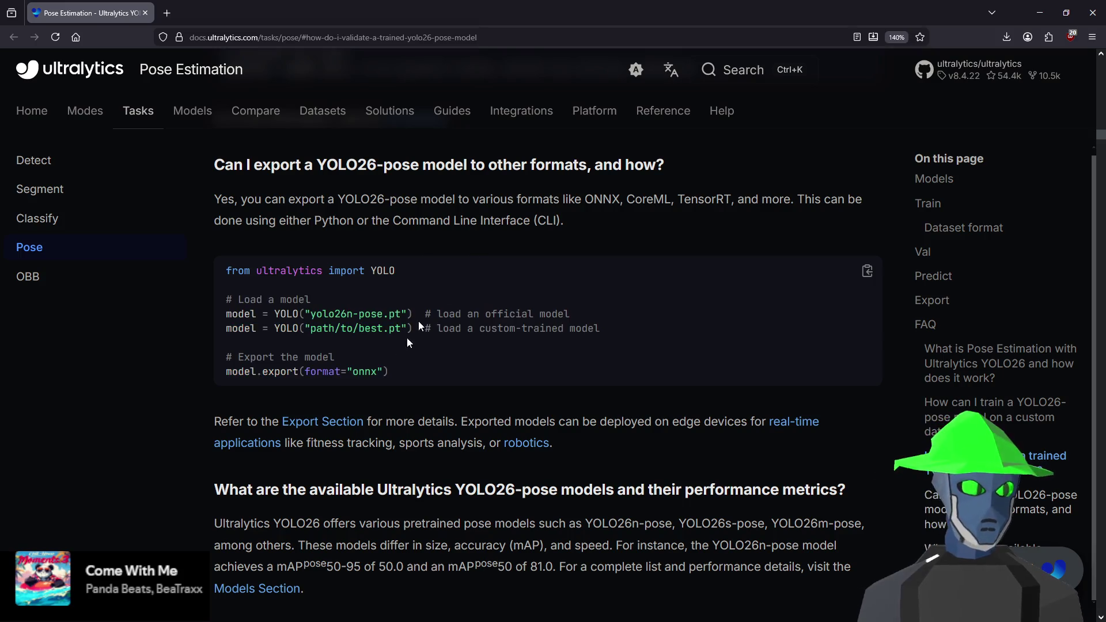
scroll(428, 402, "up", 20)
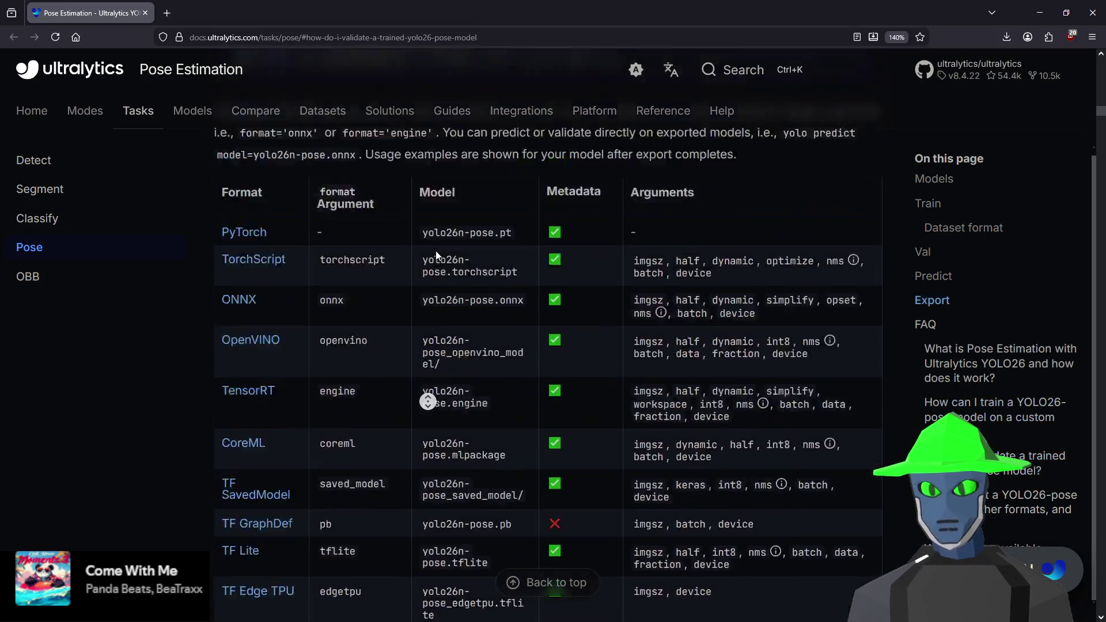
scroll(437, 257, "up", 5)
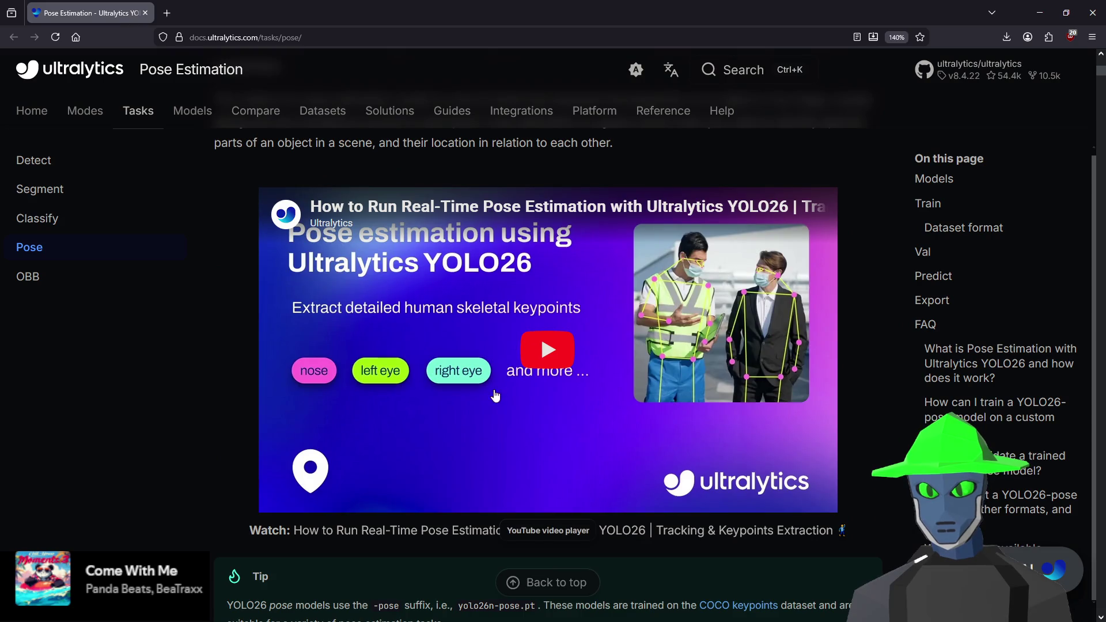
- Play the pose estimation video, seeking to 3:00 and 4:48, and pause at 4:51
left_click(496, 397)
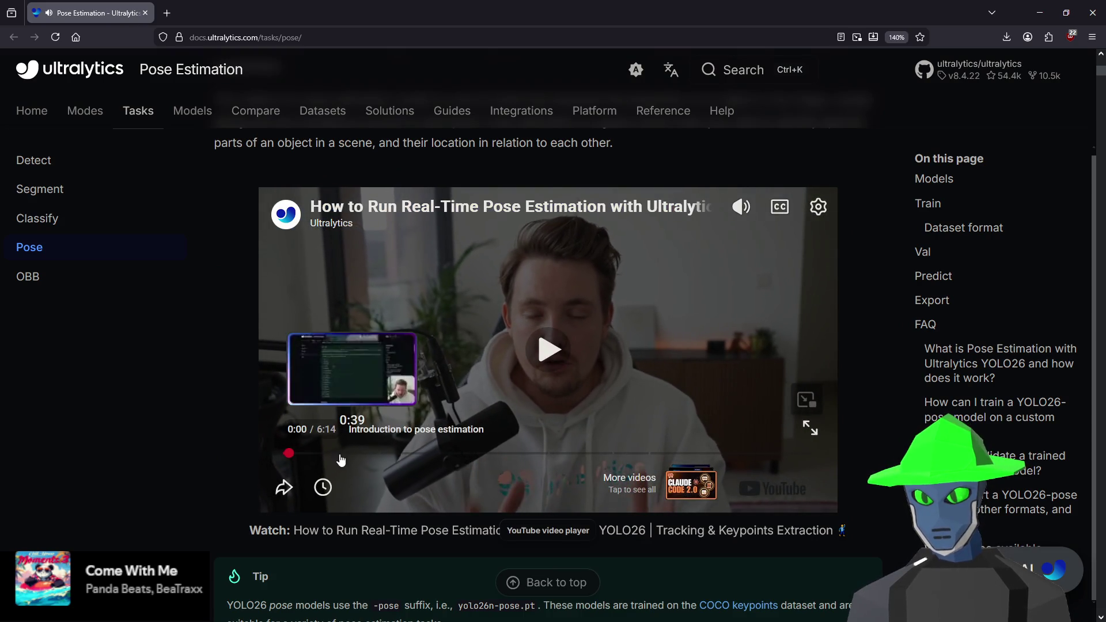
left_click(539, 453)
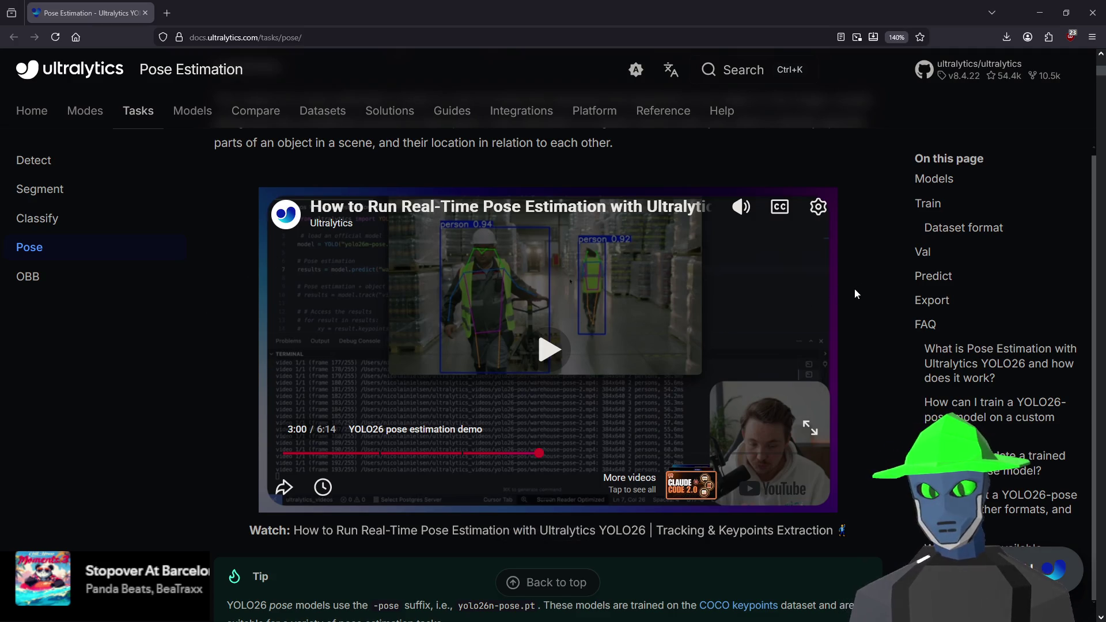
left_click(483, 267)
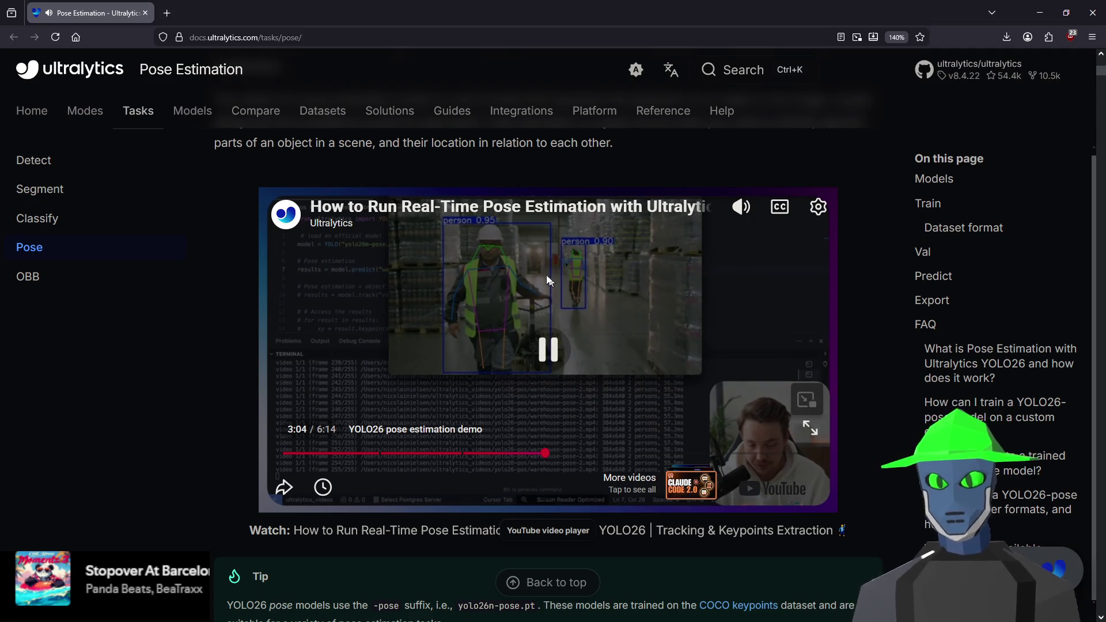
left_click(557, 353)
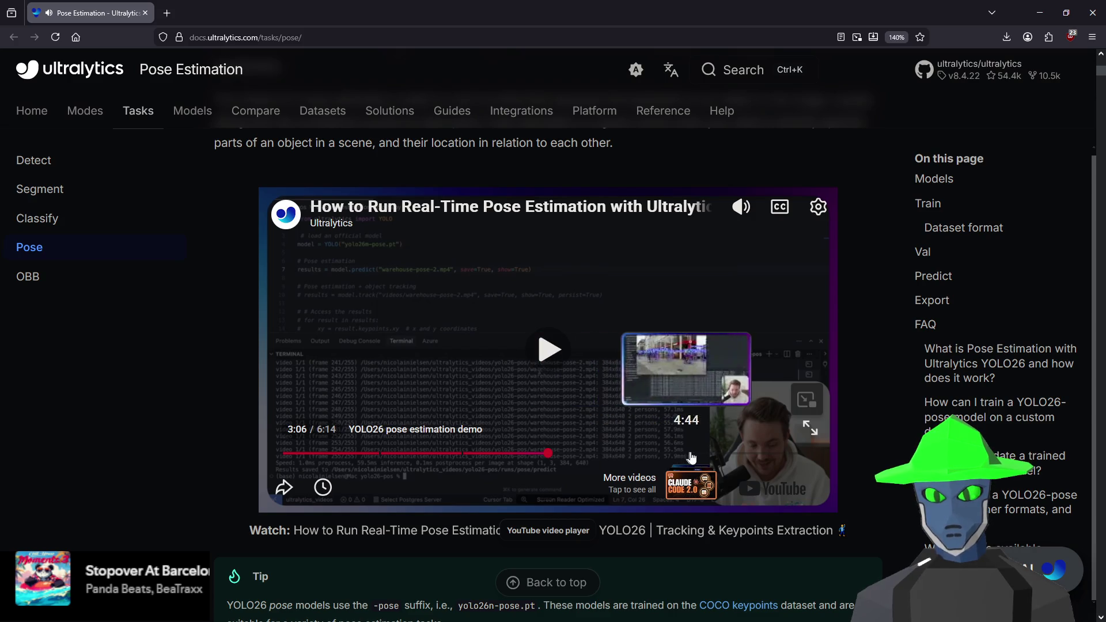
left_click(690, 454)
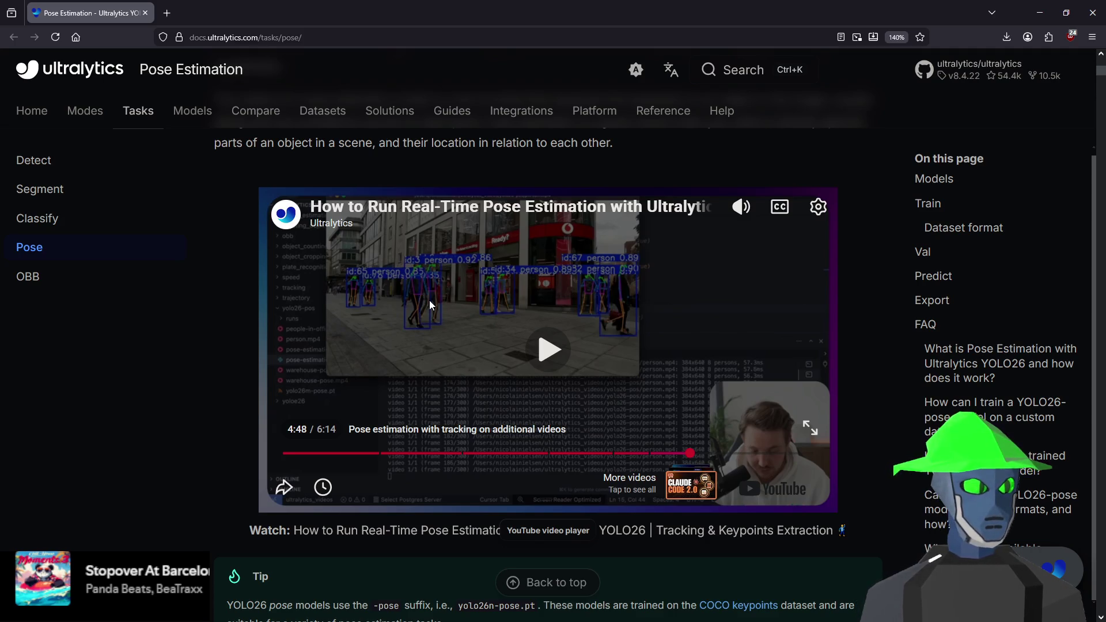
left_click(434, 307)
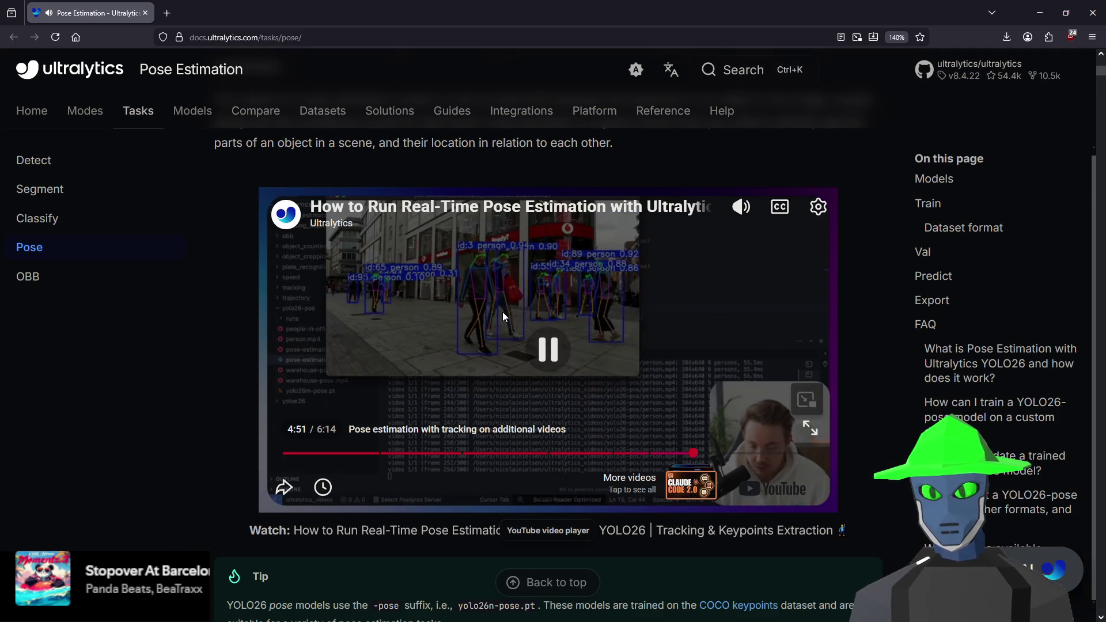
left_click(604, 335)
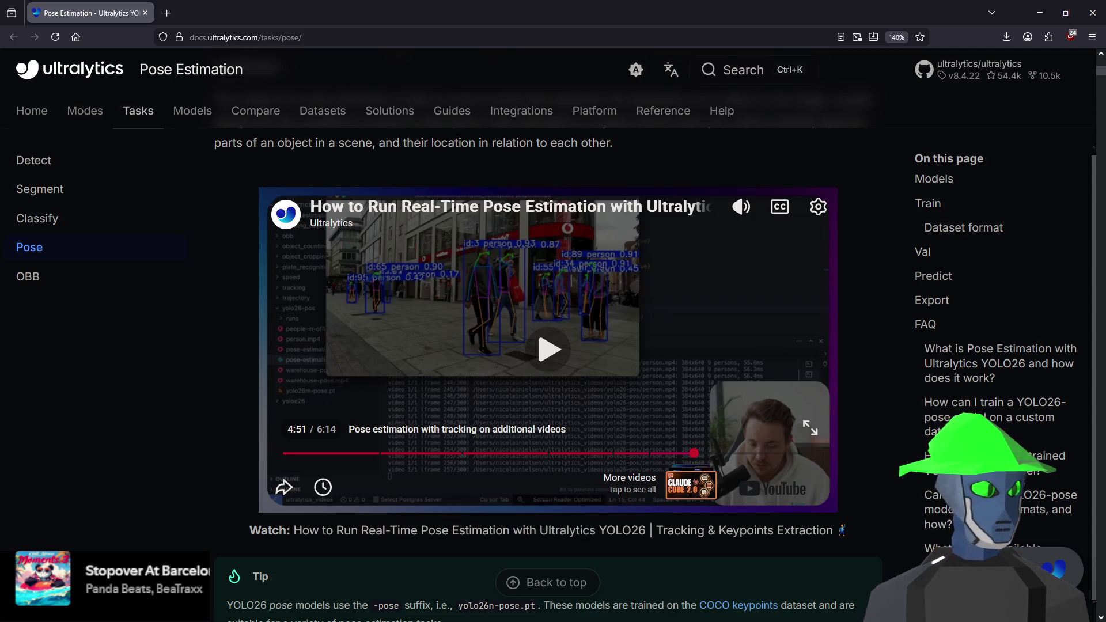
key("alt+Tab")
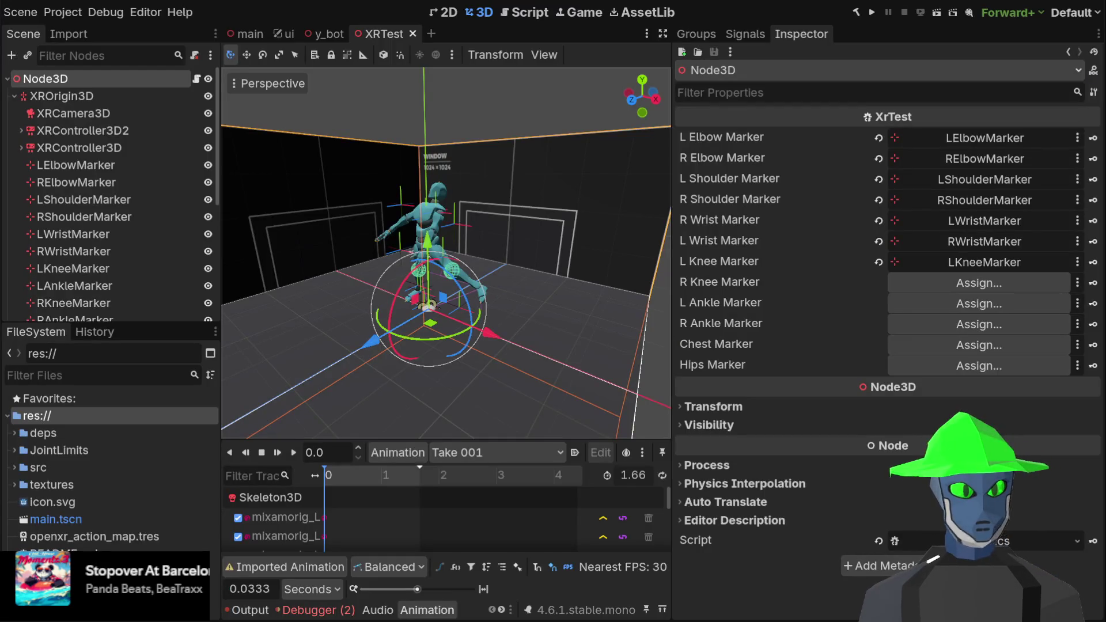
- From Front view, reposition LElbowMarker and RElbowMarker around the character
scroll(468, 226, "up", 5)
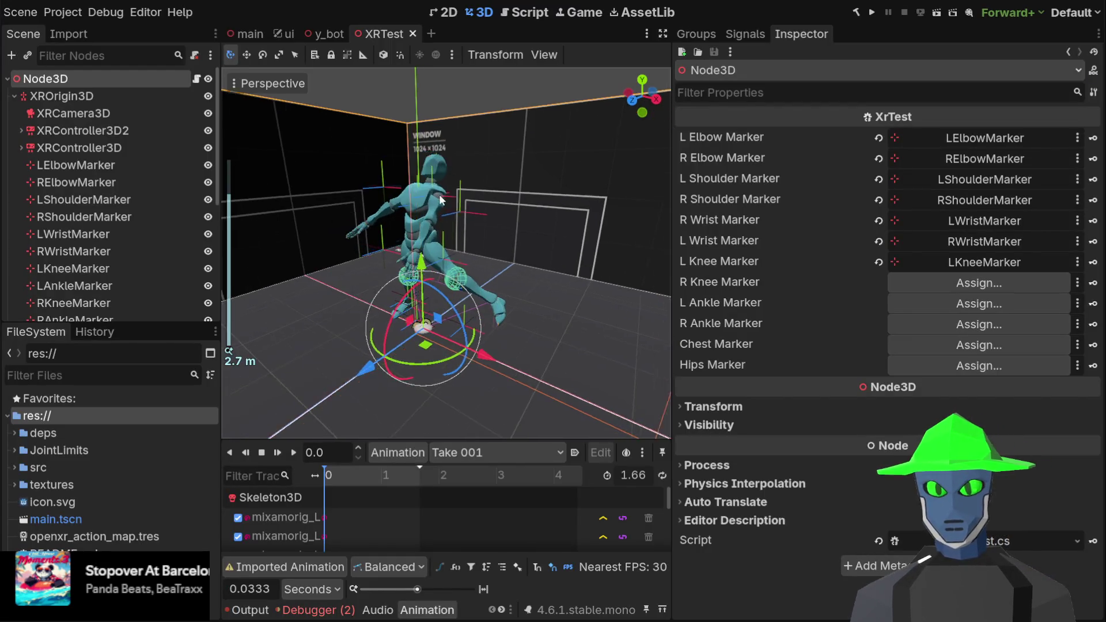
left_click(641, 98)
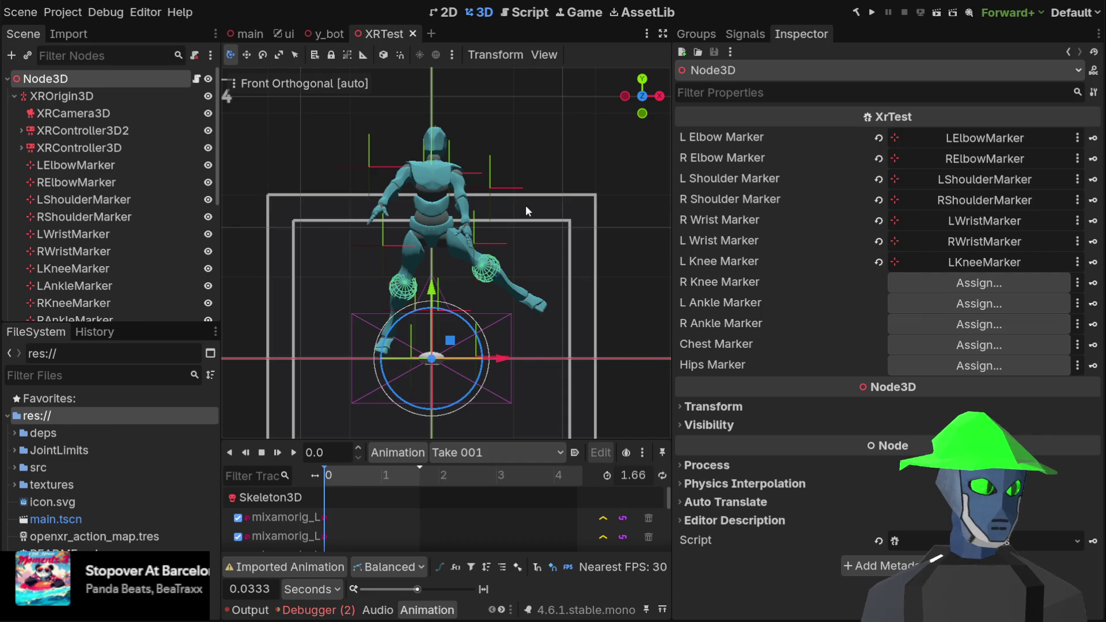
left_click(488, 188)
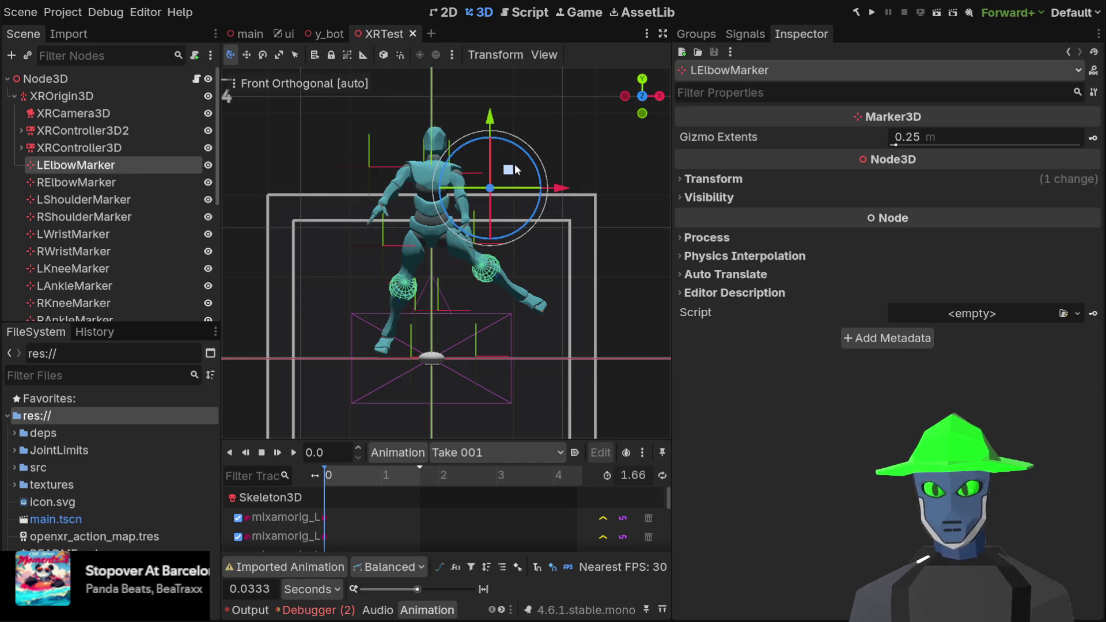
left_click(84, 180)
left_click(87, 167)
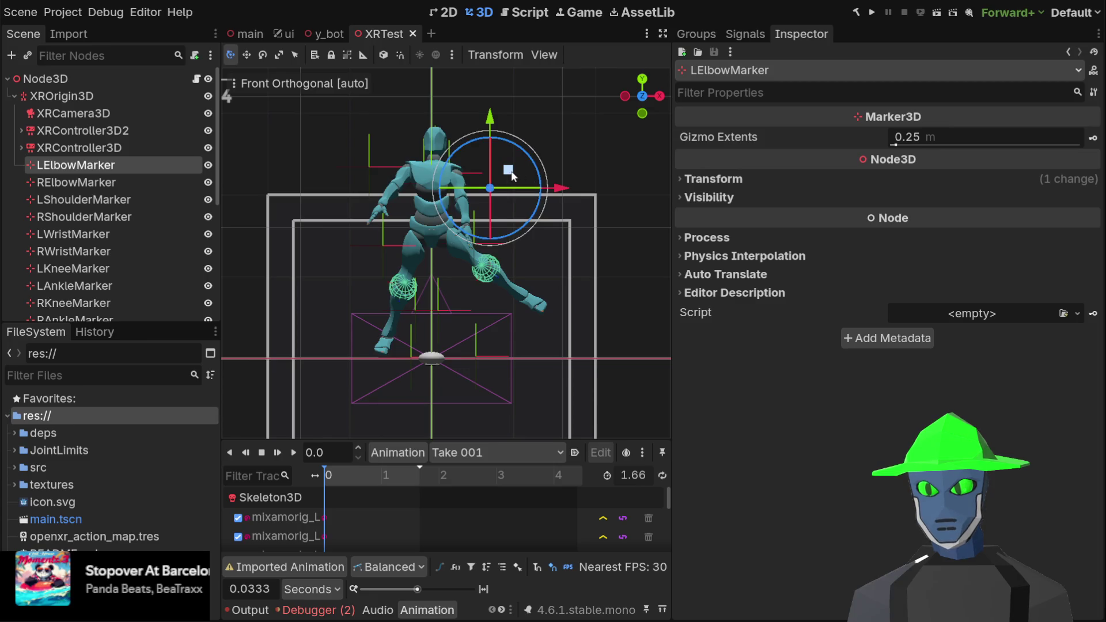
mouse_move(511, 170)
left_mouse_down()
mouse_move(552, 160)
mouse_move(477, 135)
mouse_move(523, 168)
mouse_move(469, 162)
mouse_move(481, 148)
mouse_move(508, 170)
left_mouse_up()
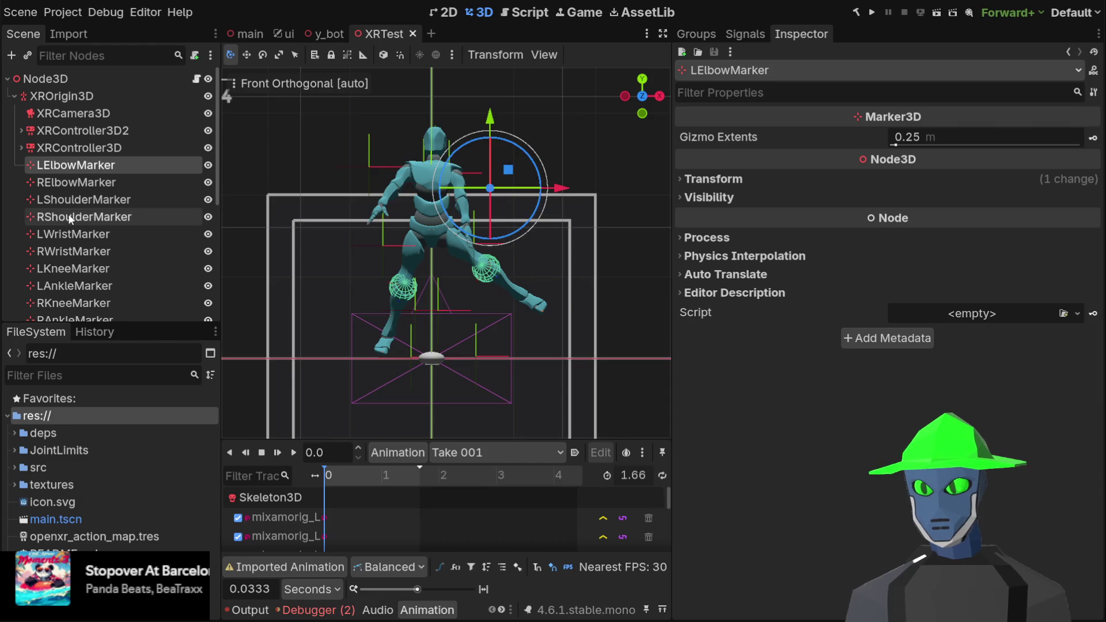
left_click(87, 181)
mouse_move(387, 150)
left_mouse_down()
mouse_move(412, 208)
mouse_move(332, 127)
mouse_move(367, 142)
mouse_move(361, 167)
mouse_move(426, 137)
mouse_move(405, 209)
mouse_move(482, 330)
mouse_move(337, 60)
mouse_move(441, 90)
mouse_move(393, 153)
mouse_move(348, 157)
left_mouse_up()
- Shift ChestMarker, orbit around the model to inspect it, then undo the last move
scroll(119, 244, "down", 4)
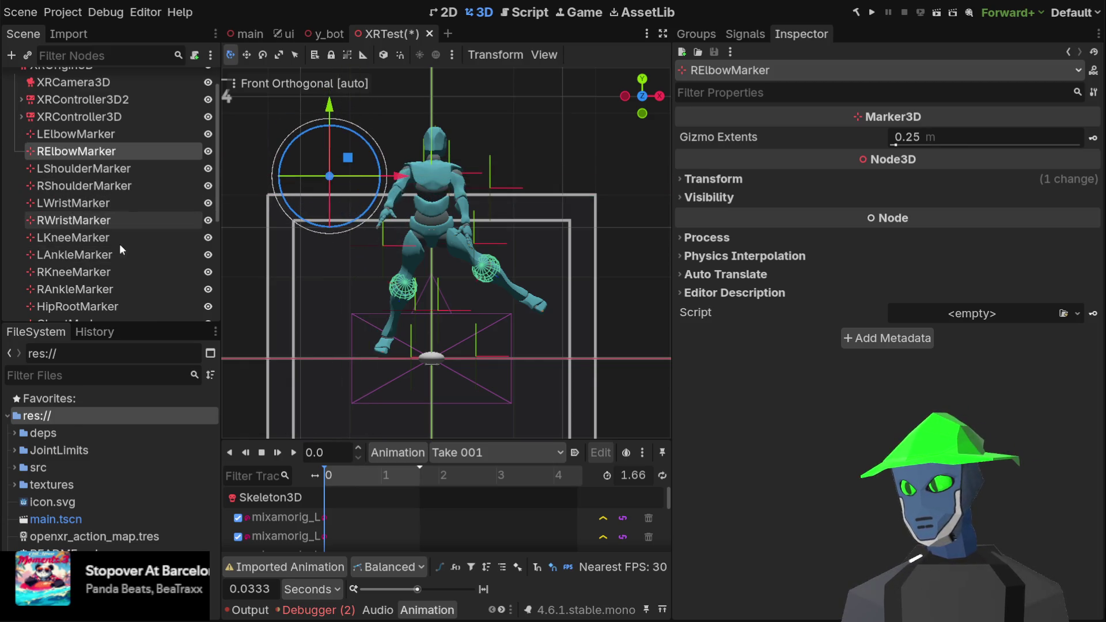
left_click(111, 230)
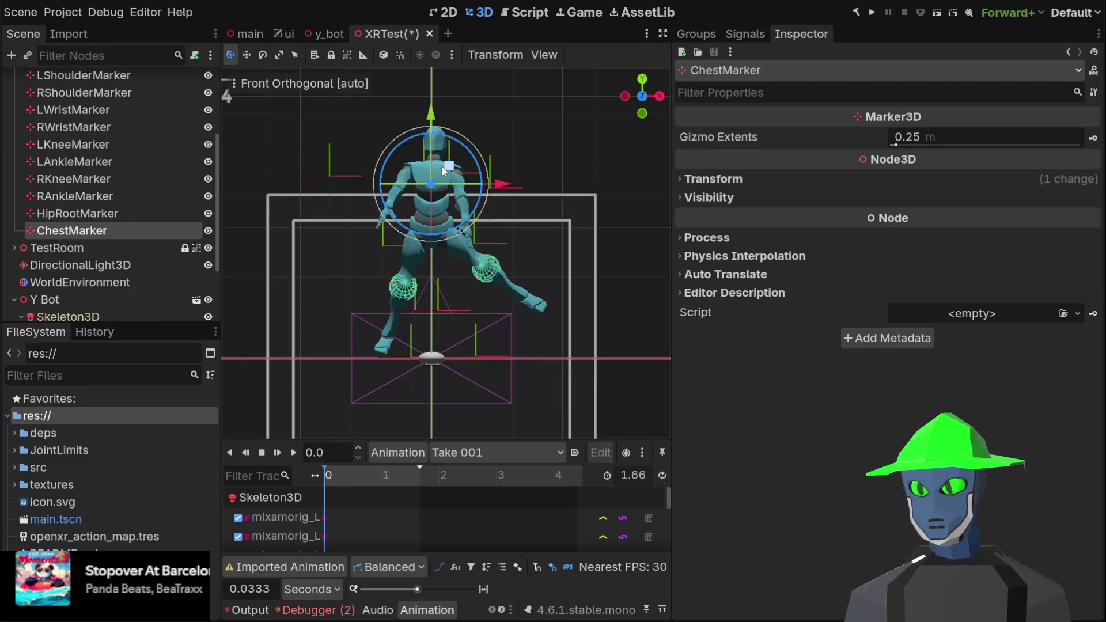
mouse_move(450, 170)
left_mouse_down()
mouse_move(401, 179)
mouse_move(481, 196)
mouse_move(430, 183)
mouse_move(467, 161)
mouse_move(453, 177)
mouse_move(450, 159)
mouse_move(486, 155)
mouse_move(373, 183)
mouse_move(469, 169)
mouse_move(452, 164)
left_mouse_up()
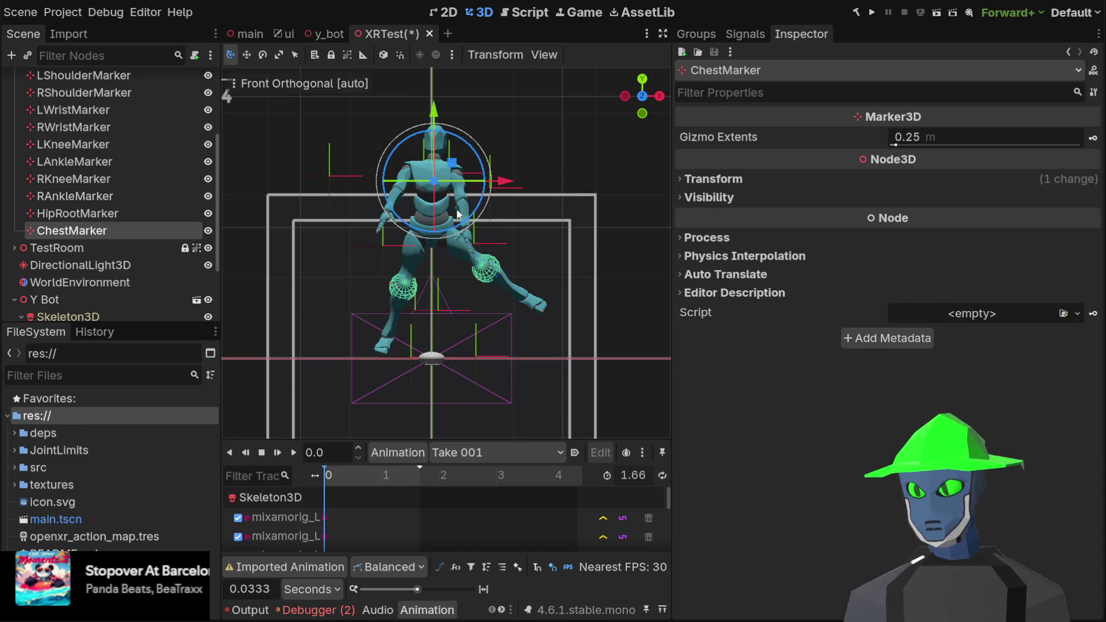
mouse_move(277, 230)
left_mouse_down()
mouse_move(298, 253)
mouse_move(302, 292)
mouse_move(327, 194)
mouse_move(272, 219)
mouse_move(412, 214)
mouse_move(299, 214)
mouse_move(371, 216)
mouse_move(317, 225)
mouse_move(258, 255)
mouse_move(346, 234)
mouse_move(326, 238)
left_mouse_up()
left_click_drag(395, 220, 513, 167)
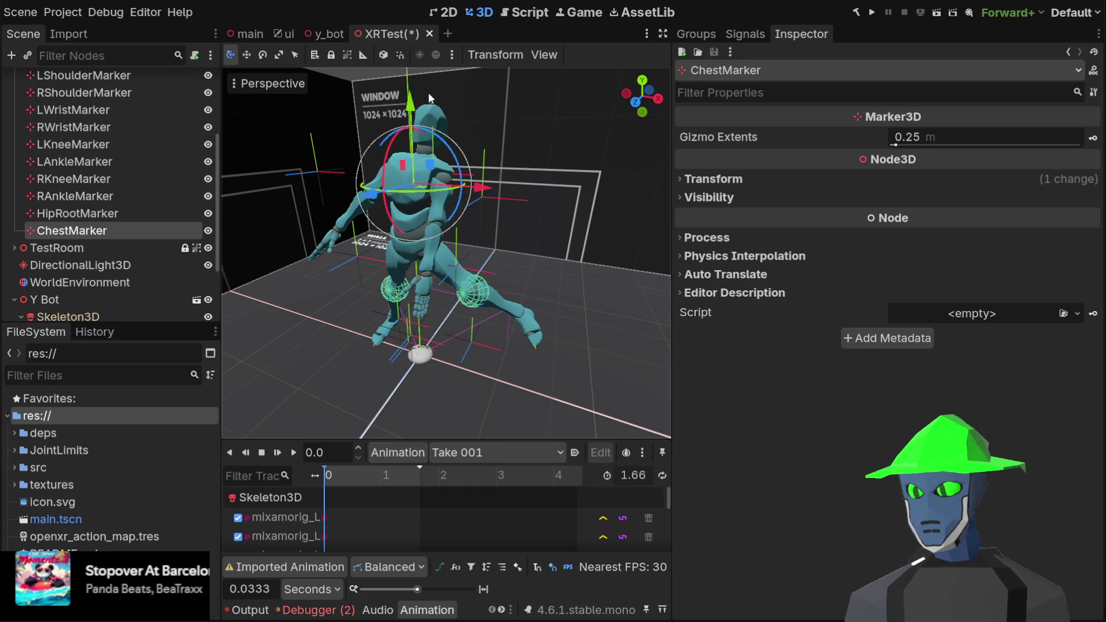
scroll(154, 92, "up", 3)
key("ctrl+z")
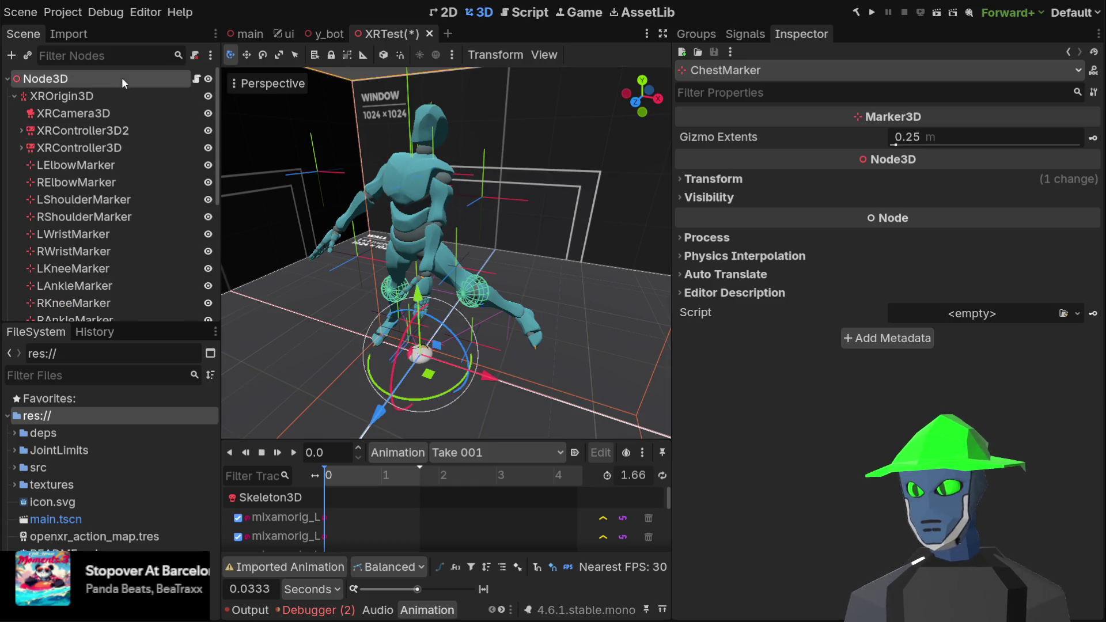
- Assign RKneeMarker, LAnkleMarker and the remaining markers on the root, then save XRTest
left_click(122, 78)
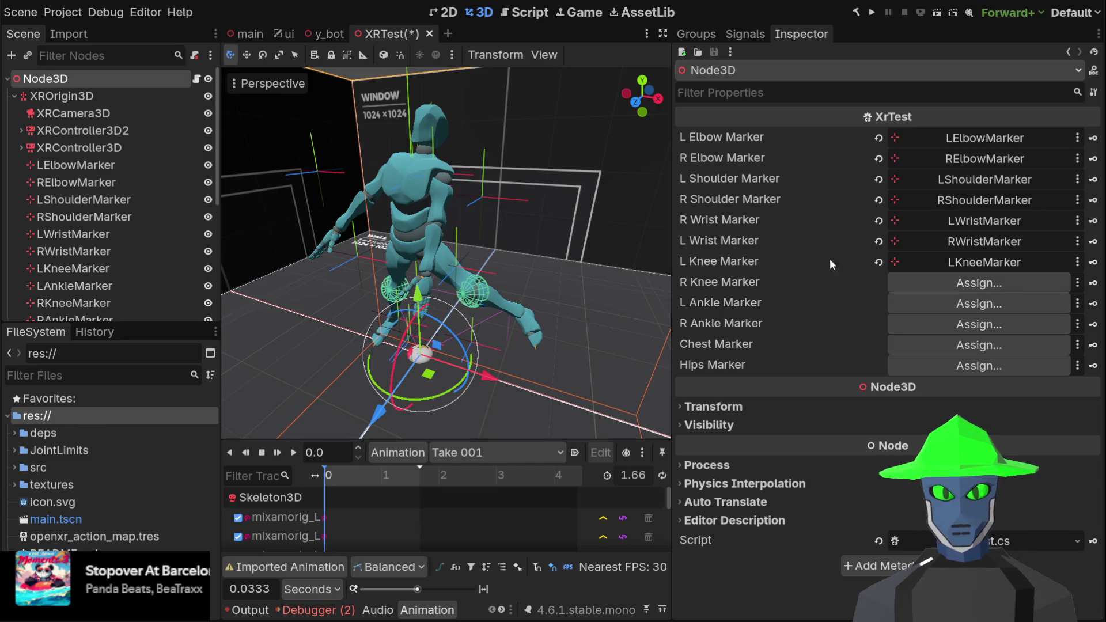
key("ctrl+z")
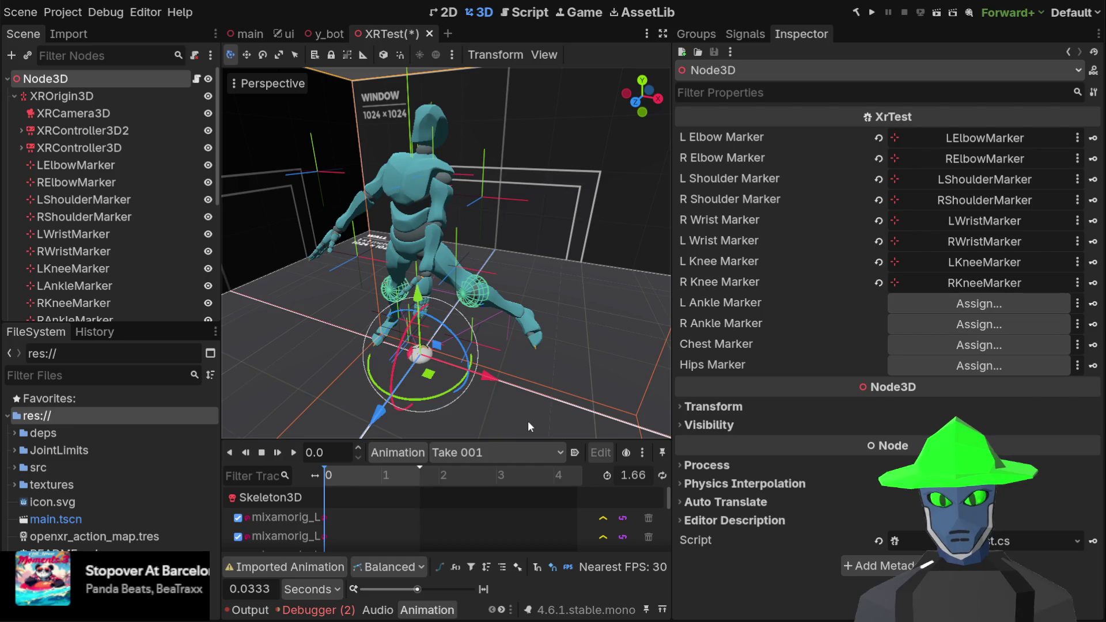
mouse_move(74, 285)
left_mouse_down()
mouse_move(501, 503)
mouse_move(979, 304)
left_mouse_up()
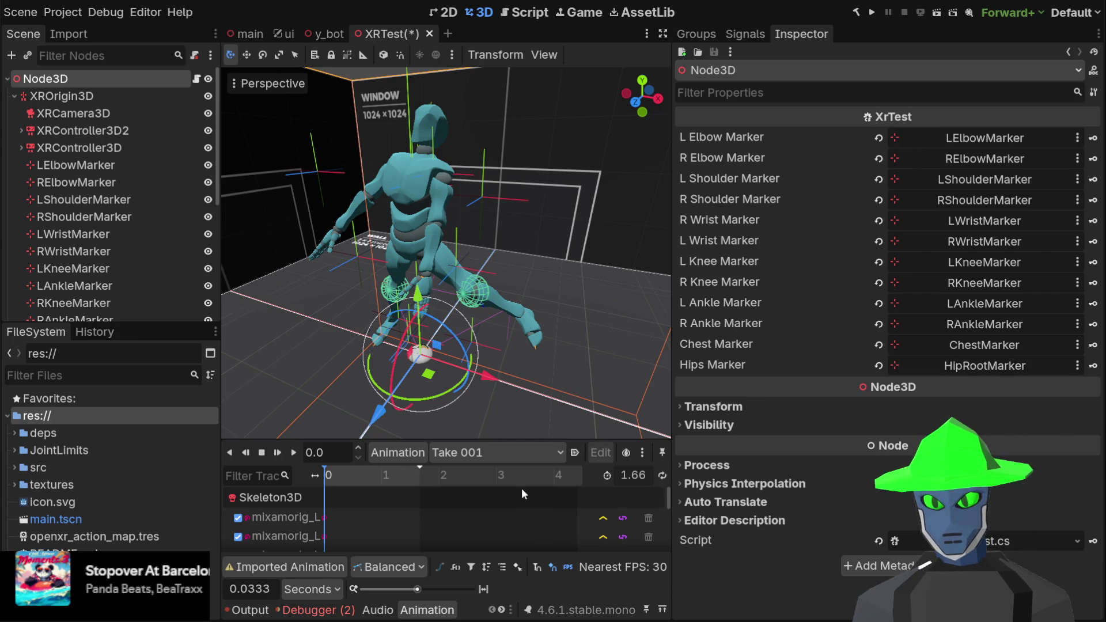
scroll(613, 202, "down", 5)
key("ctrl+s")
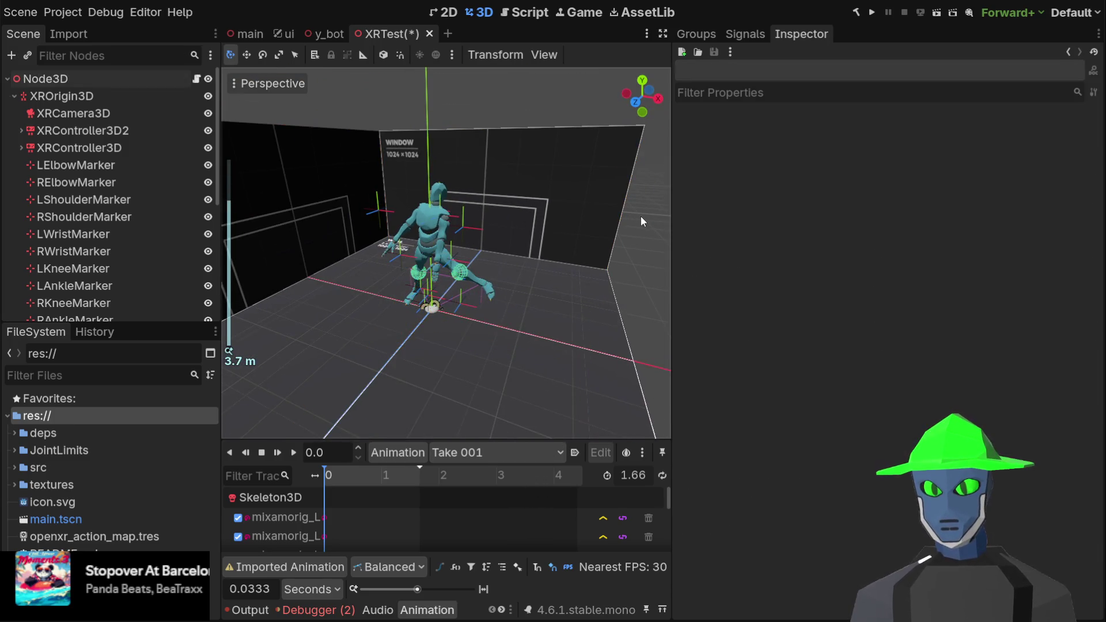
scroll(456, 195, "up", 6)
left_click_drag(505, 196, 496, 202)
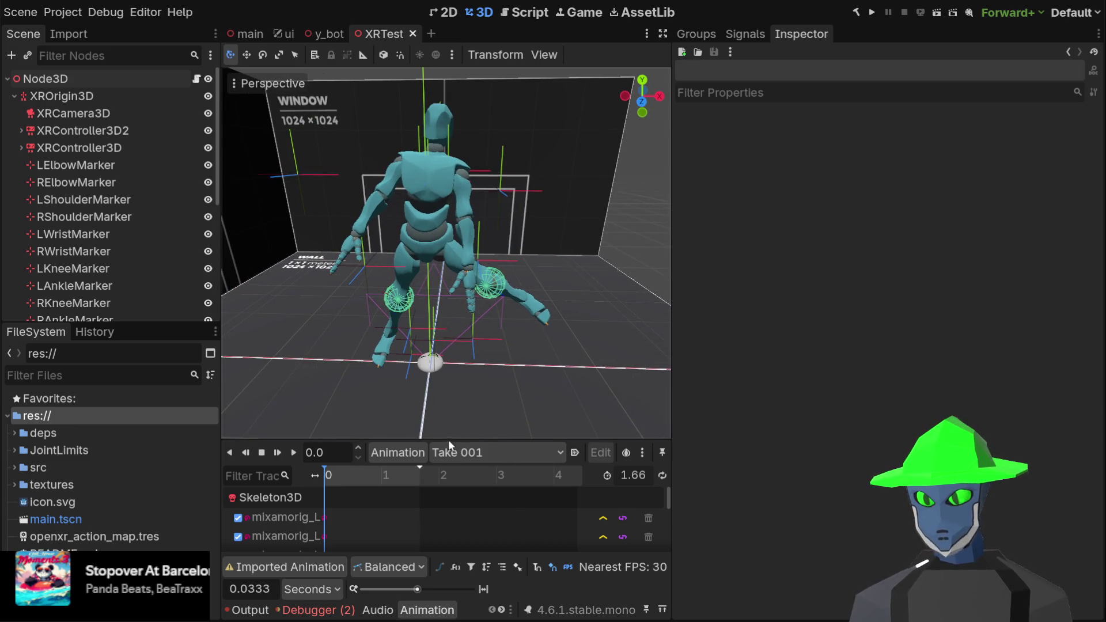
mouse_move(448, 440)
left_mouse_down()
mouse_move(474, 167)
mouse_move(478, 439)
left_mouse_up()
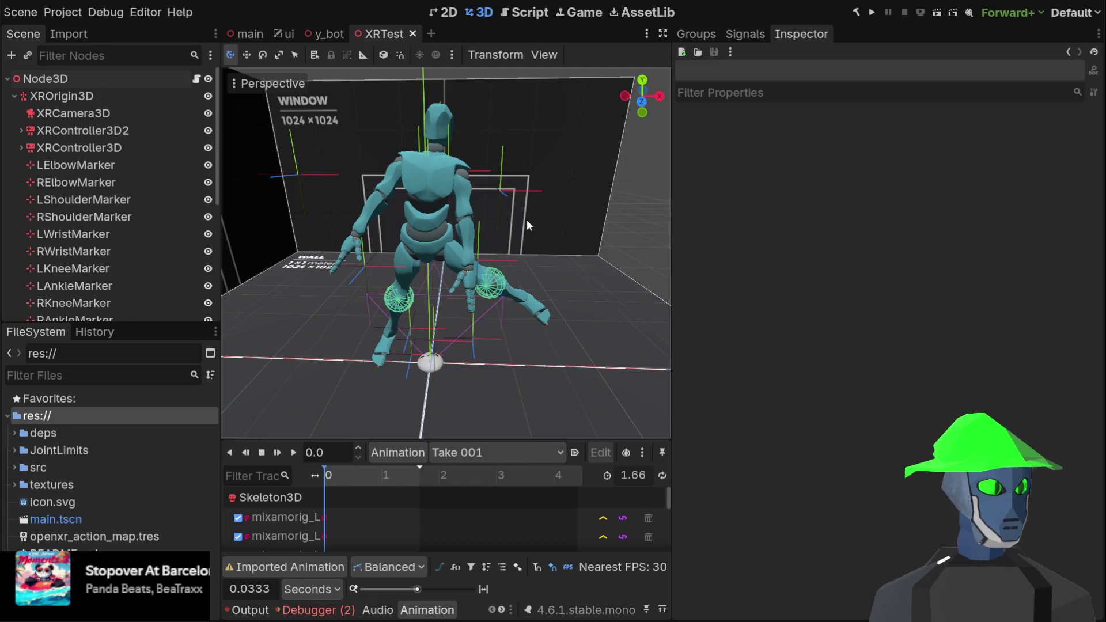
key("alt+Tab")
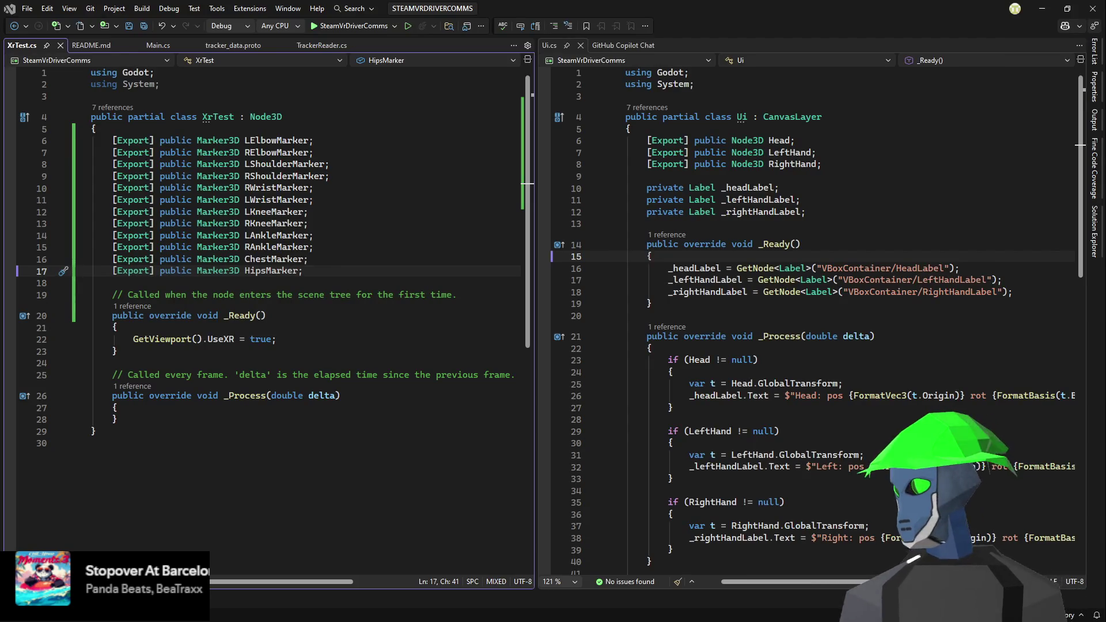
- Add a /* TODO block comment above the XrTest class declaration in XrTest.cs
key("Down")
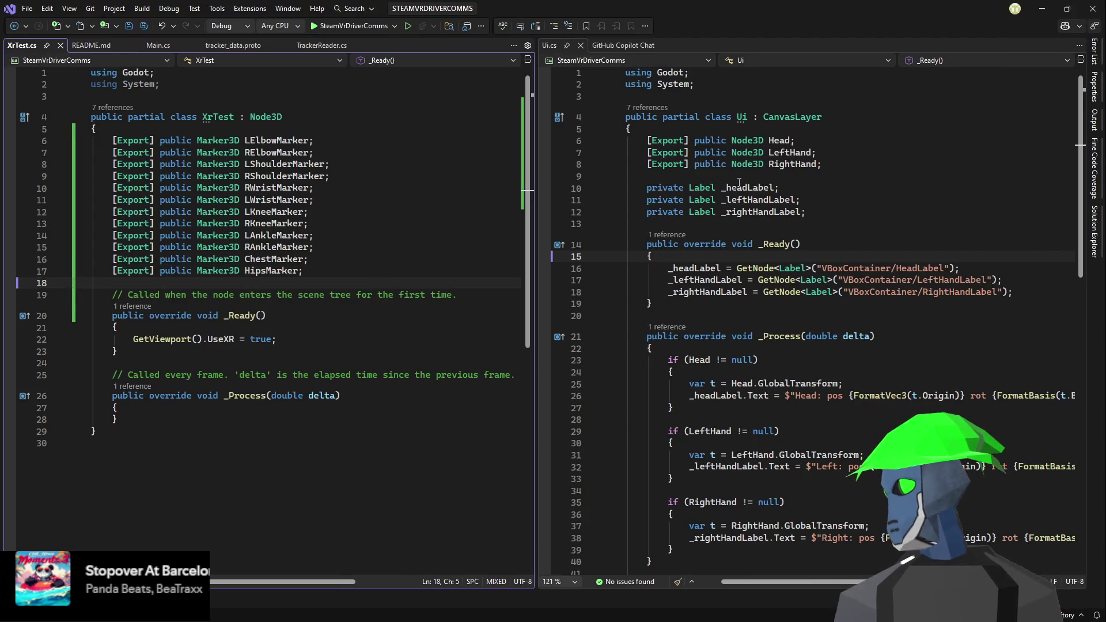
left_click(1095, 230)
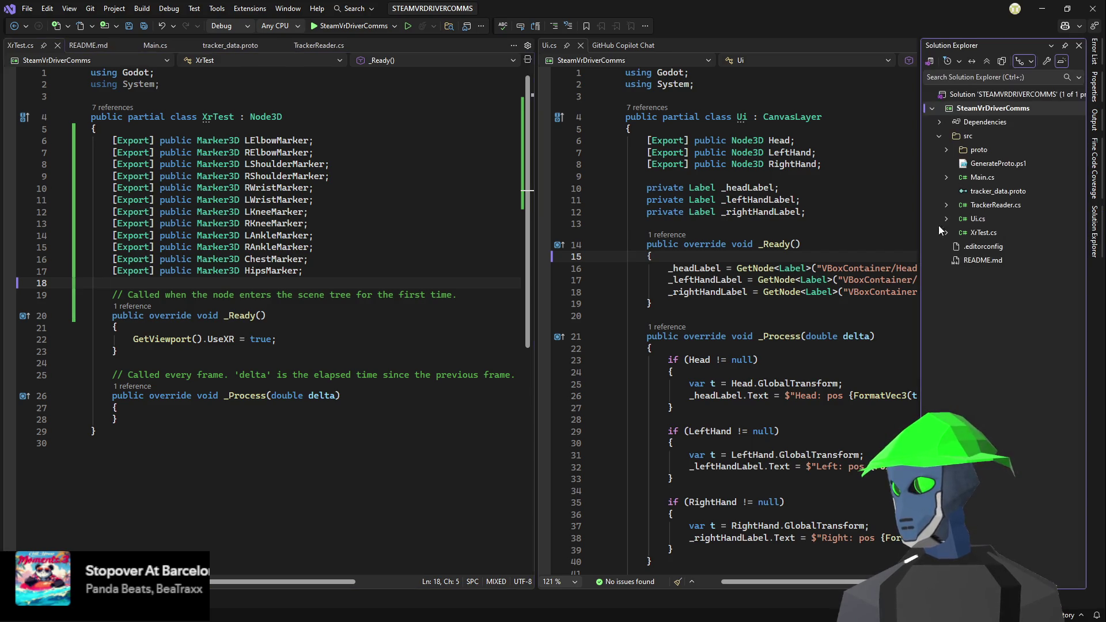
left_click(203, 131)
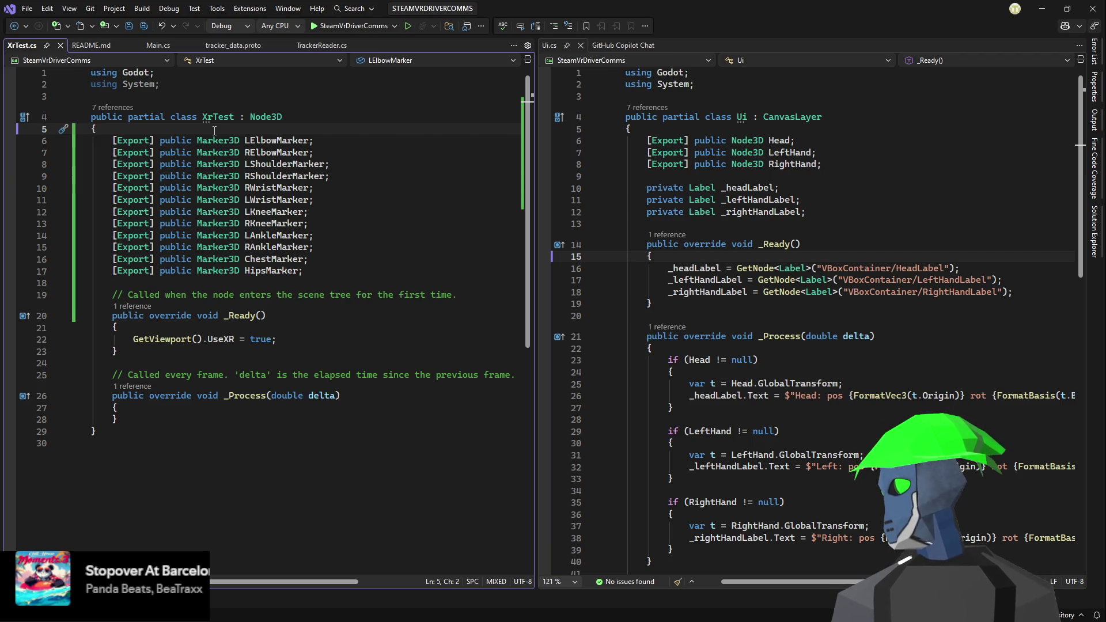
key("Up")
key("Up")
key("Return")
key("Return")
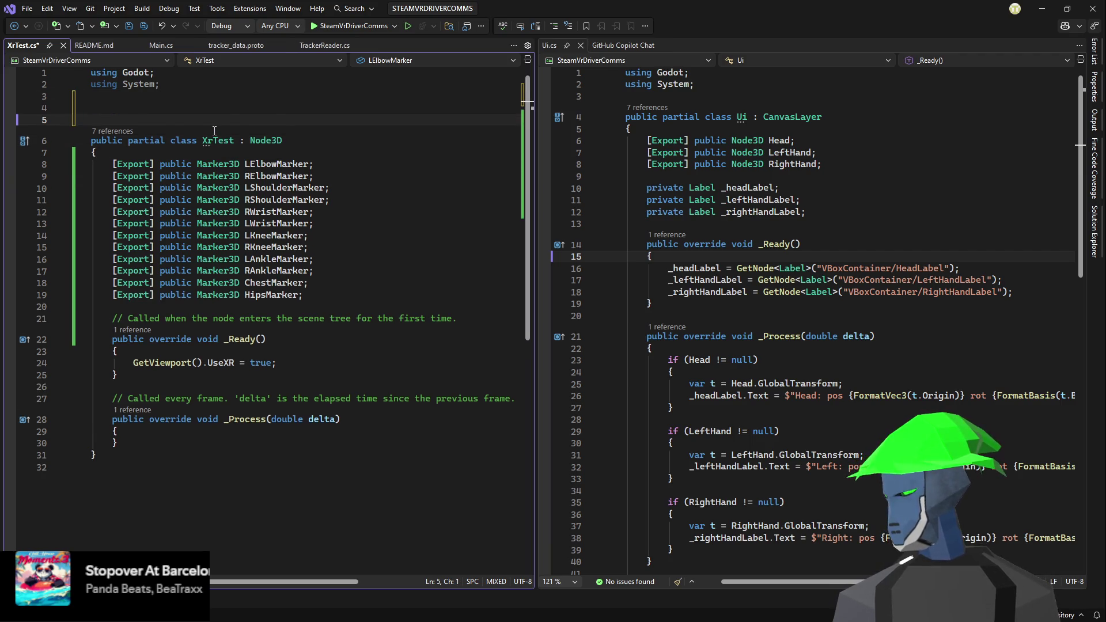
type("/*")
key("Return")
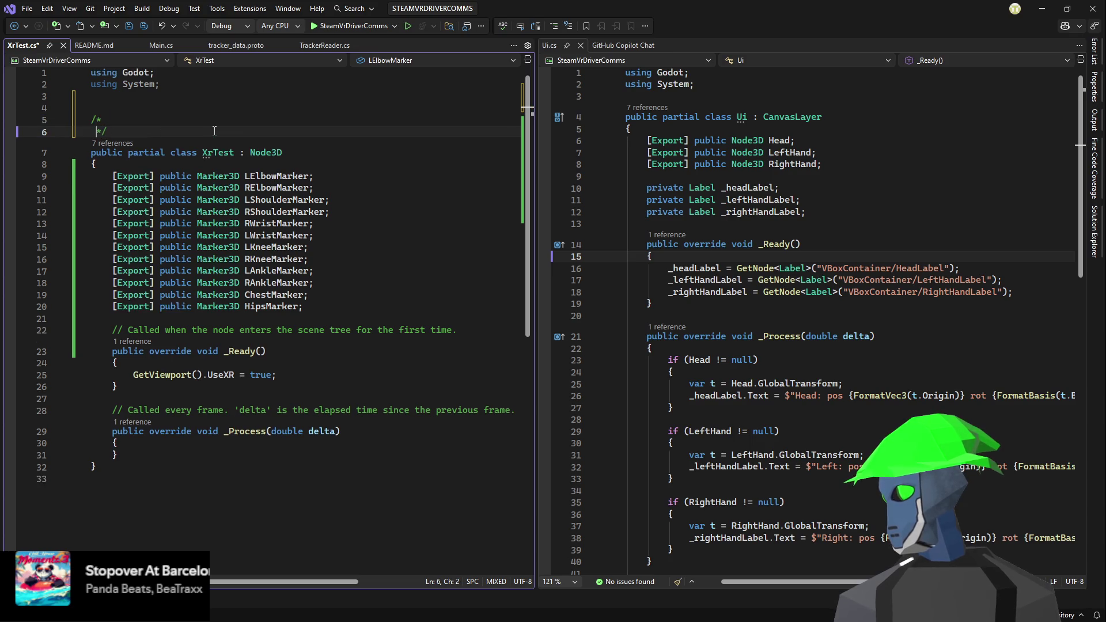
key("Up")
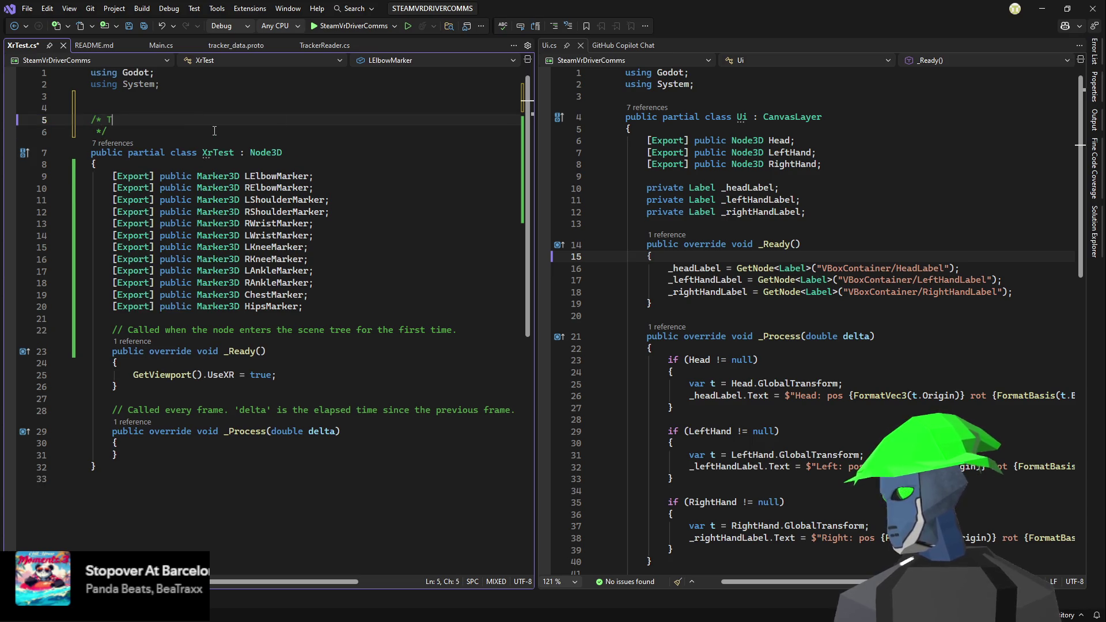
type("TODO")
key("Return")
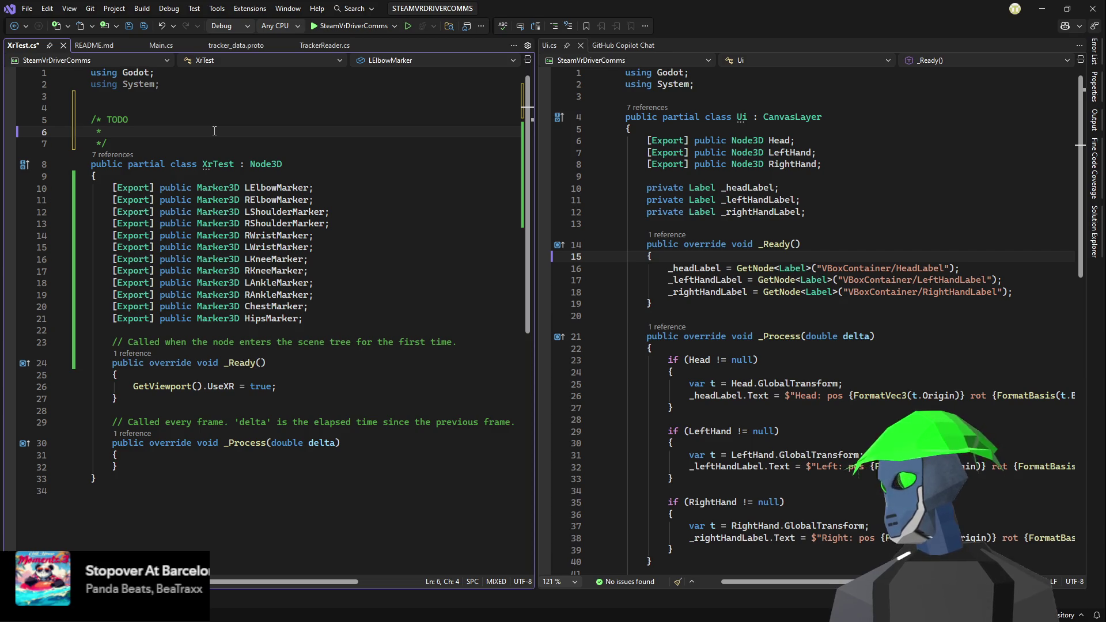
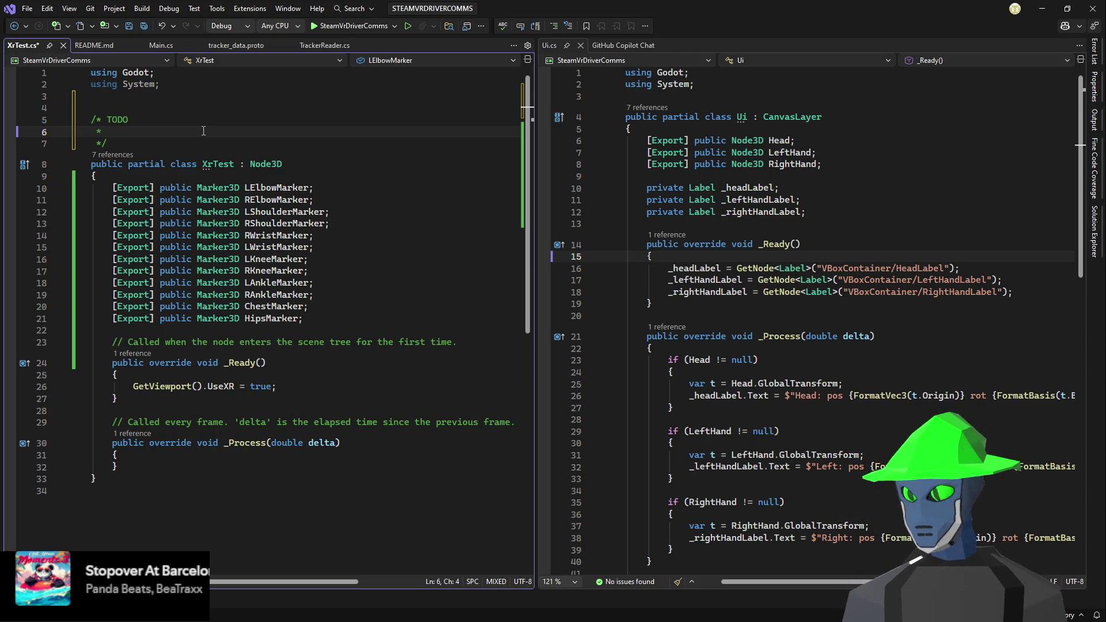
- Begin the TODO: 'We have the markers. We have 3D yolo pose coordinates. So connect to the yolo pose stream.'
type("We have ")
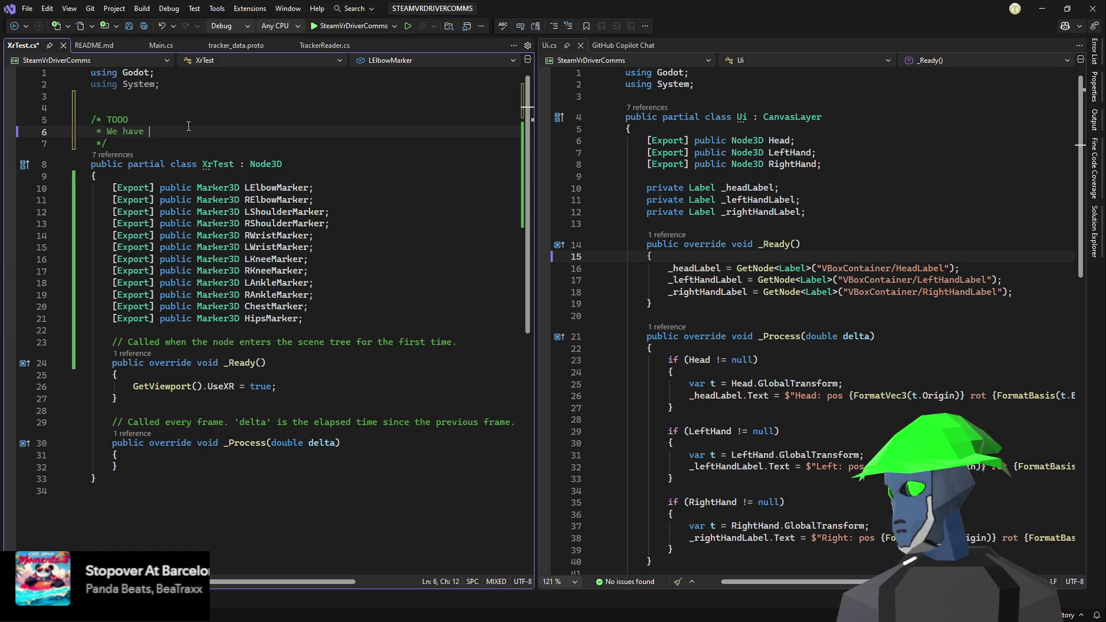
type("the markers")
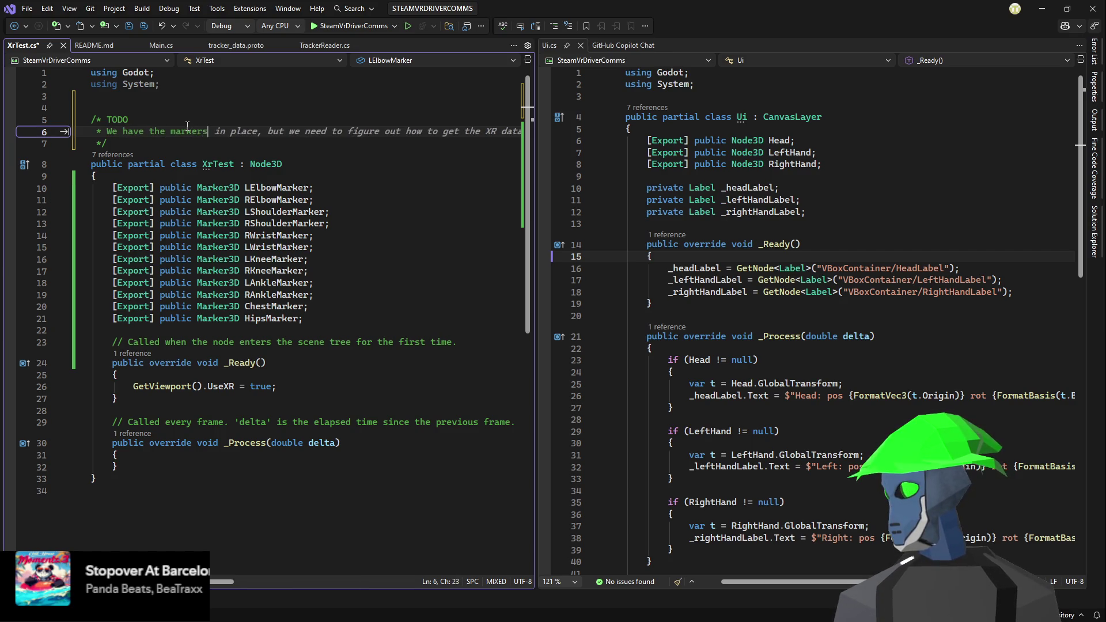
type(". We have ")
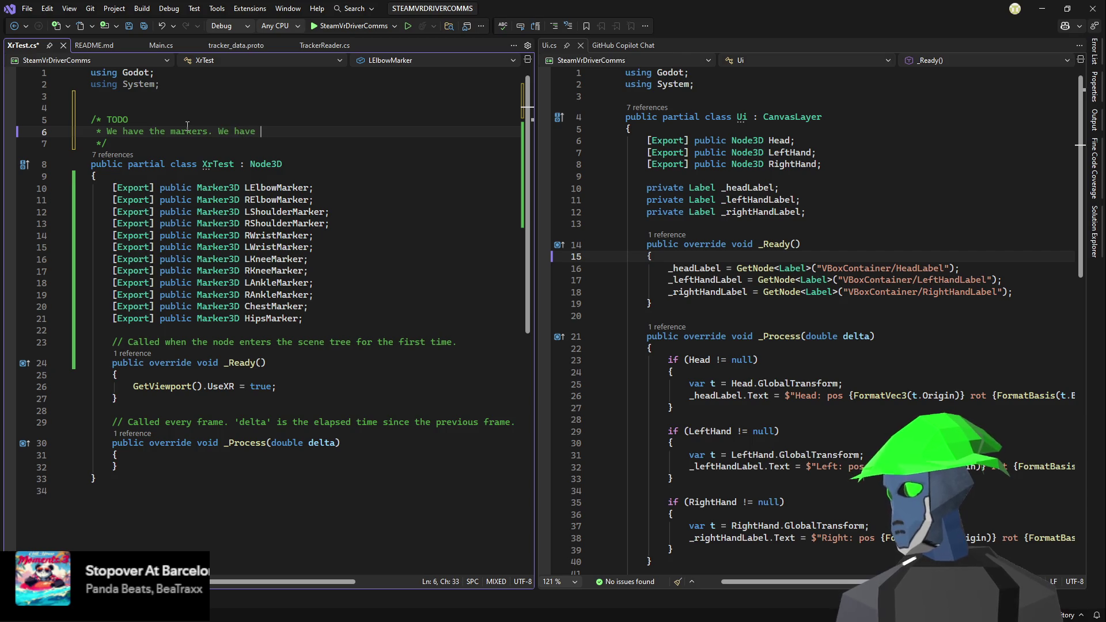
type("3d")
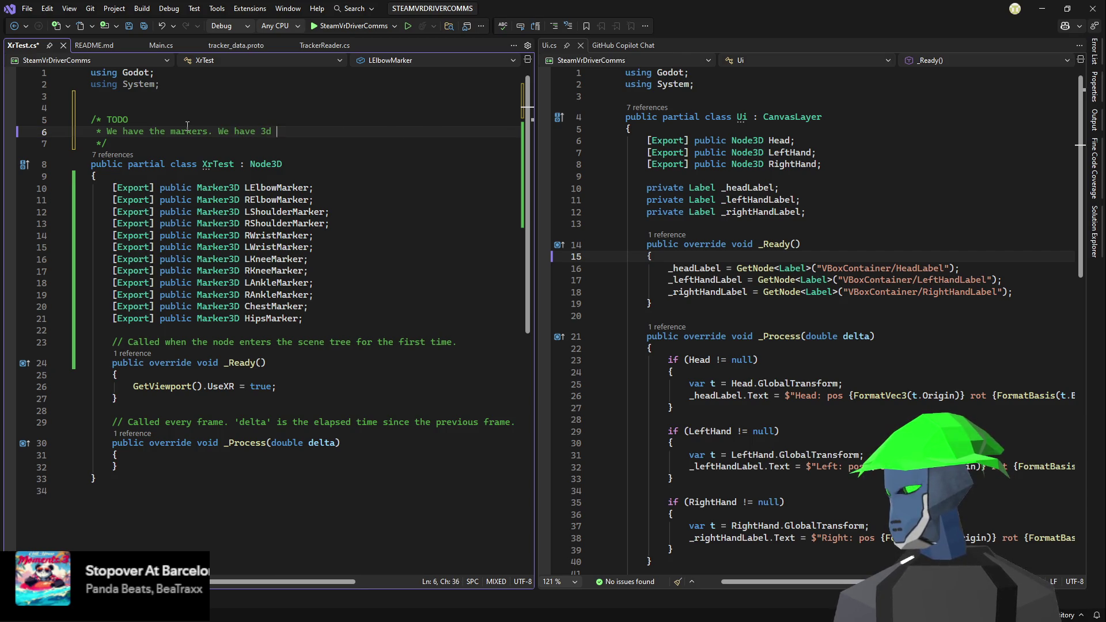
key("BackSpace")
key("BackSpace")
type("D yolo po")
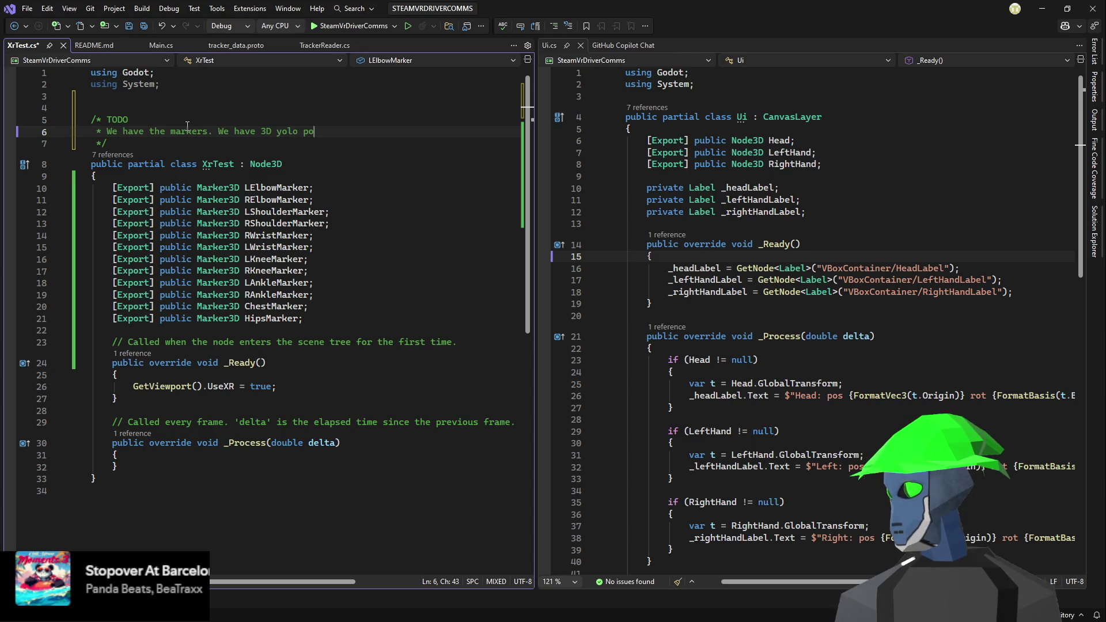
type("se coordinat")
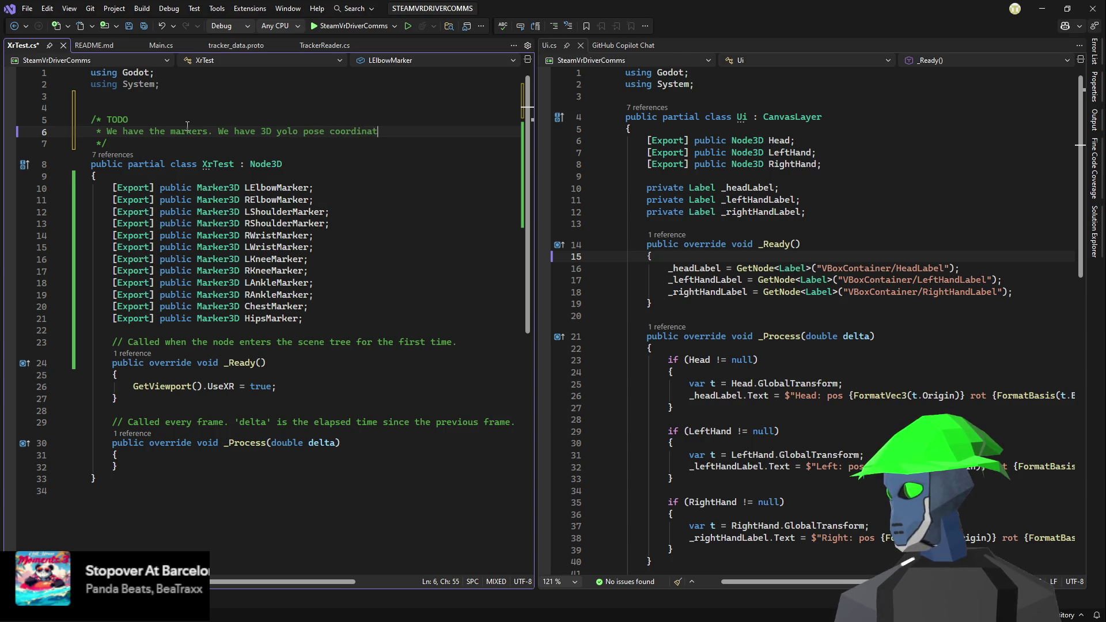
type("es.")
key("Return")
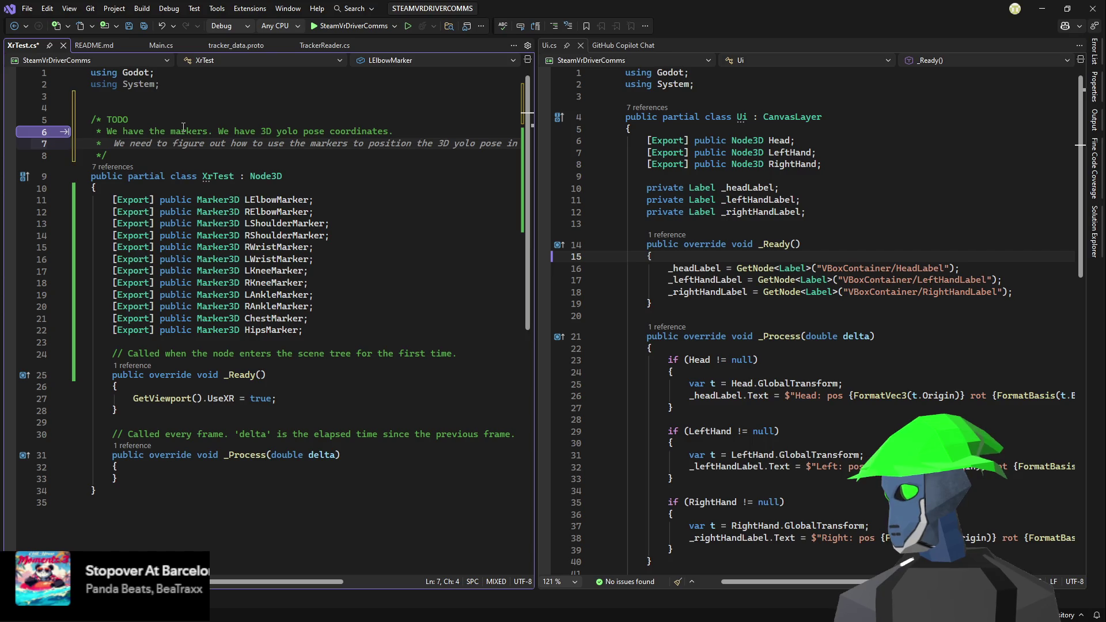
type("So connec")
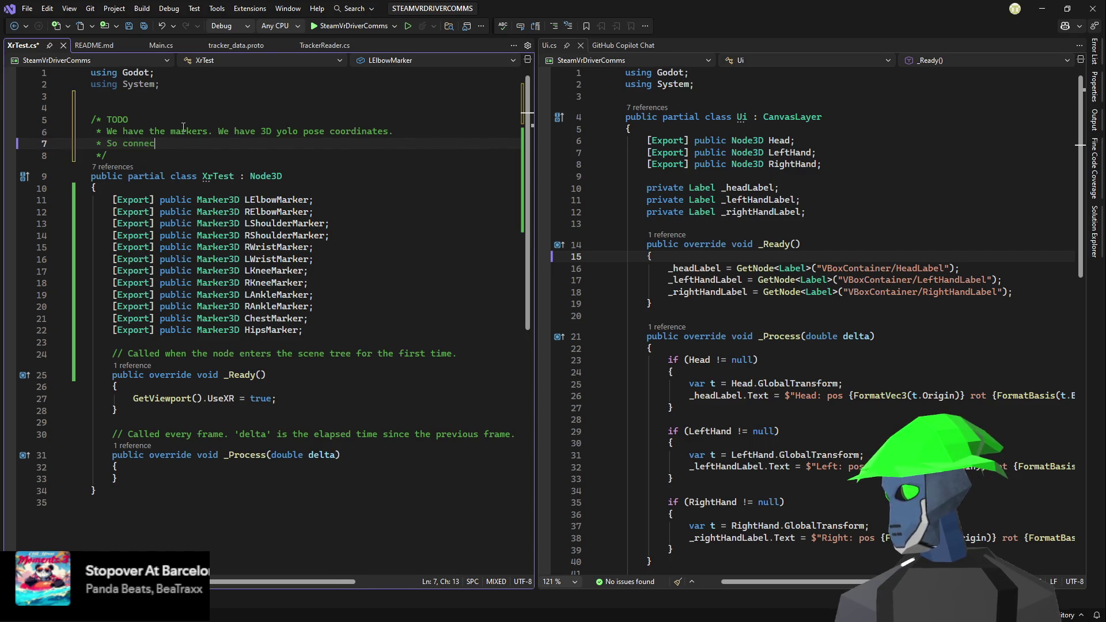
type("t to ")
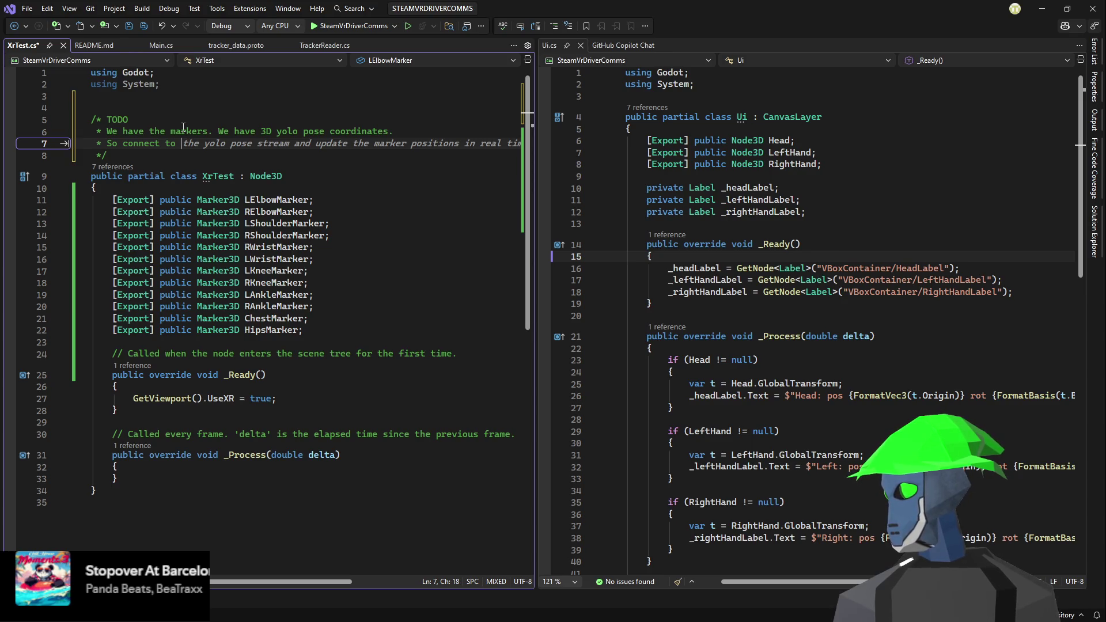
type("the yolo pose str")
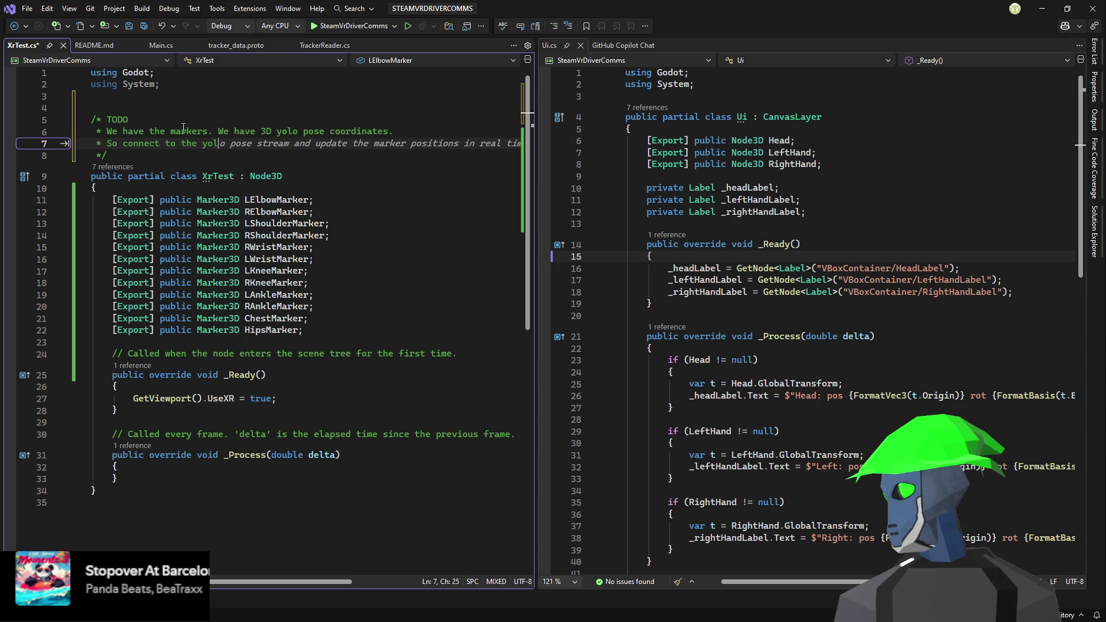
type("eam.")
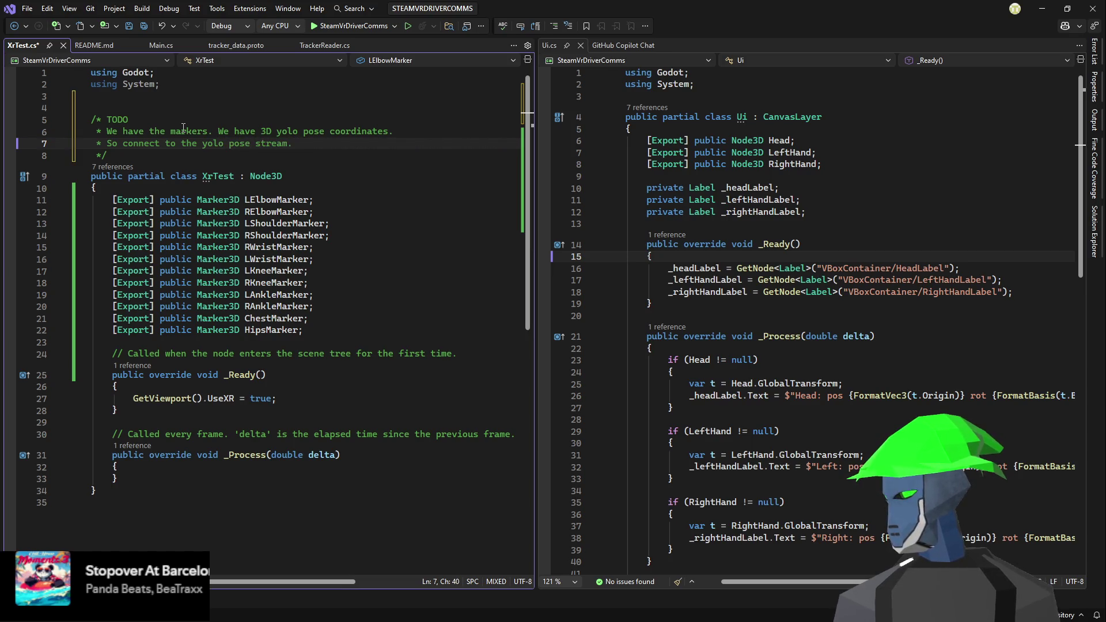
key("Return")
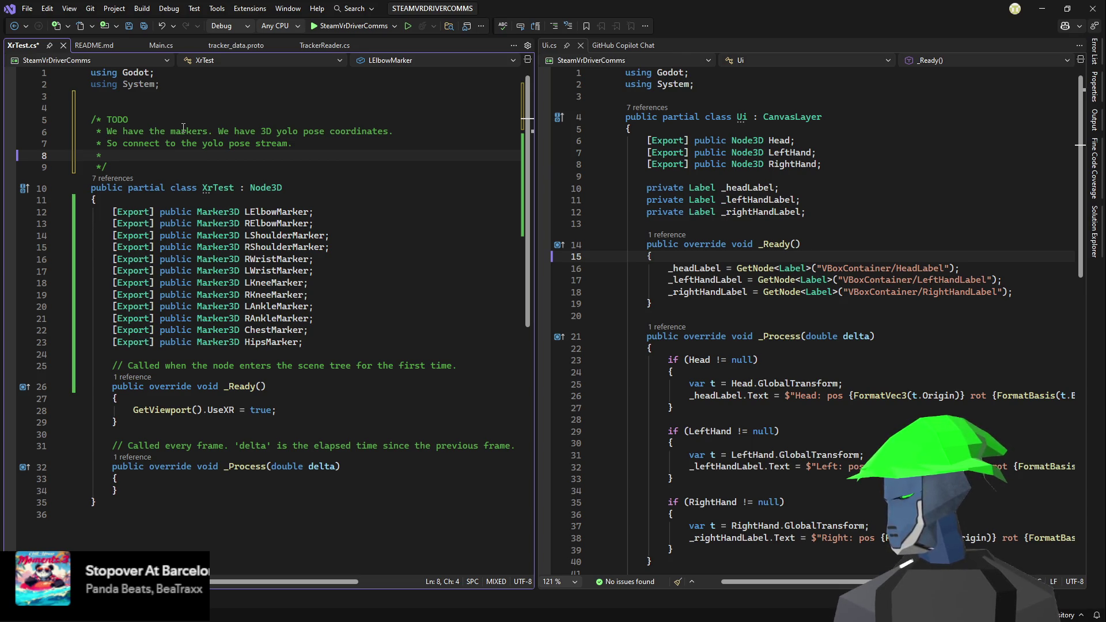
- Add TODO lines to map tracker poses to the markers and see where the markers appear
type("Map")
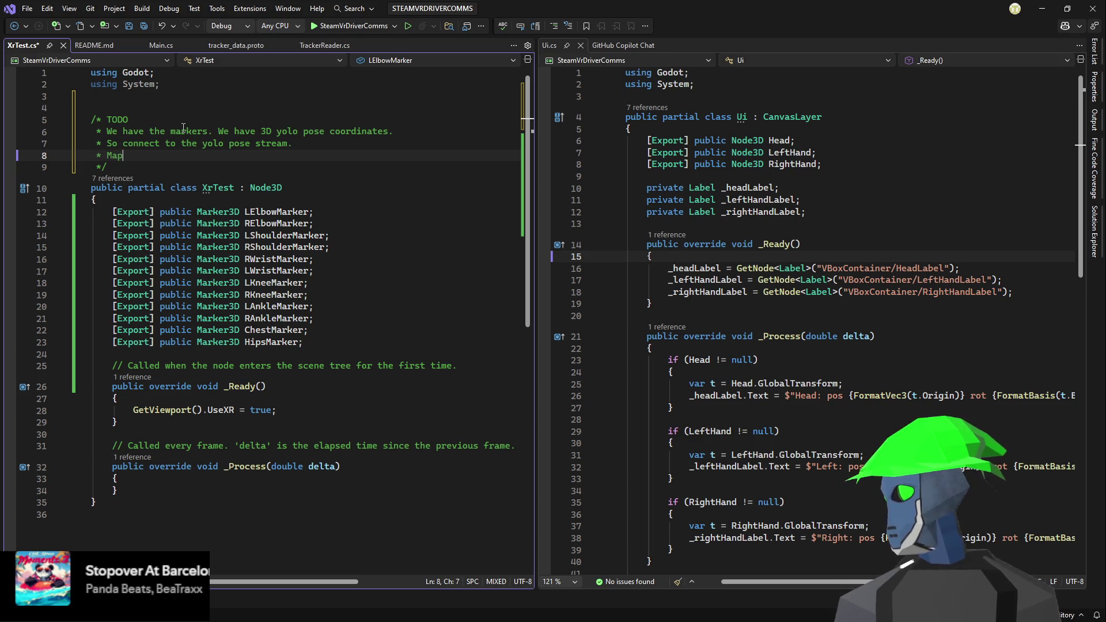
type(" tracker ")
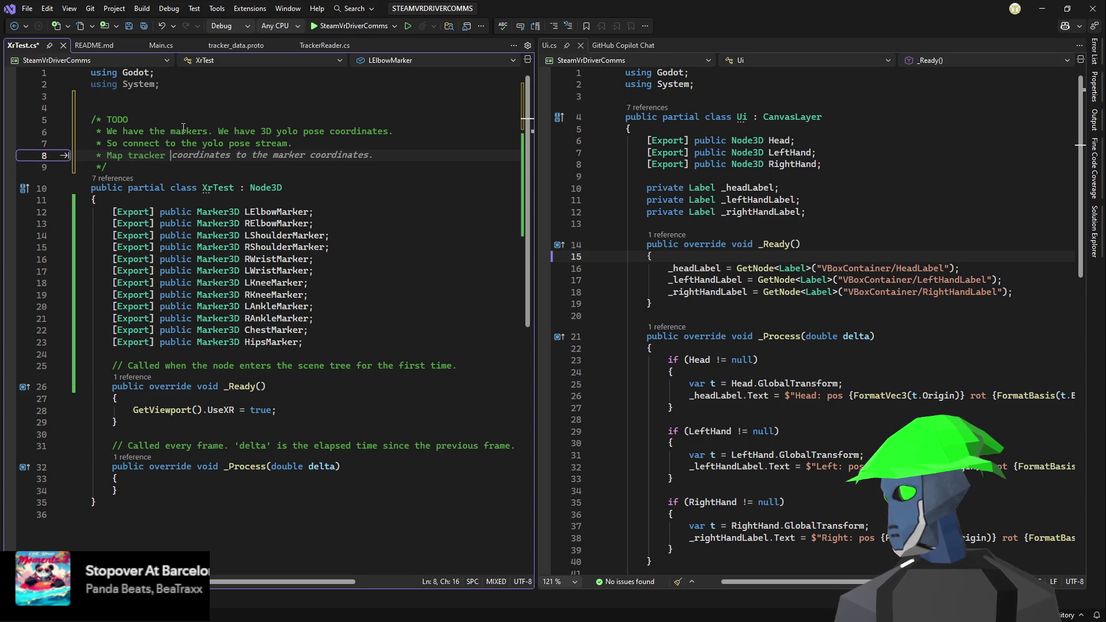
type("poses to th")
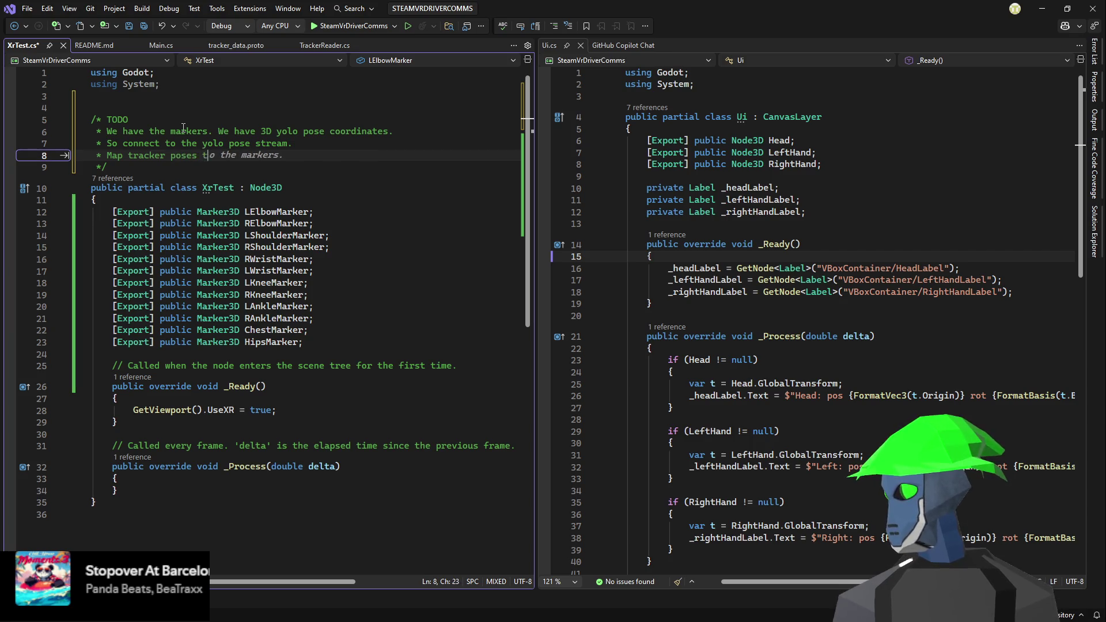
key("Tab")
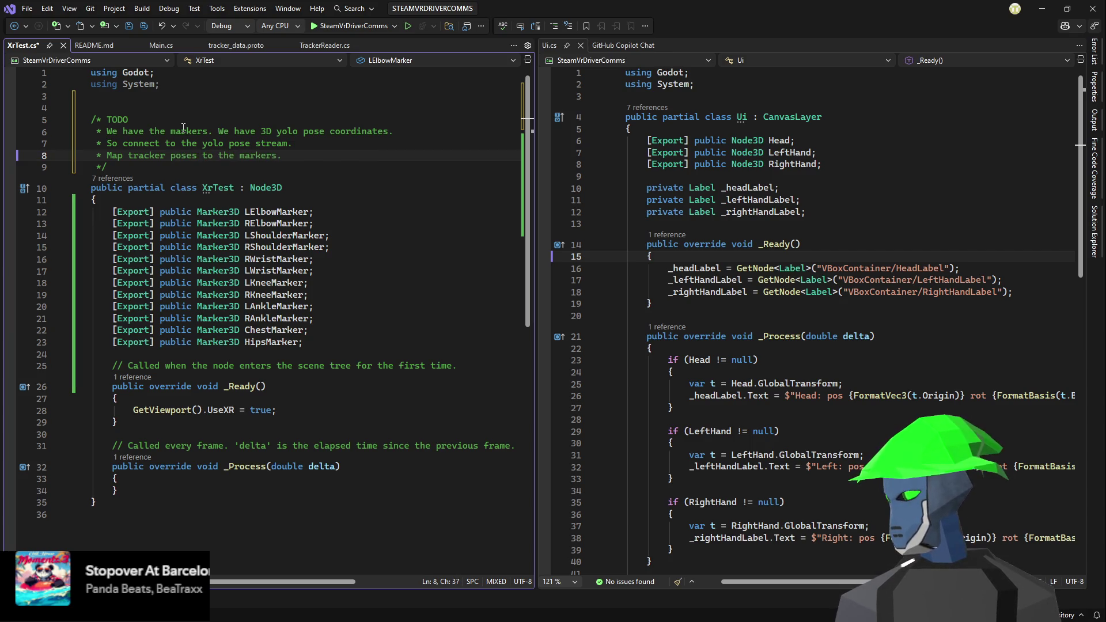
key("Return")
type("Move")
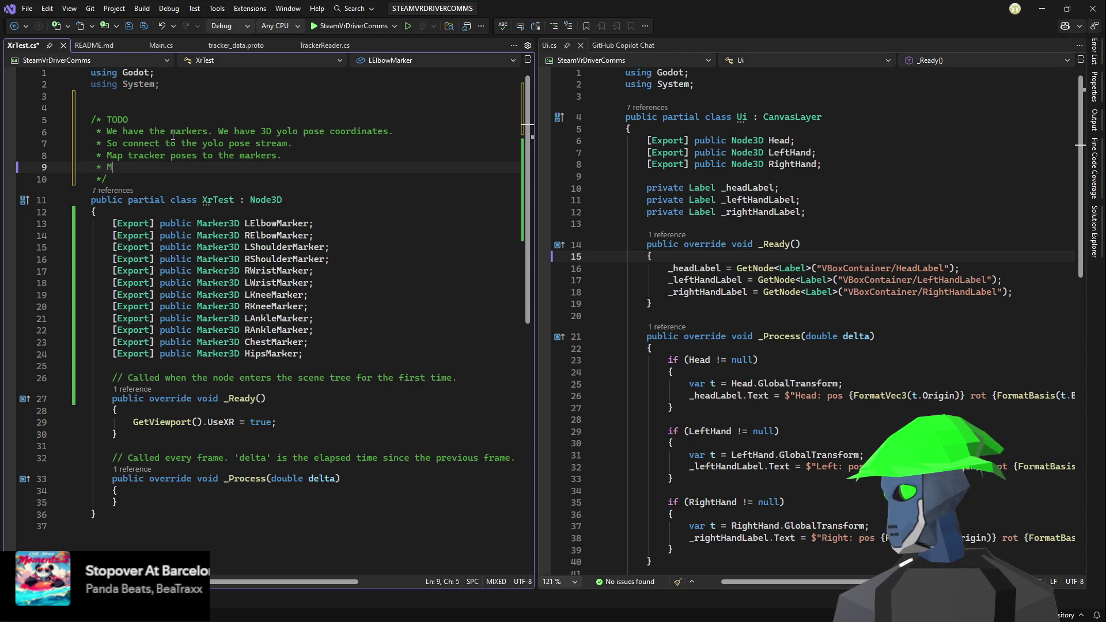
key("BackSpace")
key("BackSpace")
key("BackSpace")
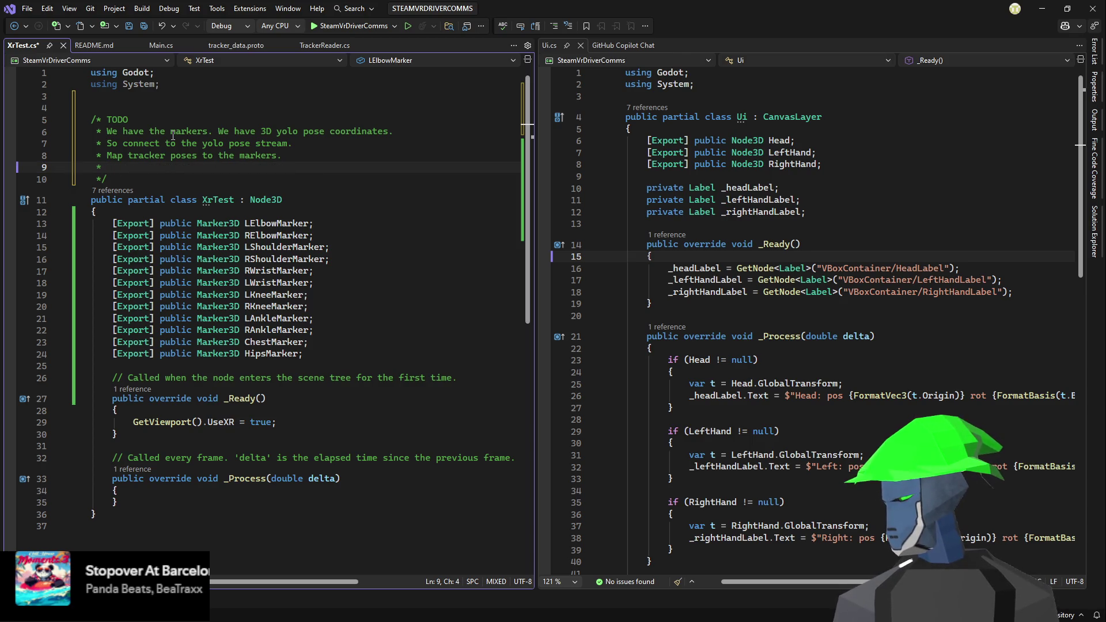
type("See ")
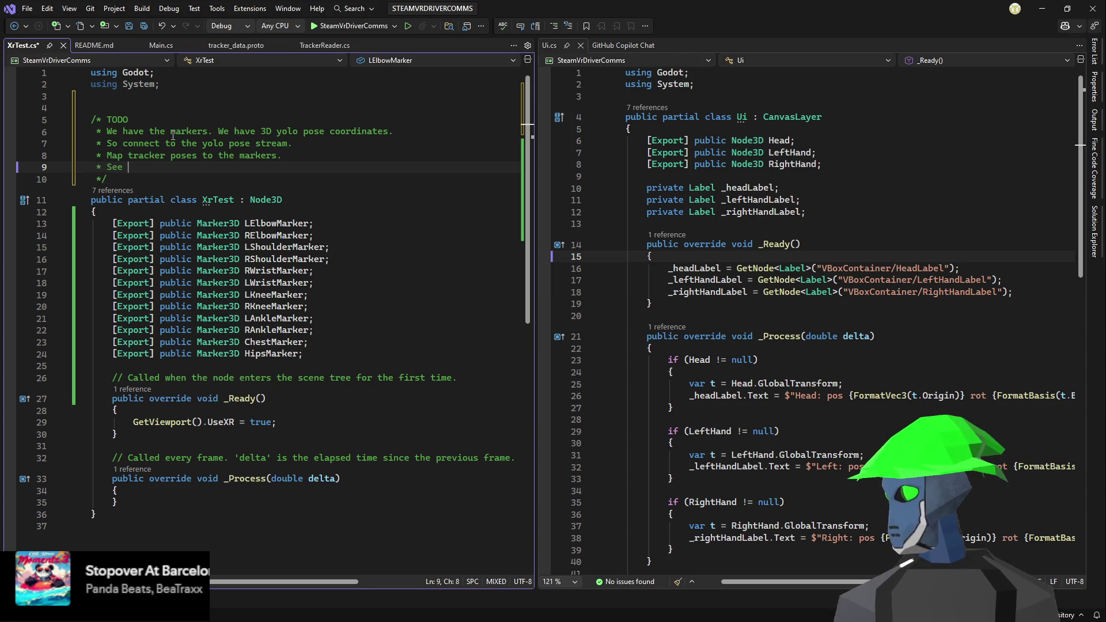
type("where the")
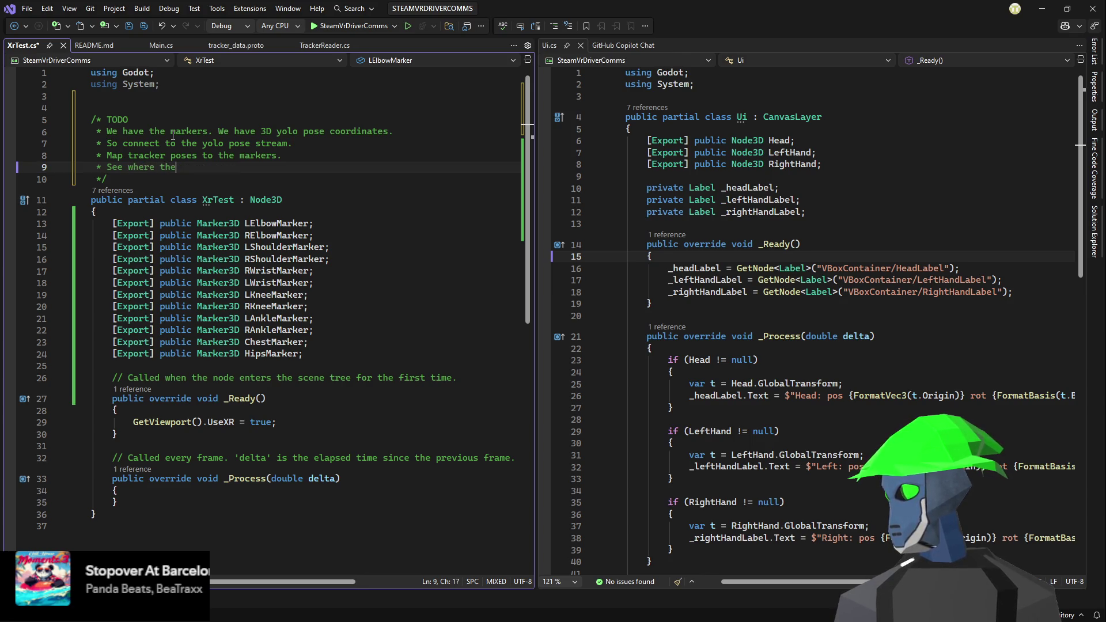
type(" markers a")
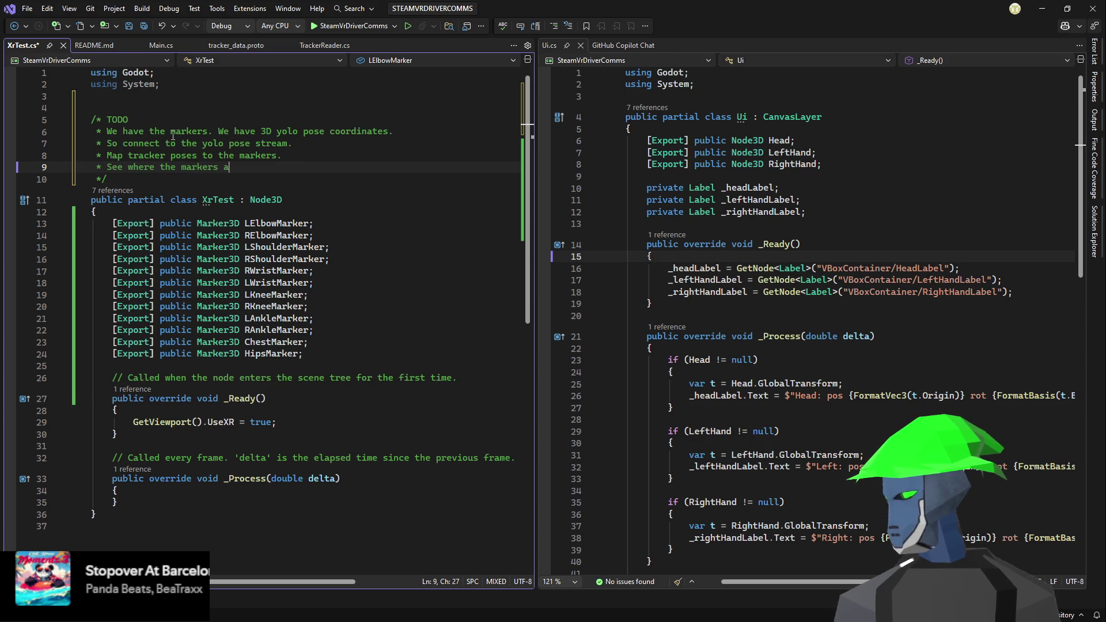
type("pper")
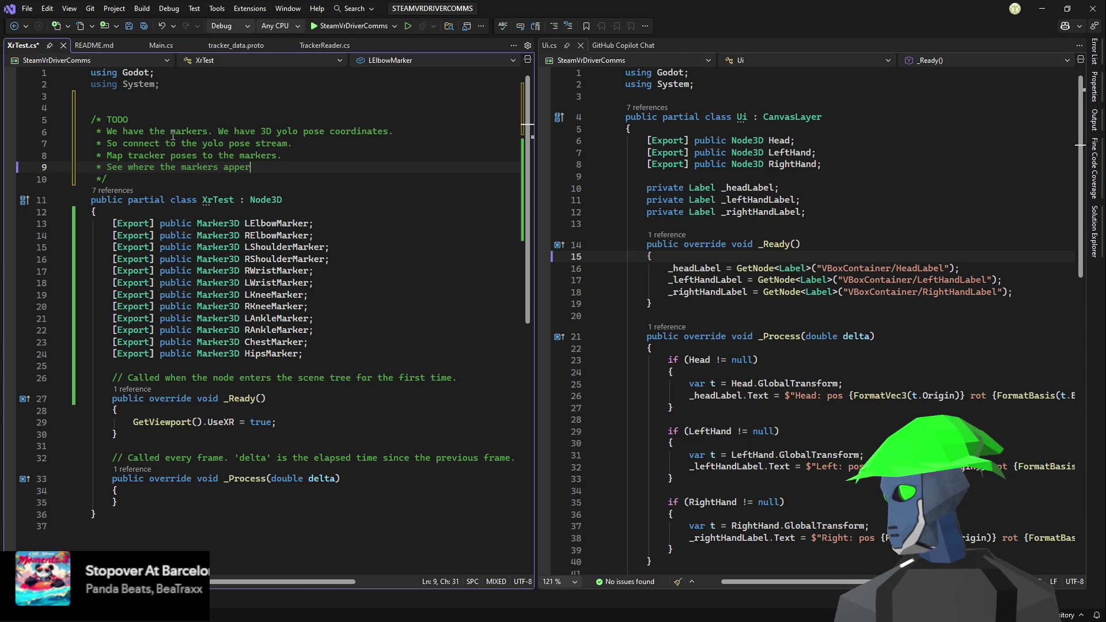
key("BackSpace")
type("ar in")
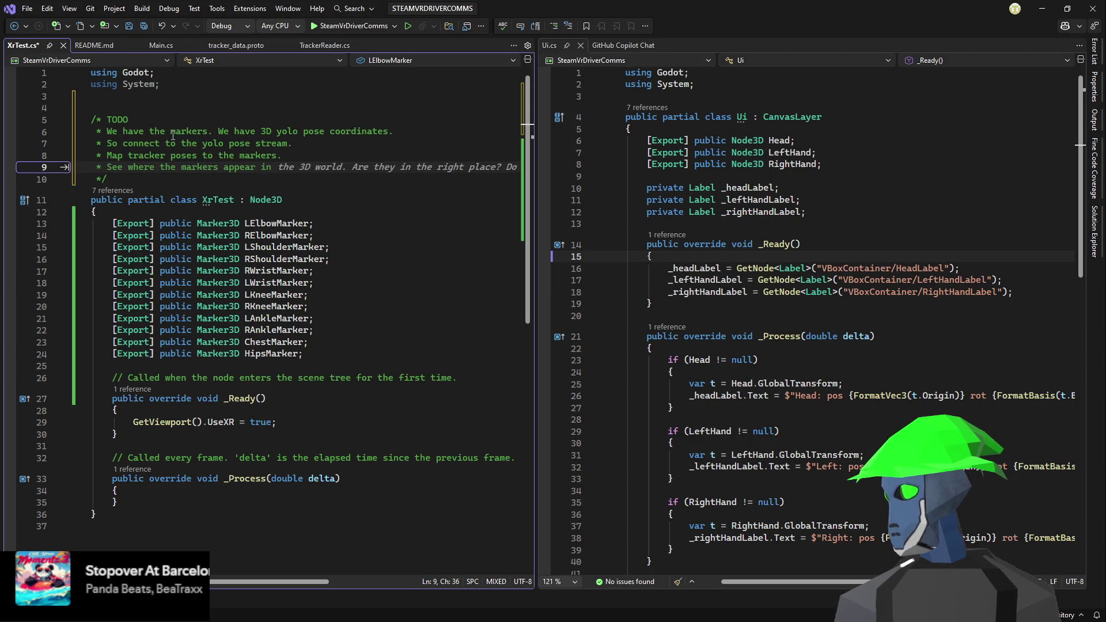
key("Tab")
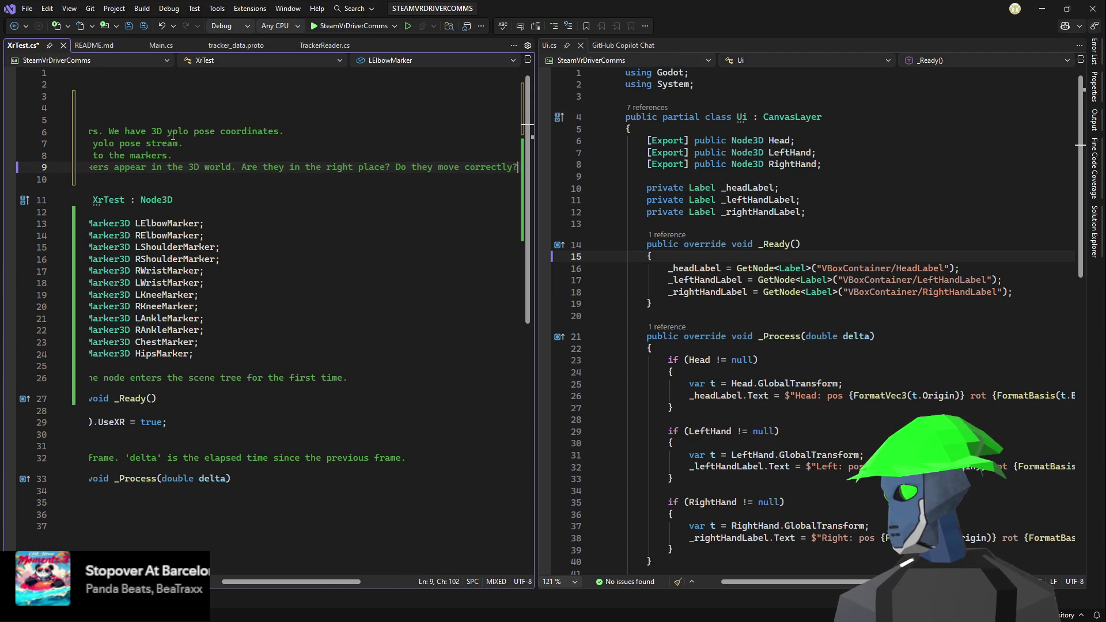
- Save XrTest.cs and switch to the Godot editor
key("ctrl+s")
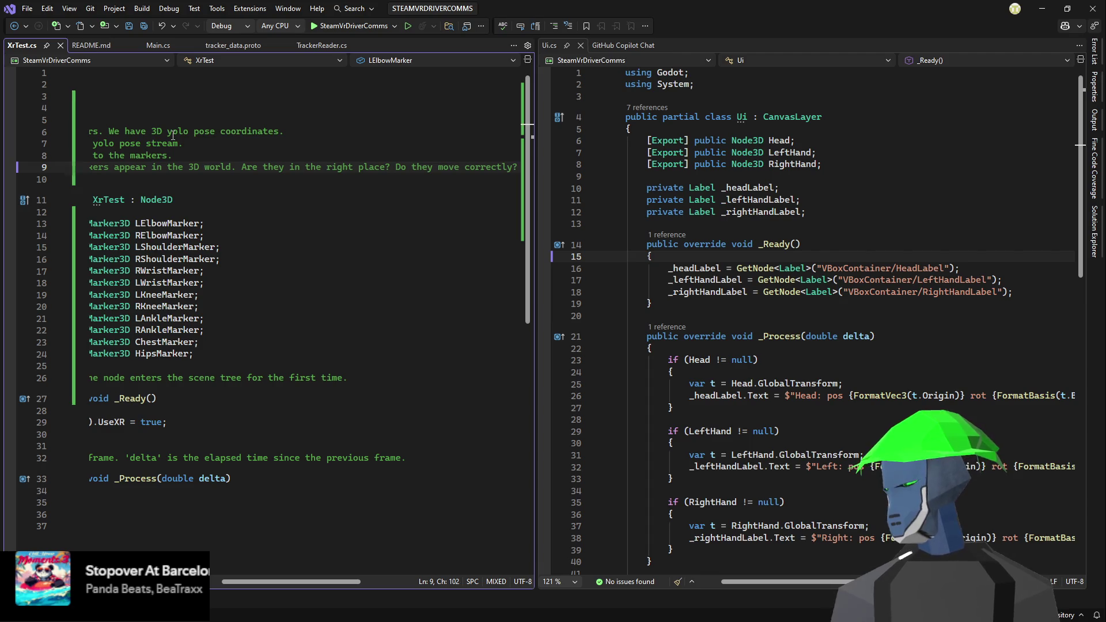
key("Return")
key("Return")
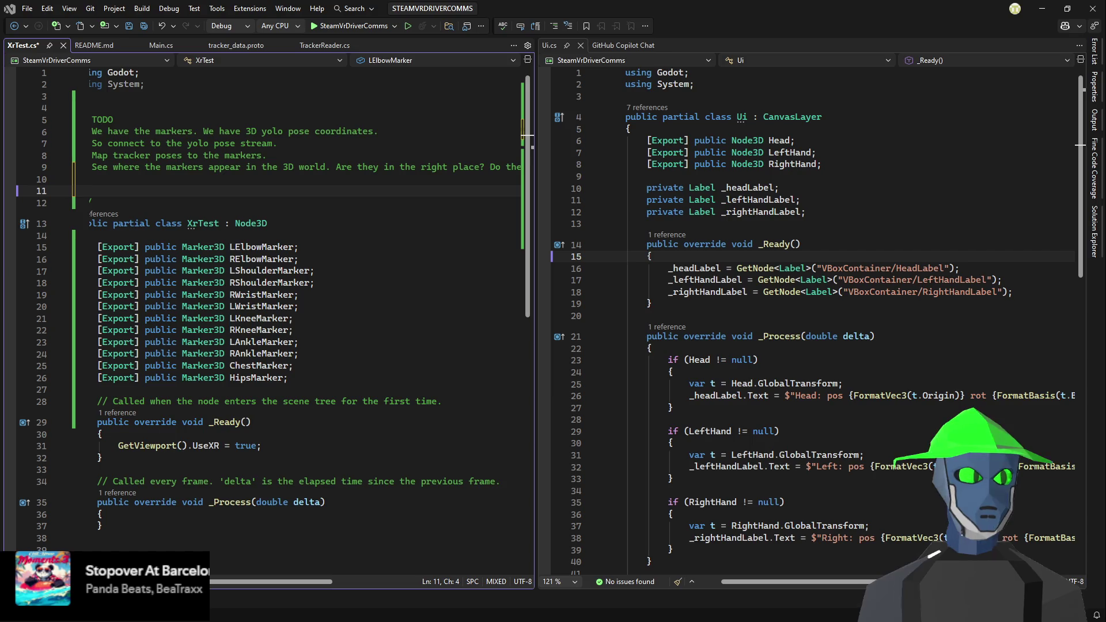
key("alt+Tab")
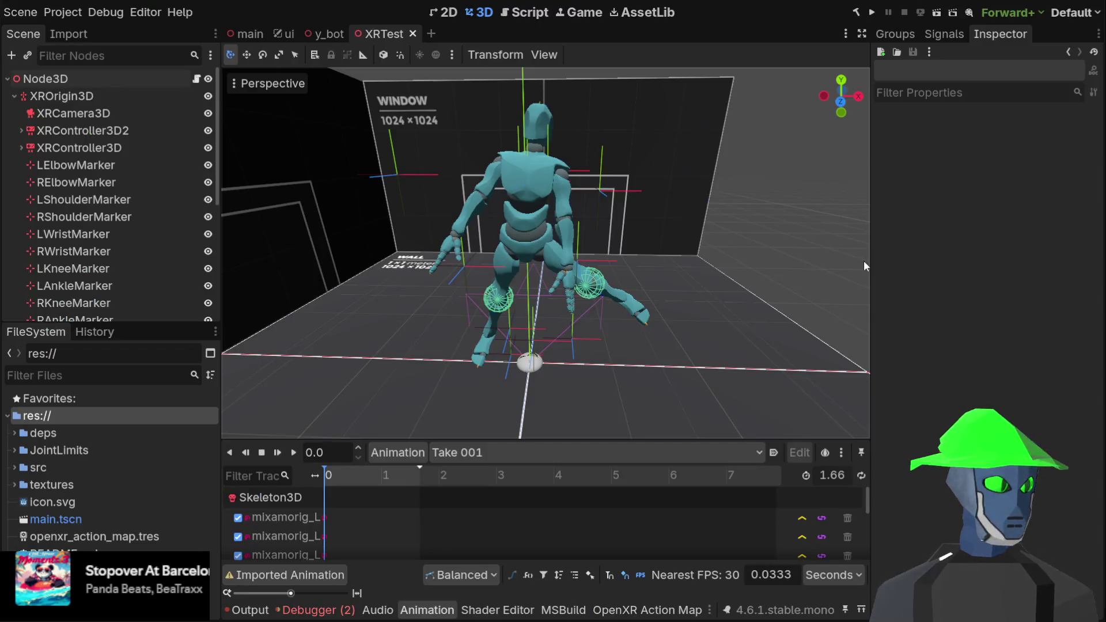
- Select RElbowMarker and shift it slightly in the 3D viewport
left_click(76, 182)
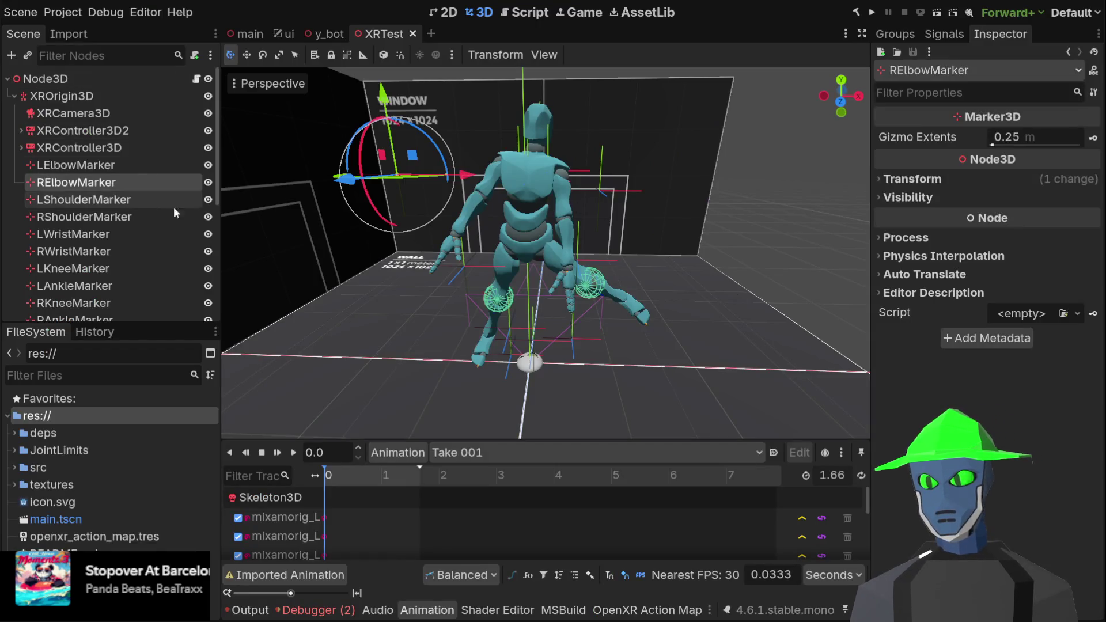
mouse_move(242, 213)
left_mouse_down()
mouse_move(409, 230)
mouse_move(438, 202)
left_mouse_up()
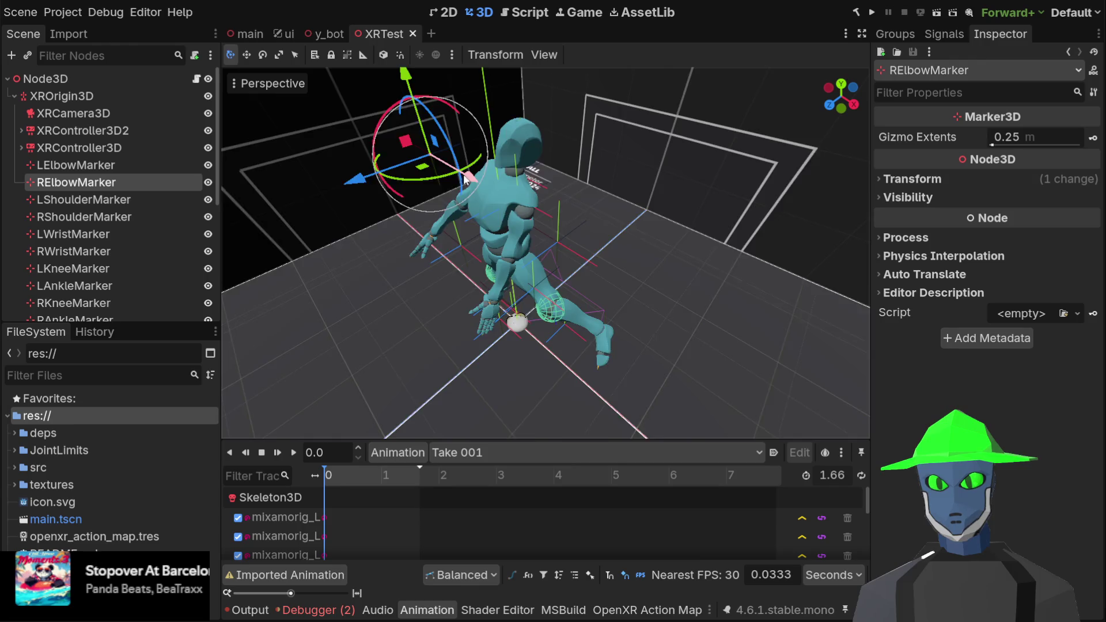
scroll(457, 184, "down", 2)
mouse_move(459, 198)
left_mouse_down()
mouse_move(399, 205)
mouse_move(610, 164)
mouse_move(597, 141)
mouse_move(582, 161)
left_mouse_up()
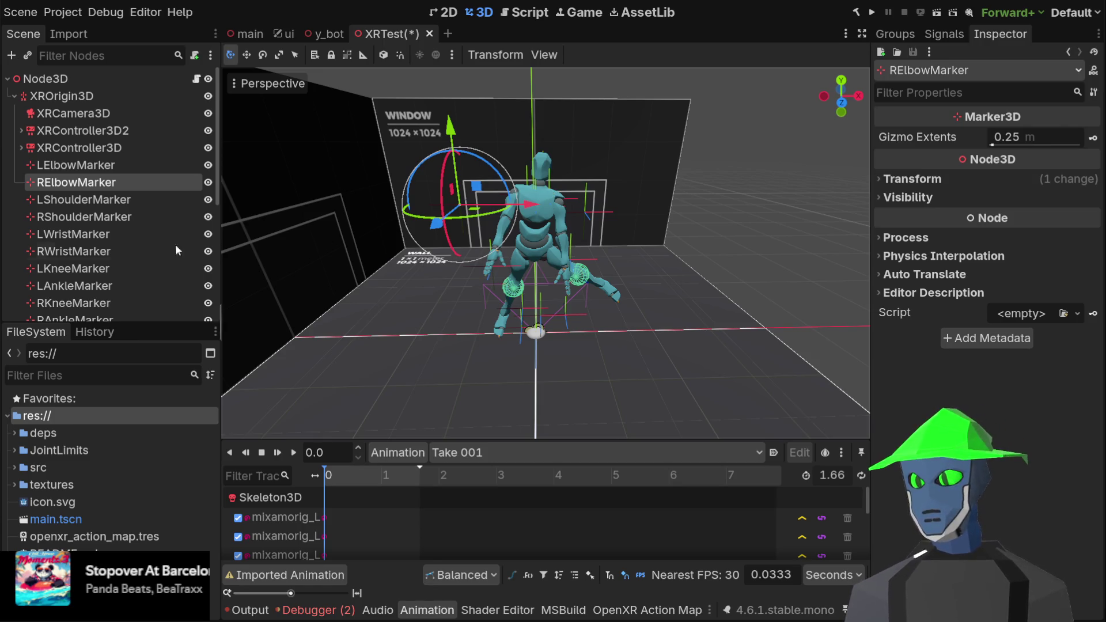
- Check the RShoulderMarker and RElbowMarker nodes, then return to Visual Studio
left_click(132, 217)
left_click(137, 188)
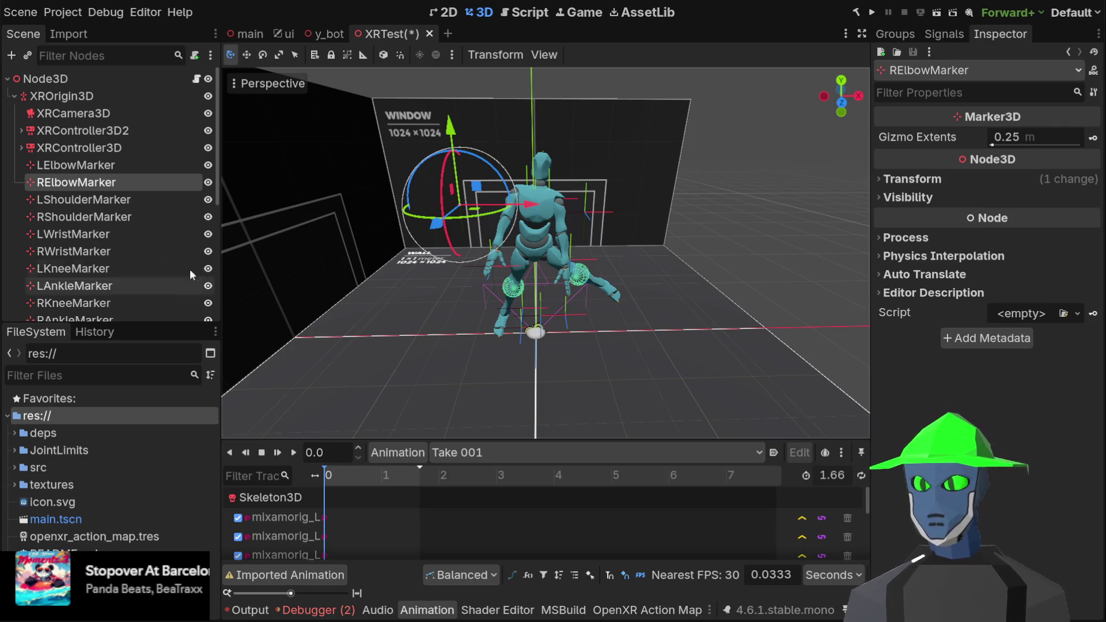
scroll(109, 191, "down", 3)
scroll(111, 196, "down", 2)
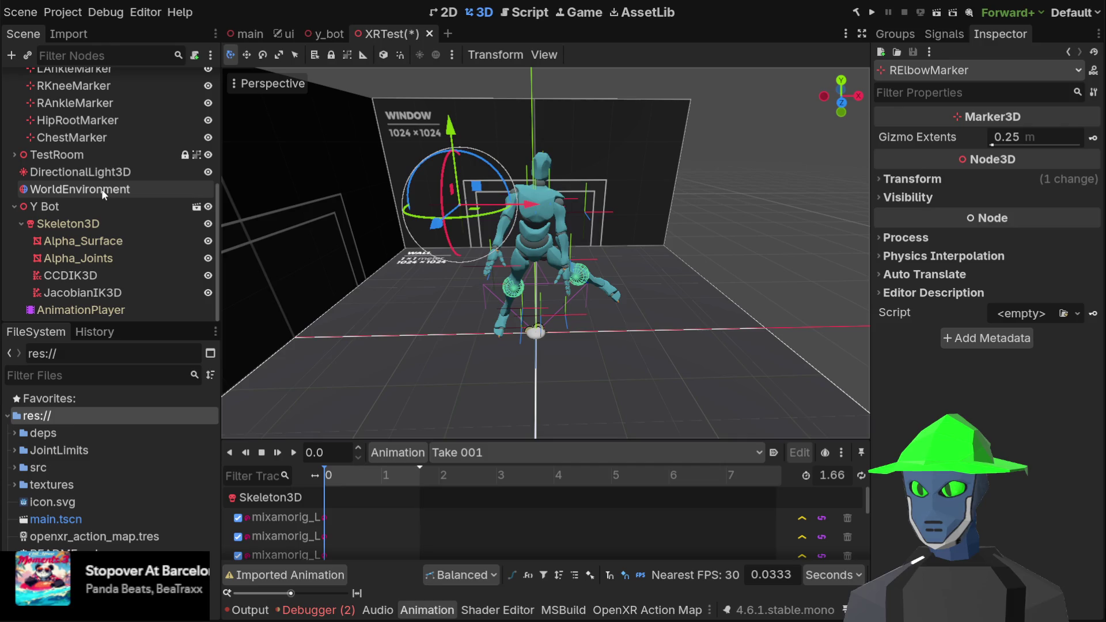
scroll(102, 192, "up", 5)
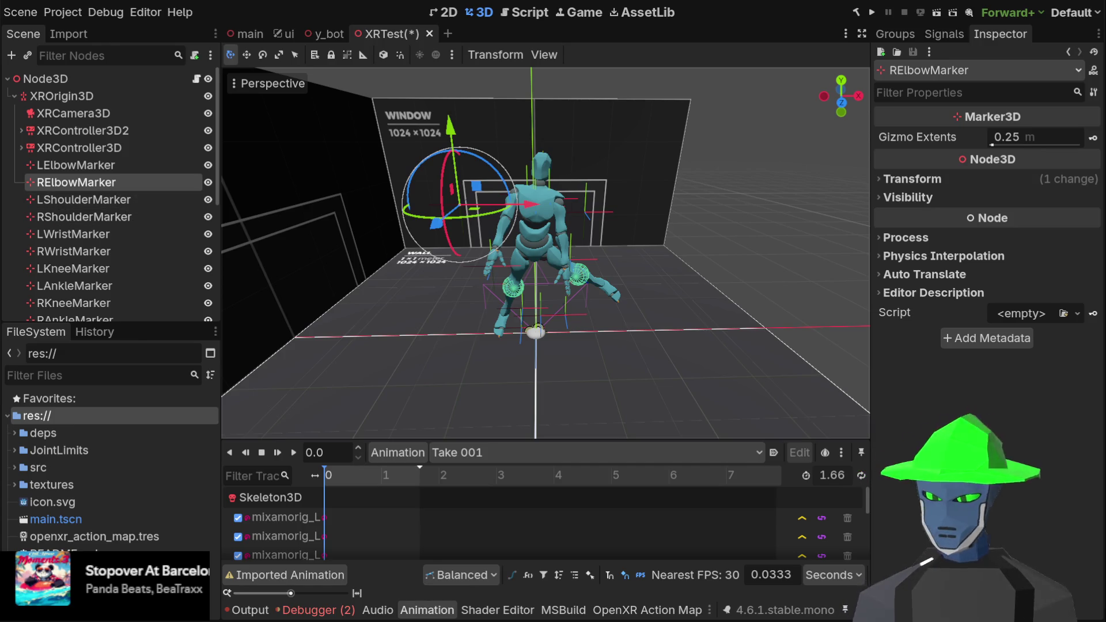
key("alt+Tab")
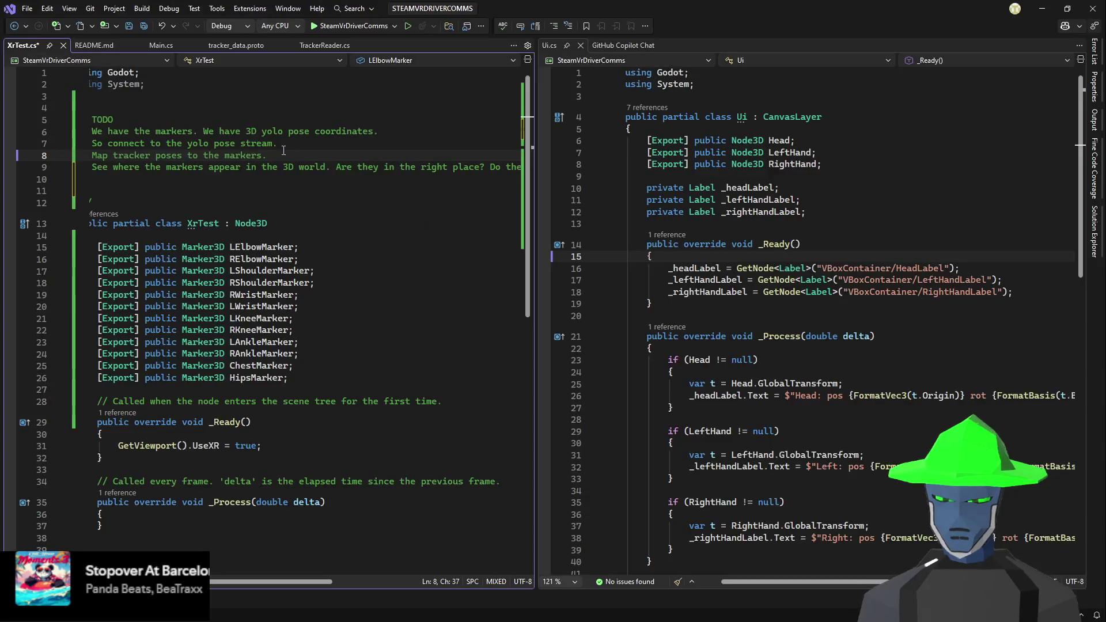
- Close Ui.cs and the other file in the second pane, then save XrTest.cs
key("Down")
key("Down")
key("Down")
key("Up")
key("Up")
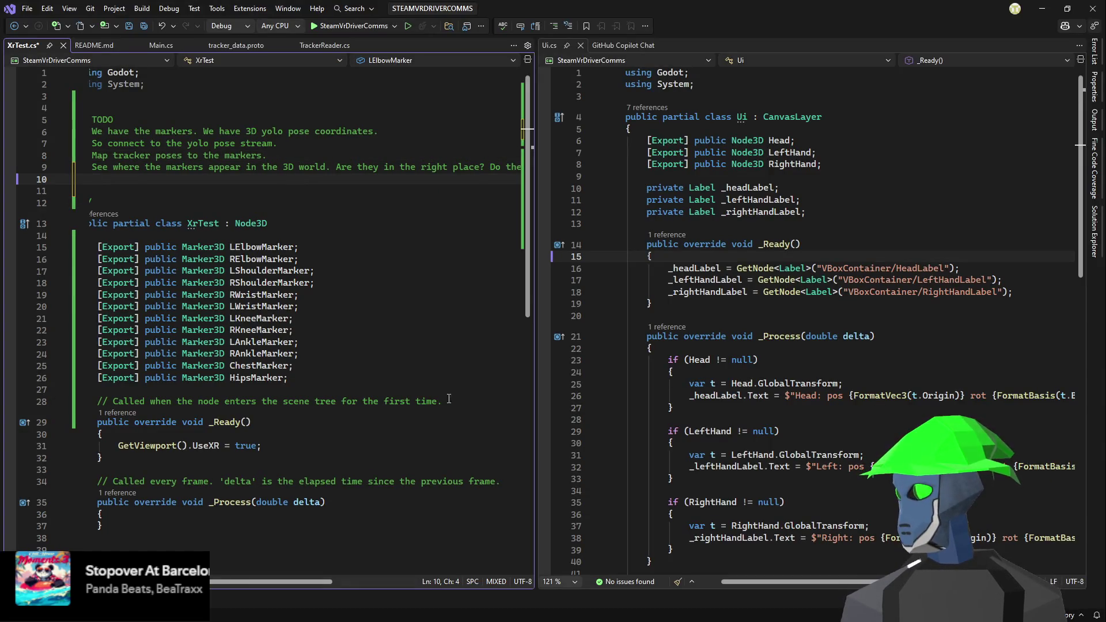
left_click(583, 45)
left_click(627, 45)
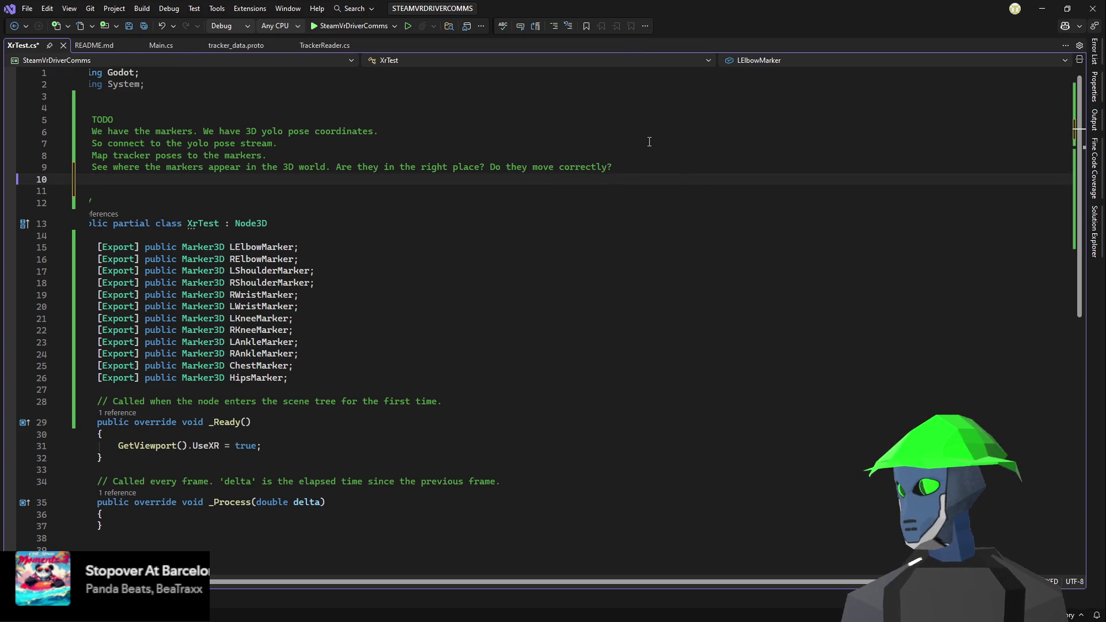
scroll(483, 200, "up", 5, "ctrl")
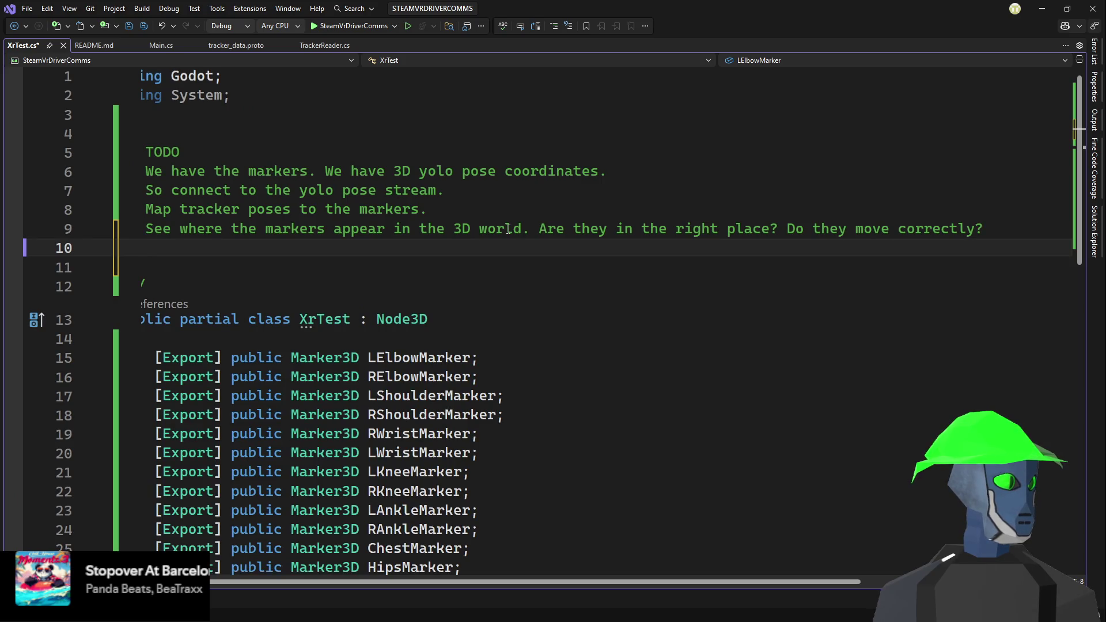
key("ctrl+s")
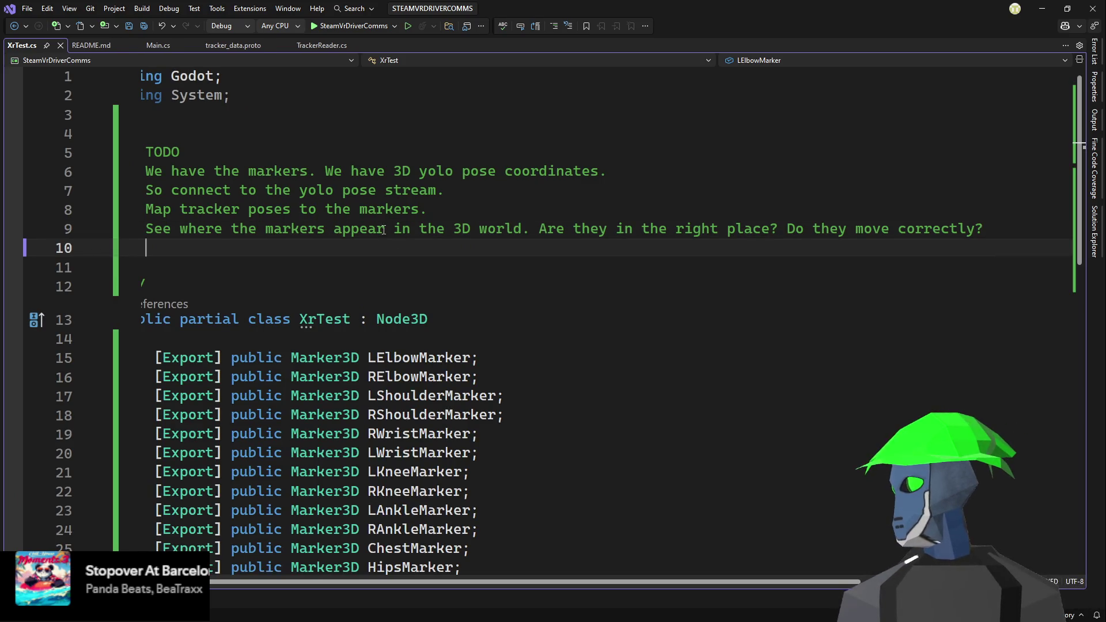
- Add the TODO note 'How do they move the character?' on line 10 and save
left_click(472, 229)
left_click(489, 260)
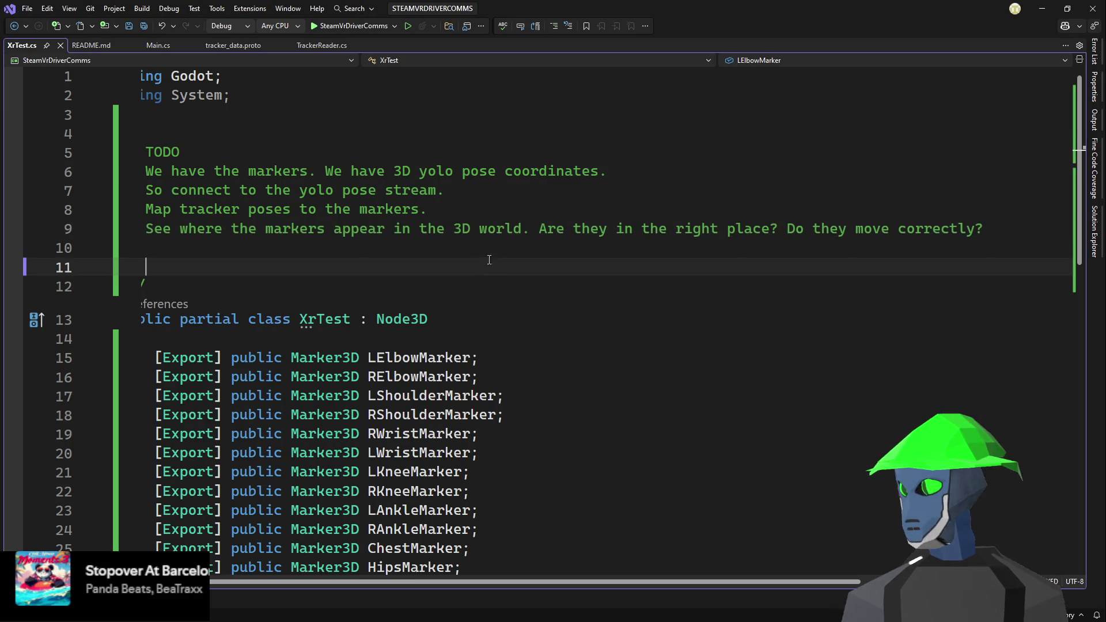
left_click(565, 247)
key("Down")
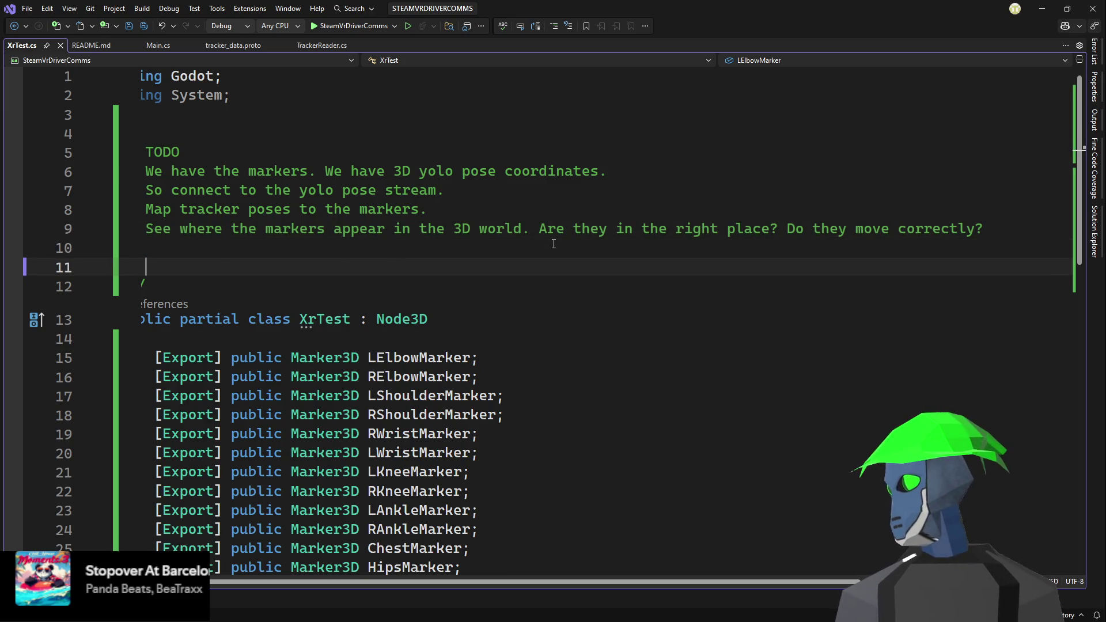
key("Up")
type("H")
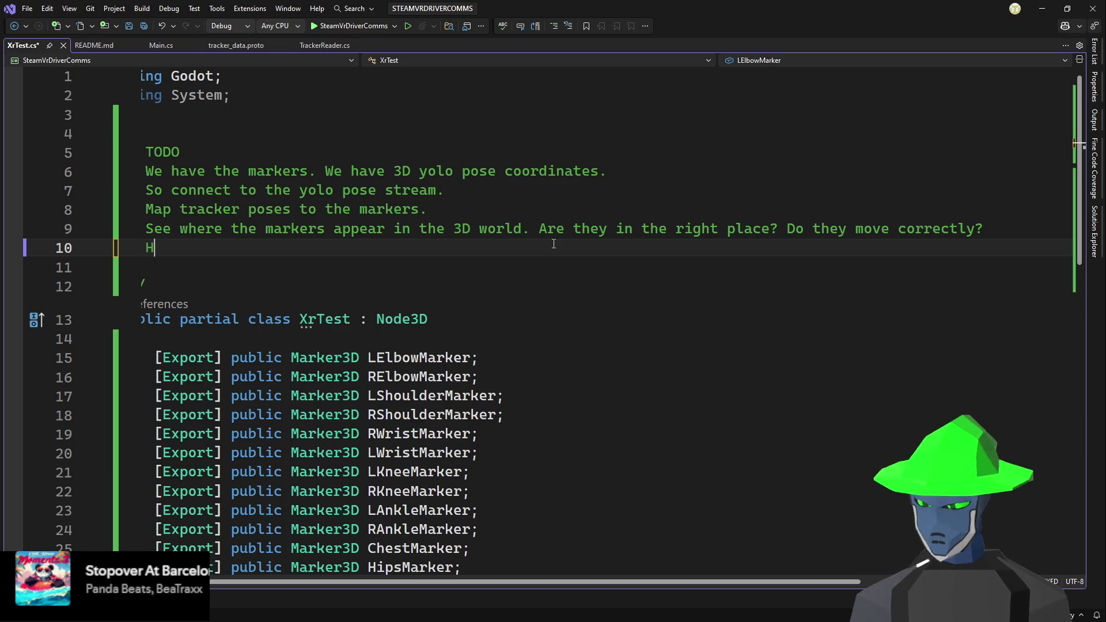
type("ow ")
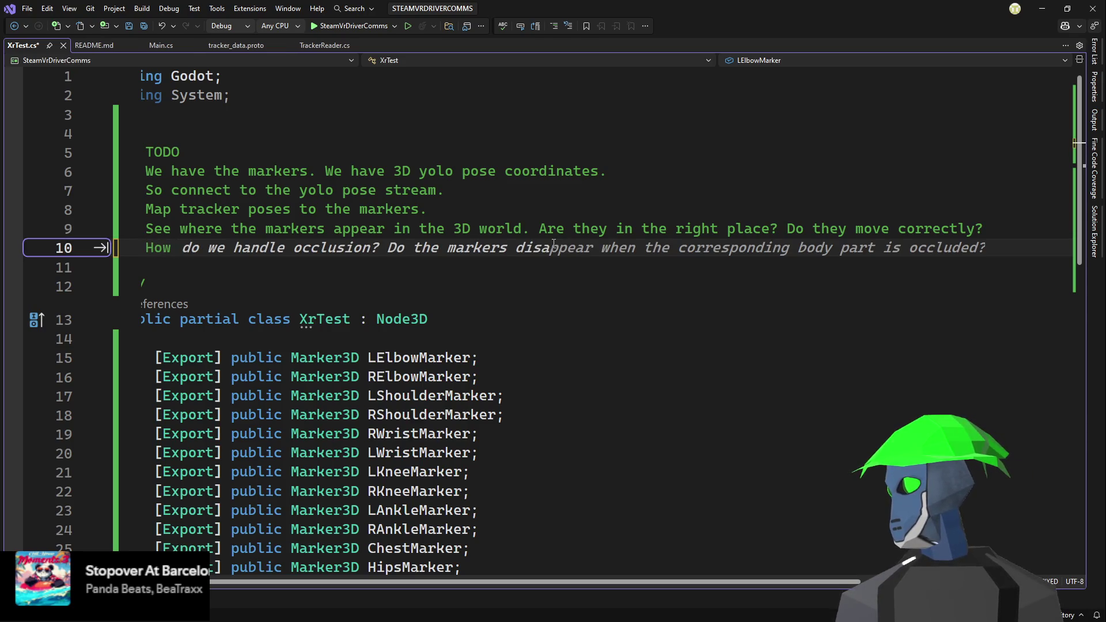
type("do they")
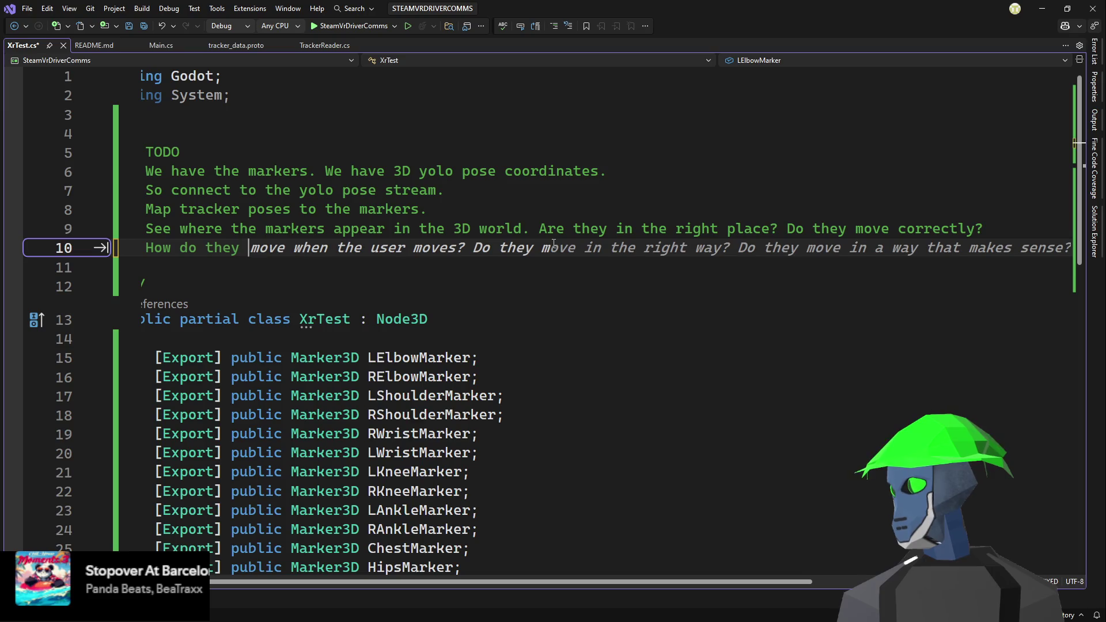
type(" move th")
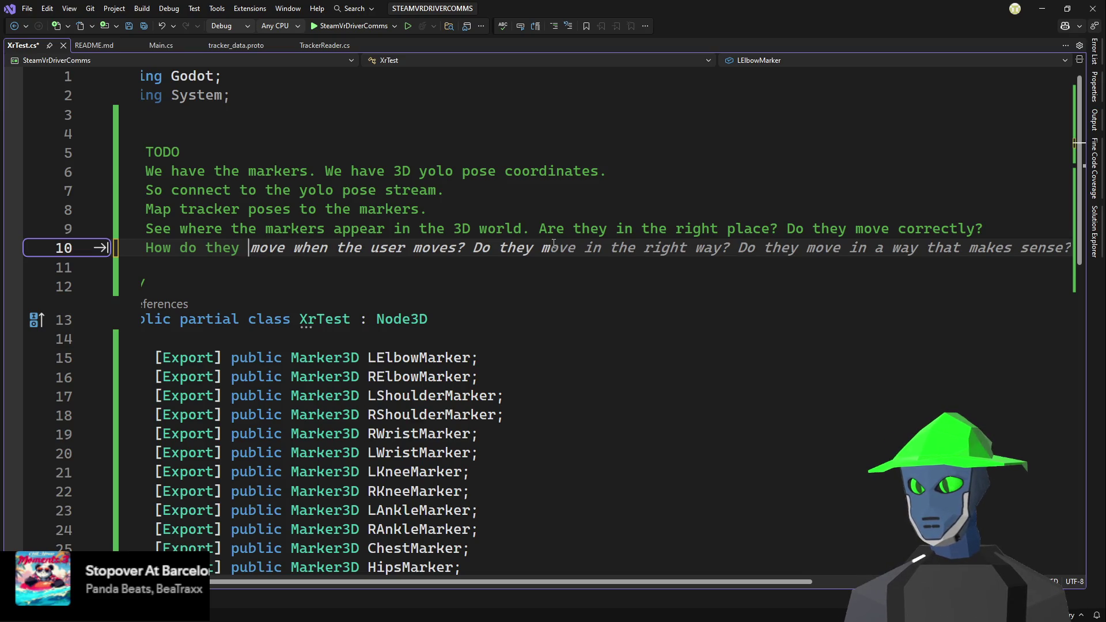
type("e c")
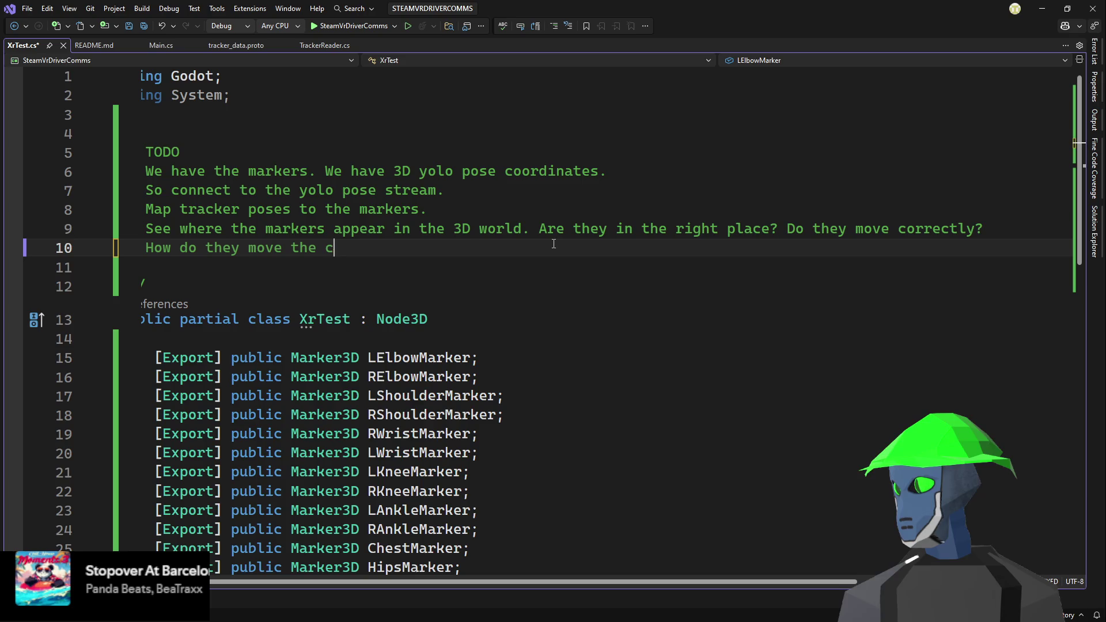
type("haracter?")
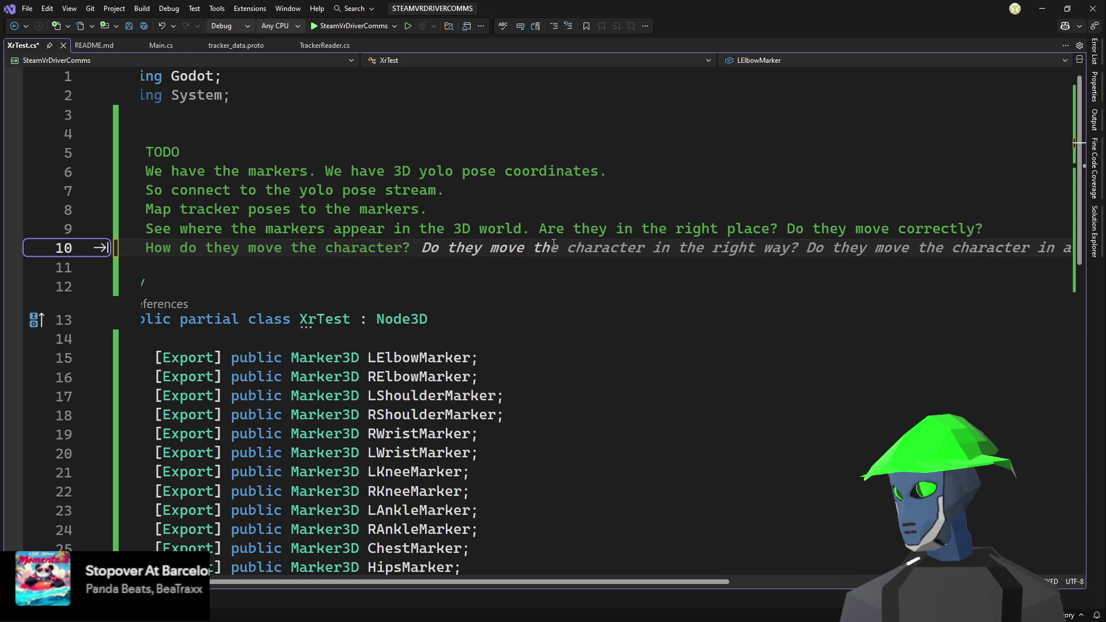
key("BackSpace")
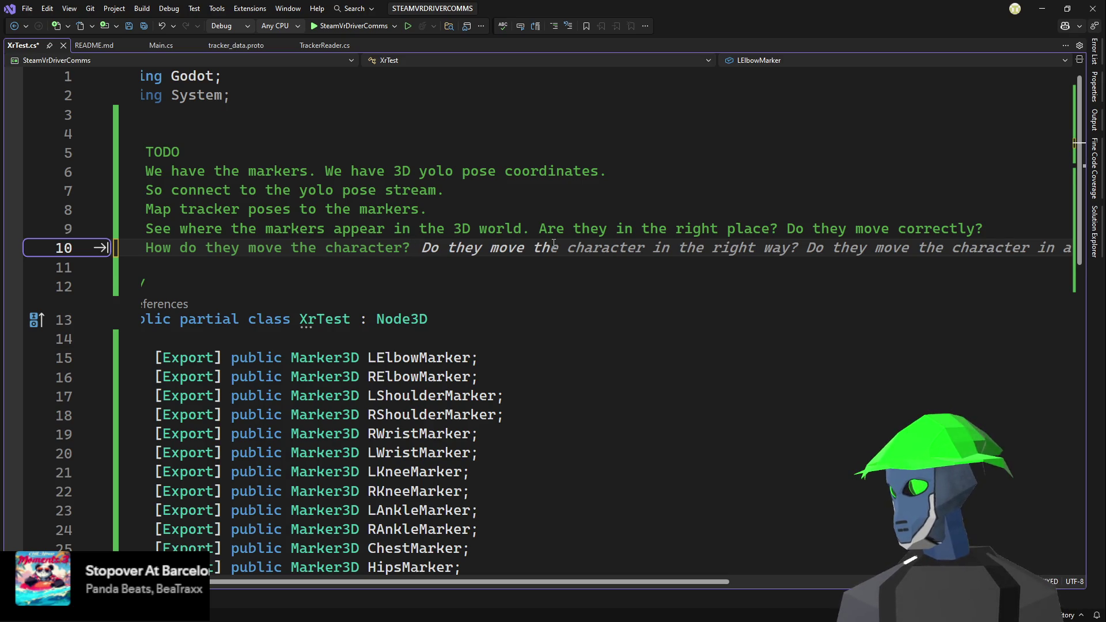
key("Return")
key("Return")
key("ctrl+s")
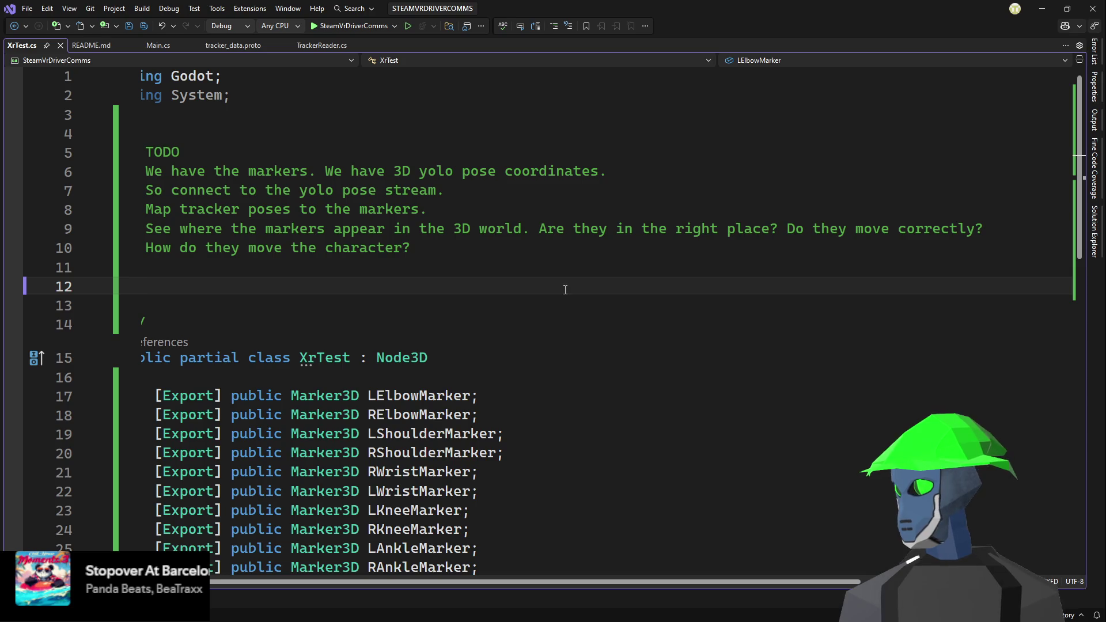
- Add the note 'Mixamo root is hips. Likely we want move root to the head.' and save
type("R")
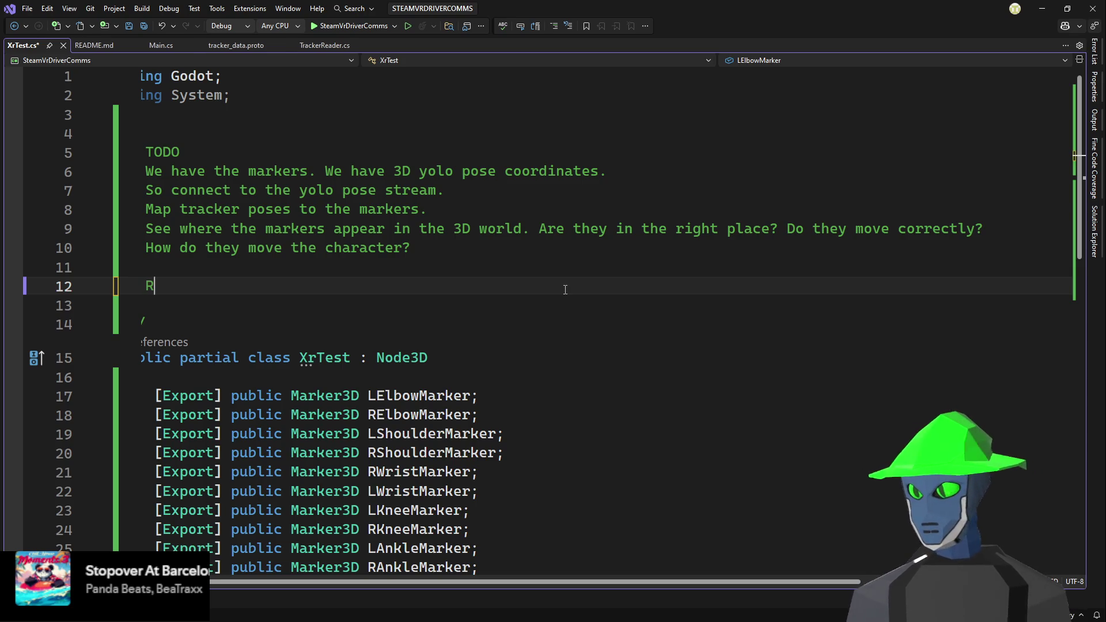
key("BackSpace")
type("Mixa")
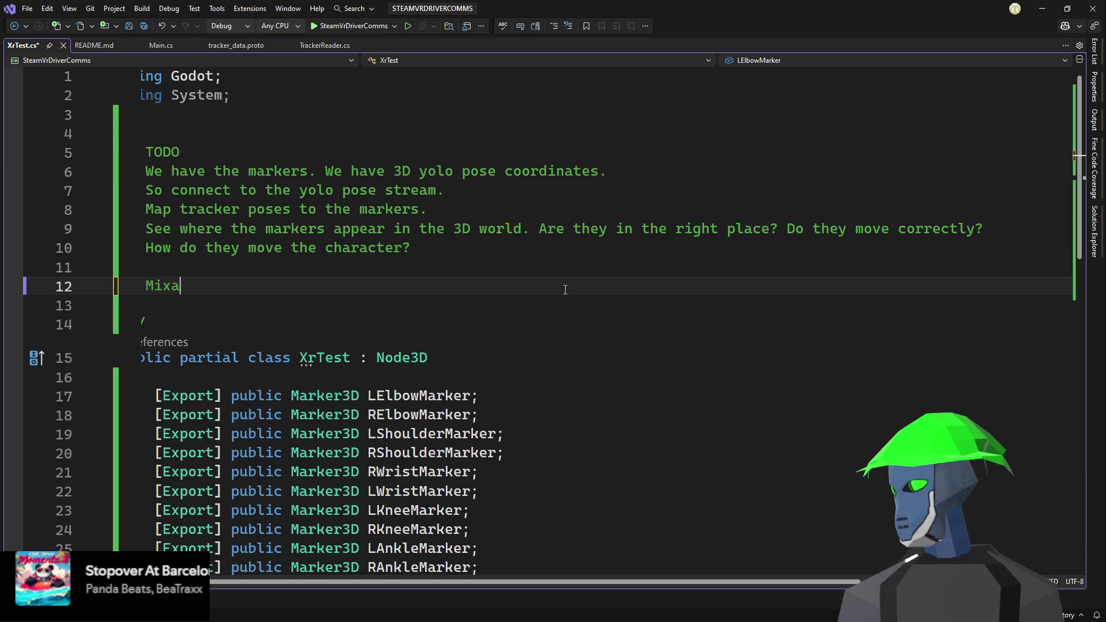
type("mo root is ")
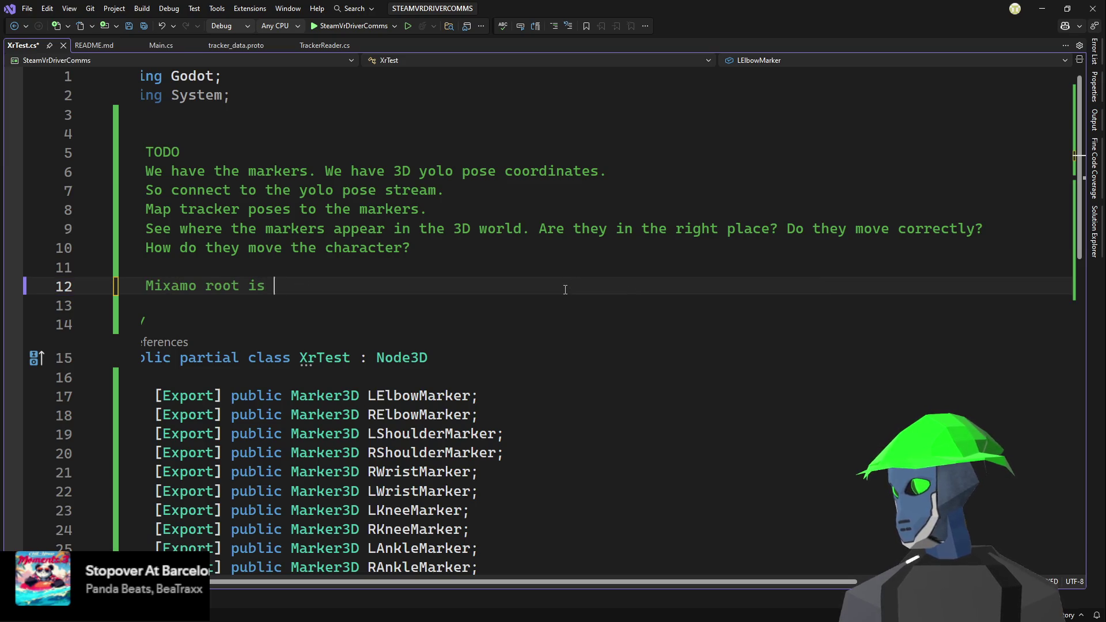
type("hips. ")
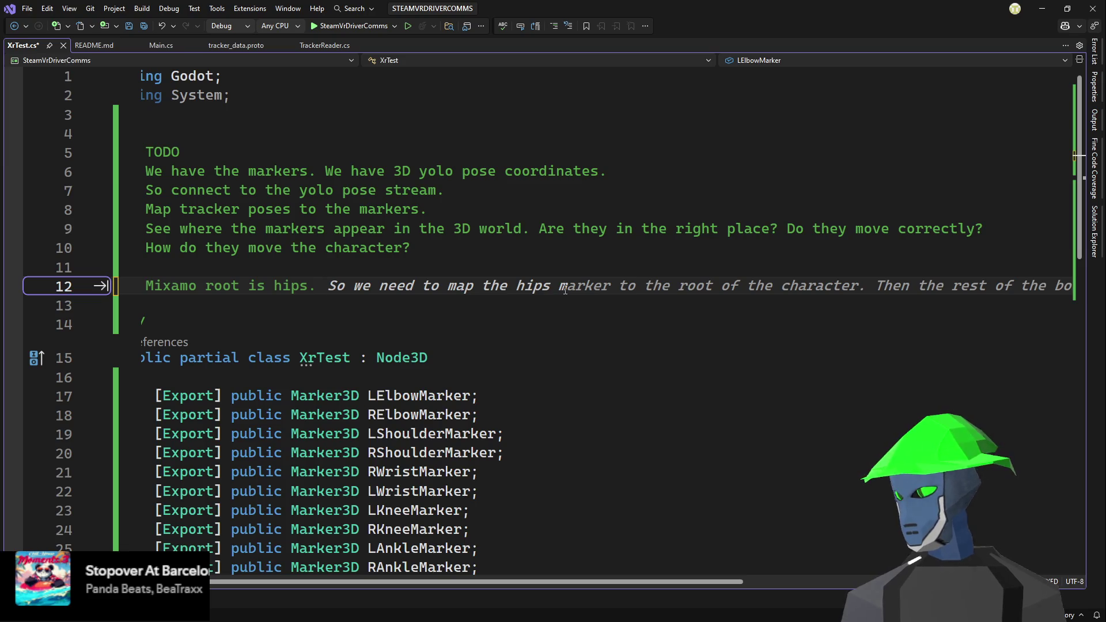
type("Likely ")
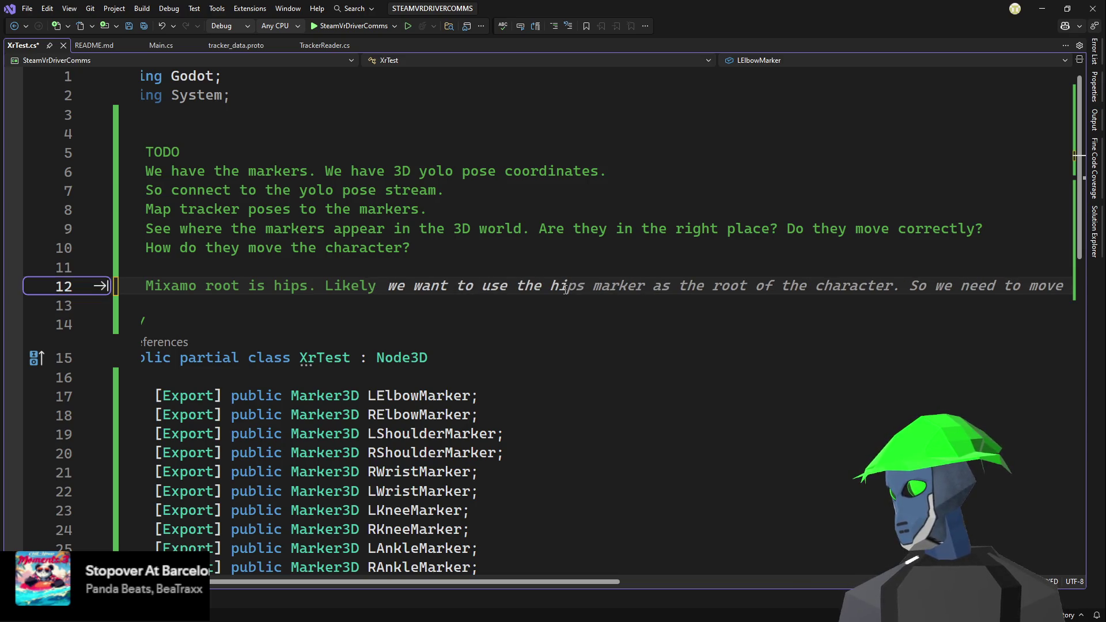
type("we want move ")
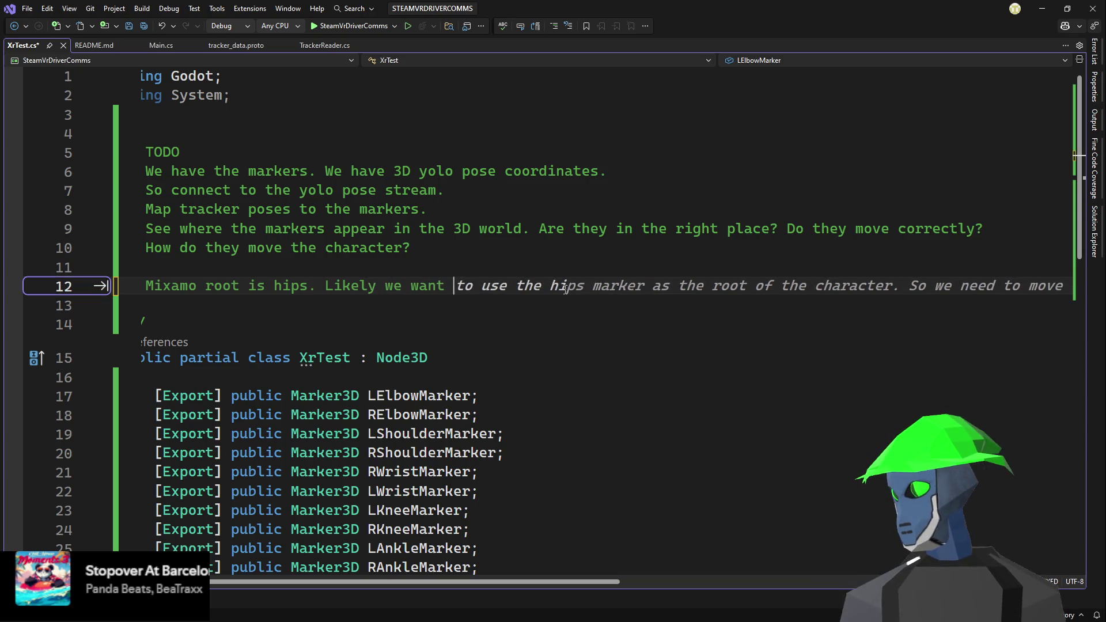
type("root")
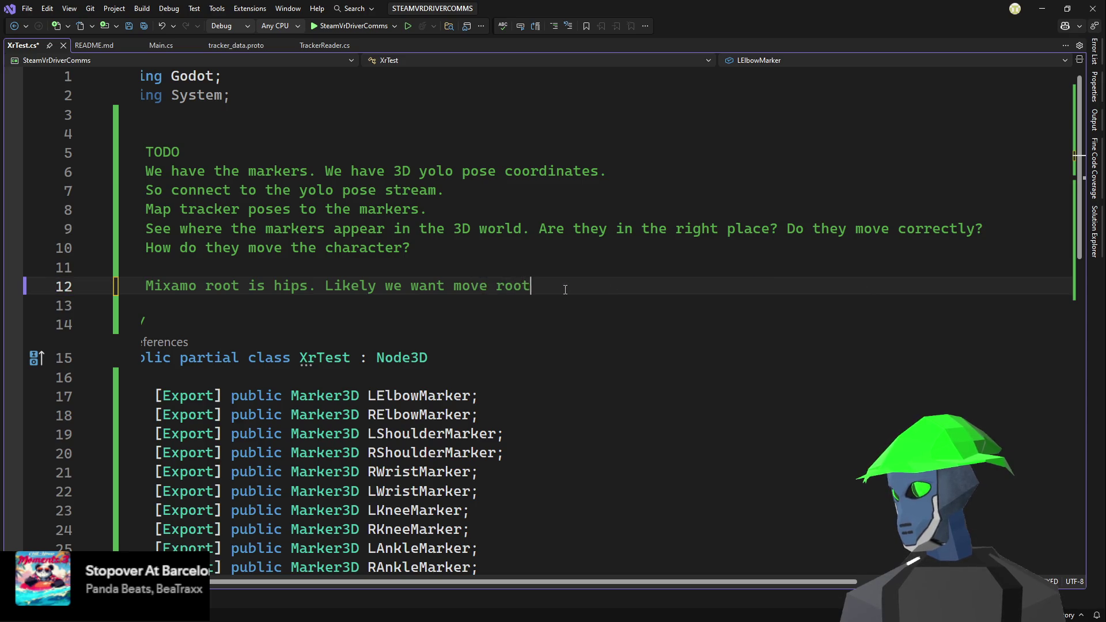
type(" to the head.")
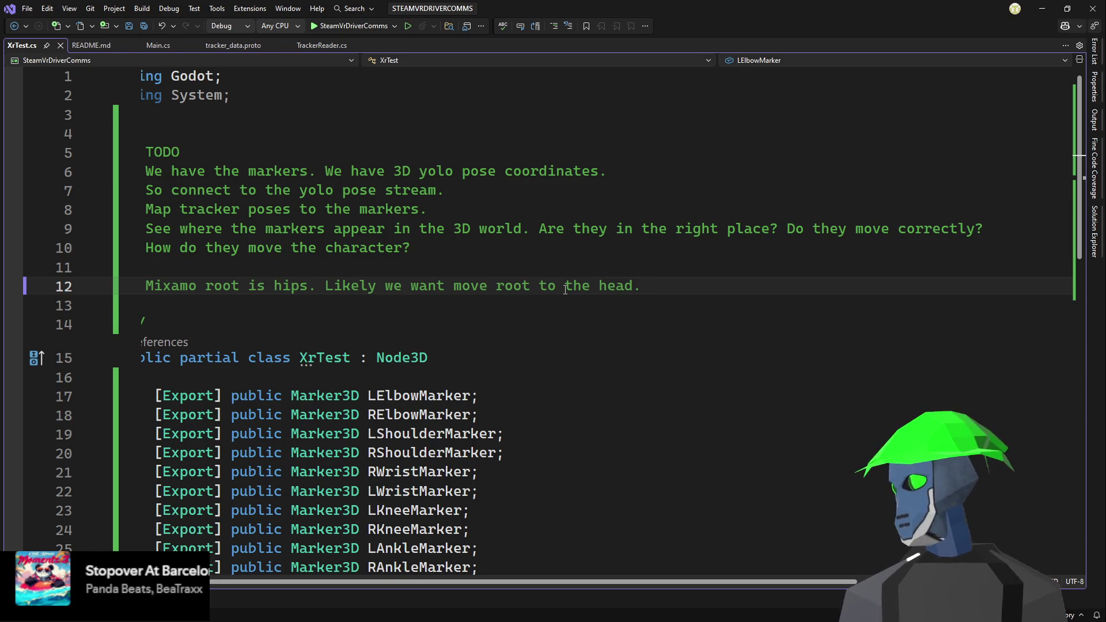
key("Return")
key("Return")
key("ctrl+s")
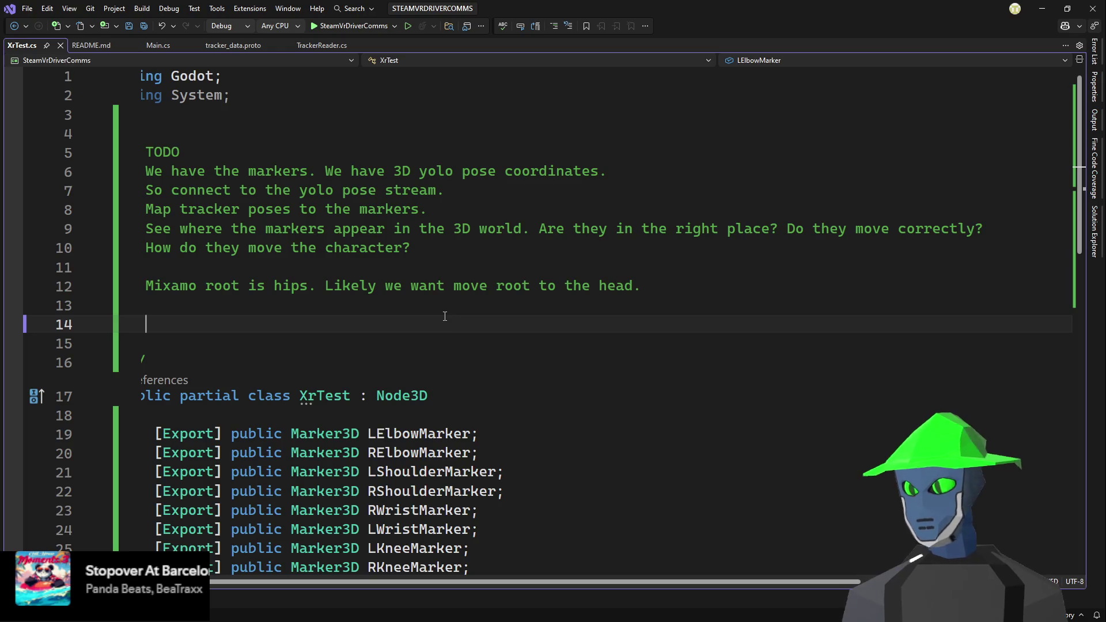
- On line 14, write 'How far the HMD is from head and wrists markers?' and dismiss Copilot's suggestion
type("Ho")
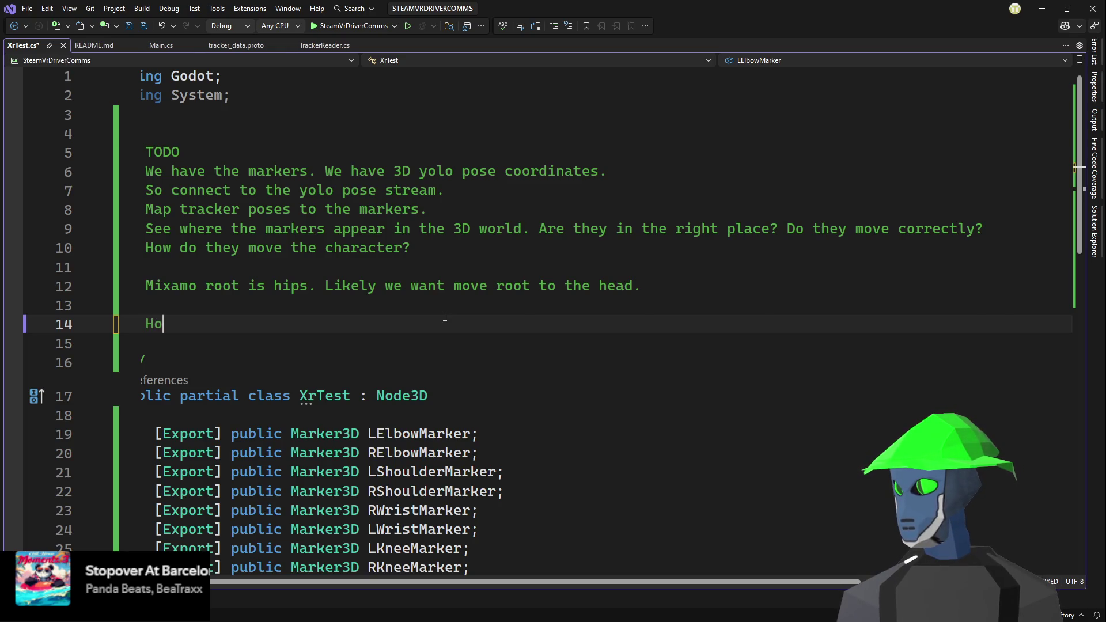
type("w far ")
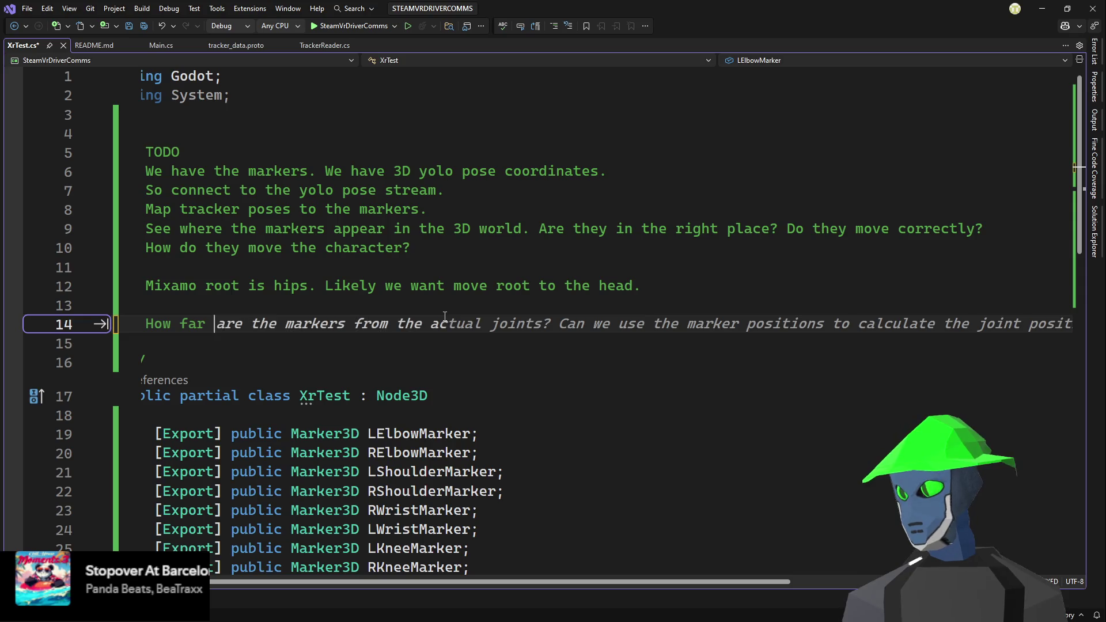
type("the HMD ")
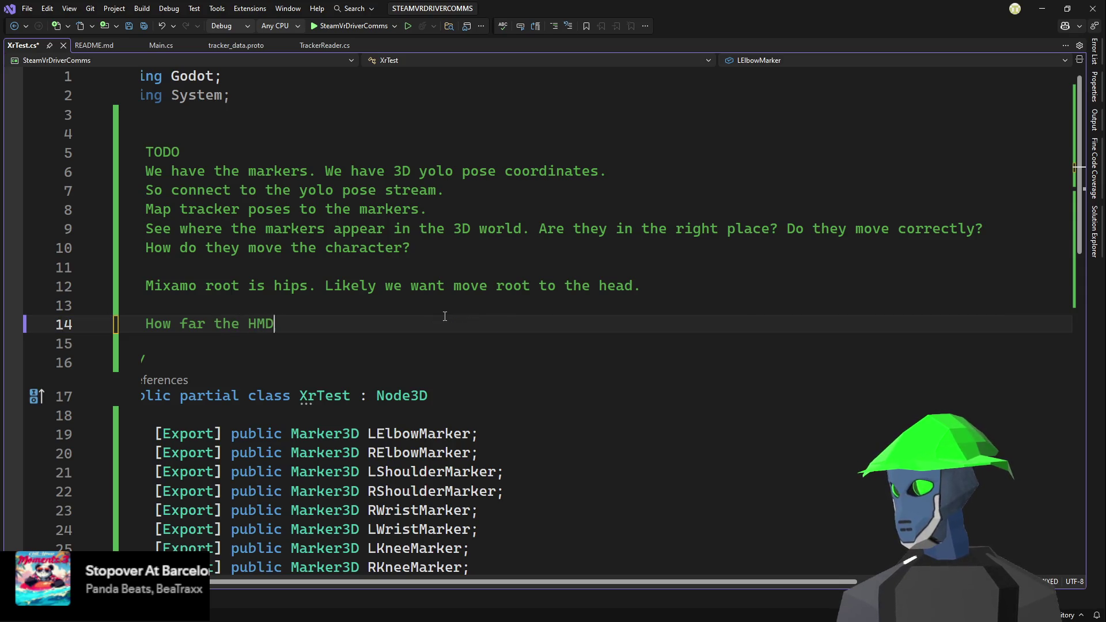
type("is from ")
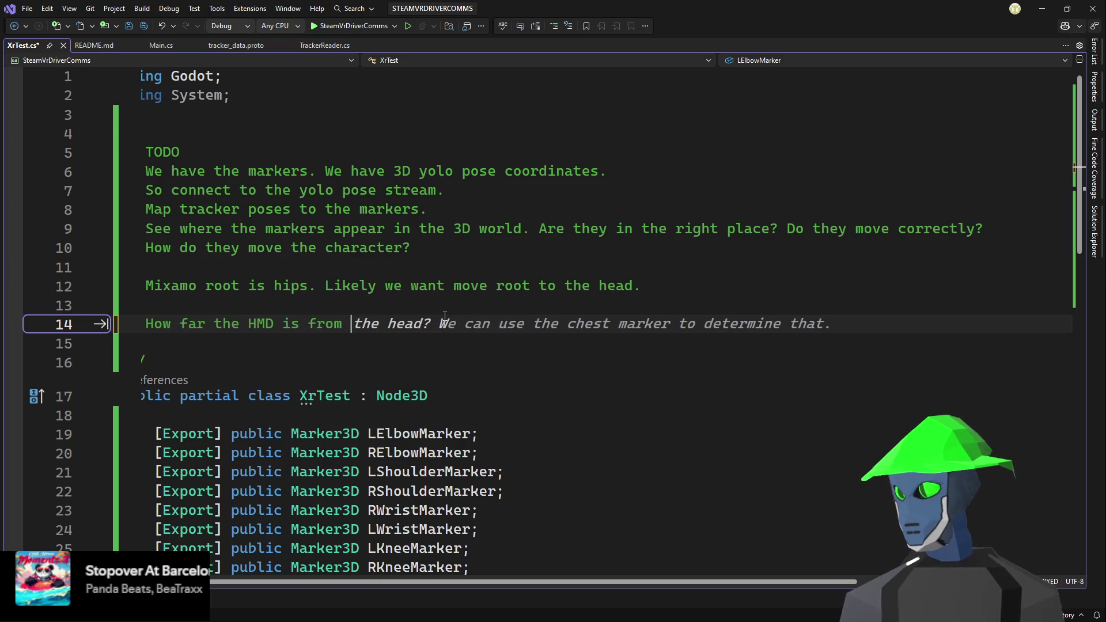
type("hea")
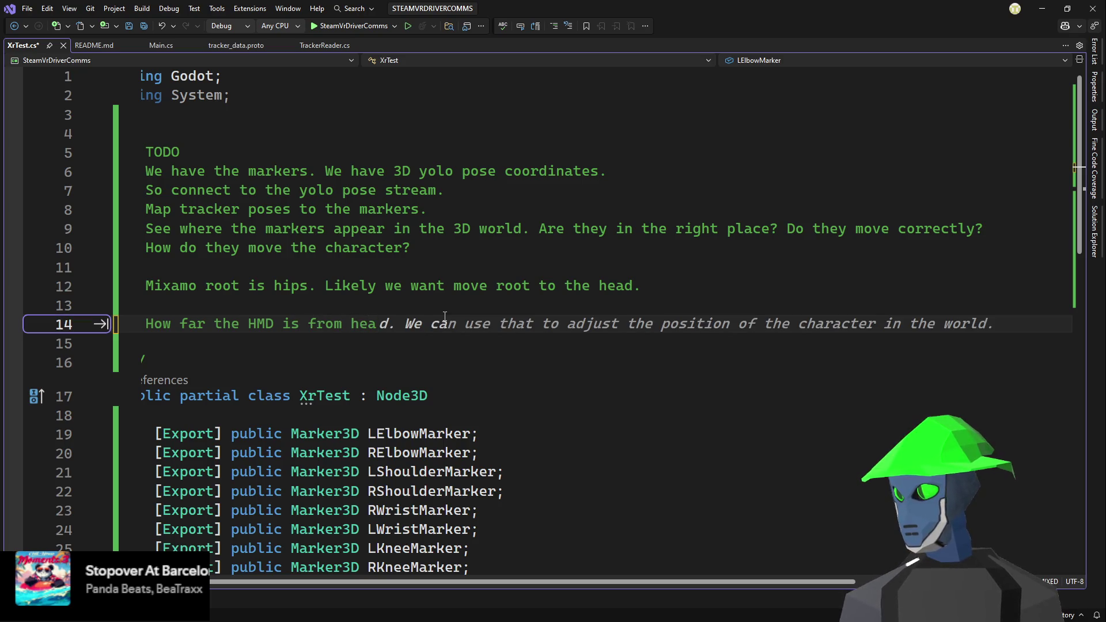
key("BackSpace")
key("BackSpace")
key("BackSpace")
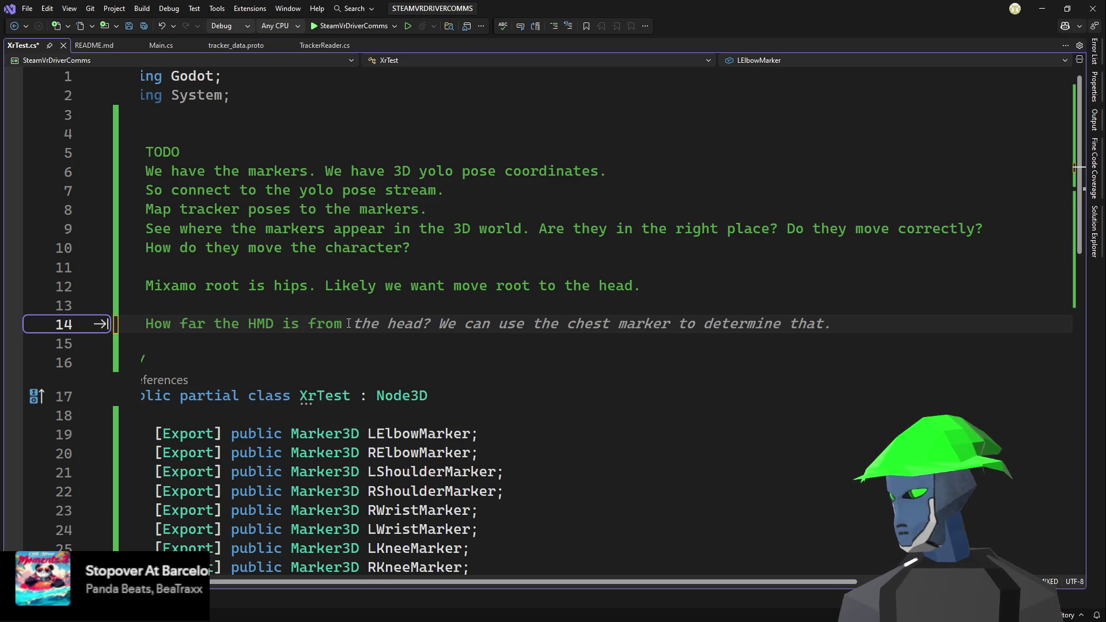
type("head meark")
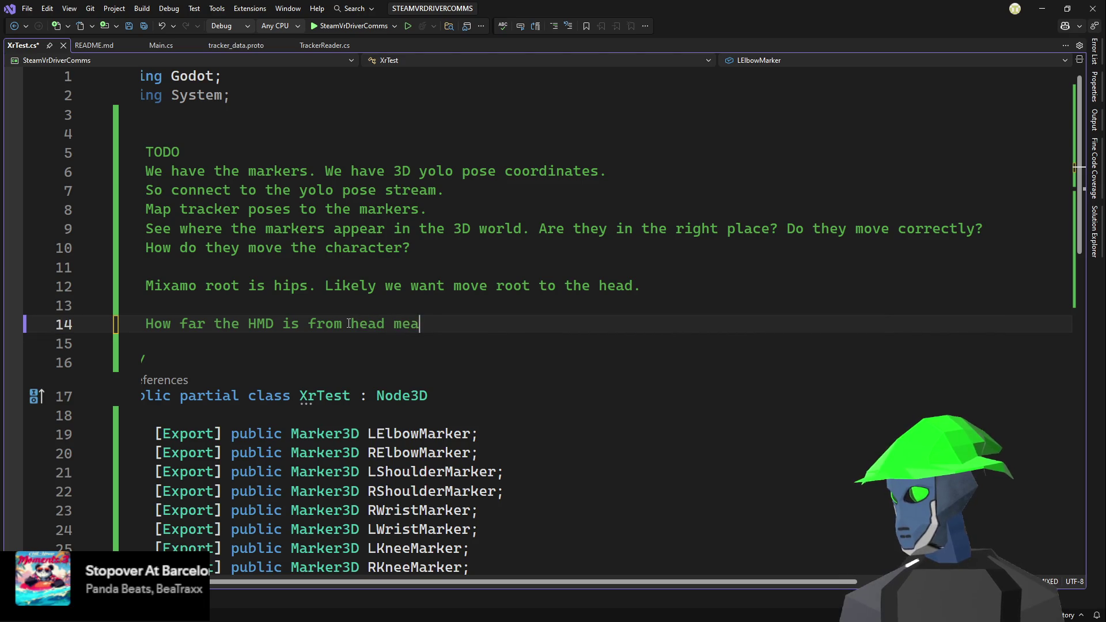
key("BackSpace")
key("BackSpace")
key("BackSpace")
type("ark")
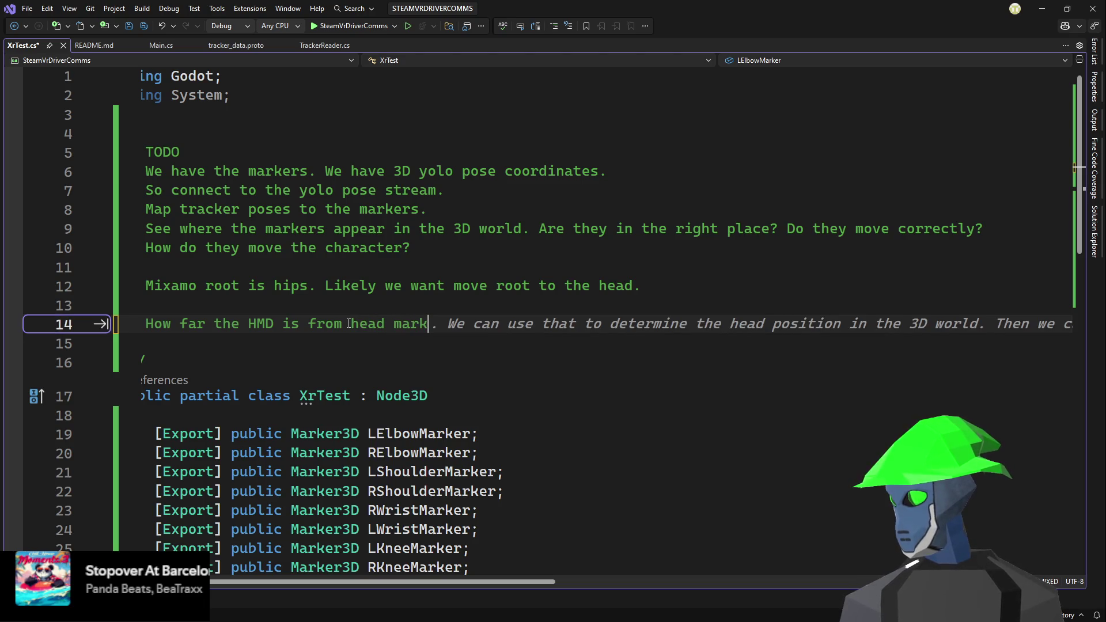
key("BackSpace")
key("BackSpace")
key("BackSpace")
key("BackSpace")
type("and wr")
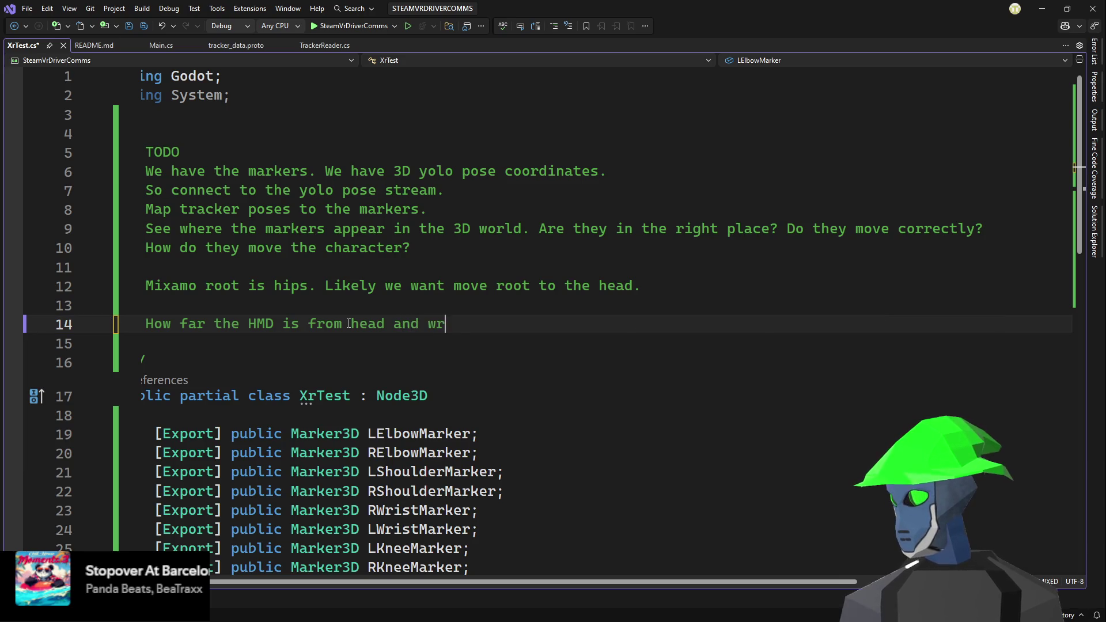
type("ists marke")
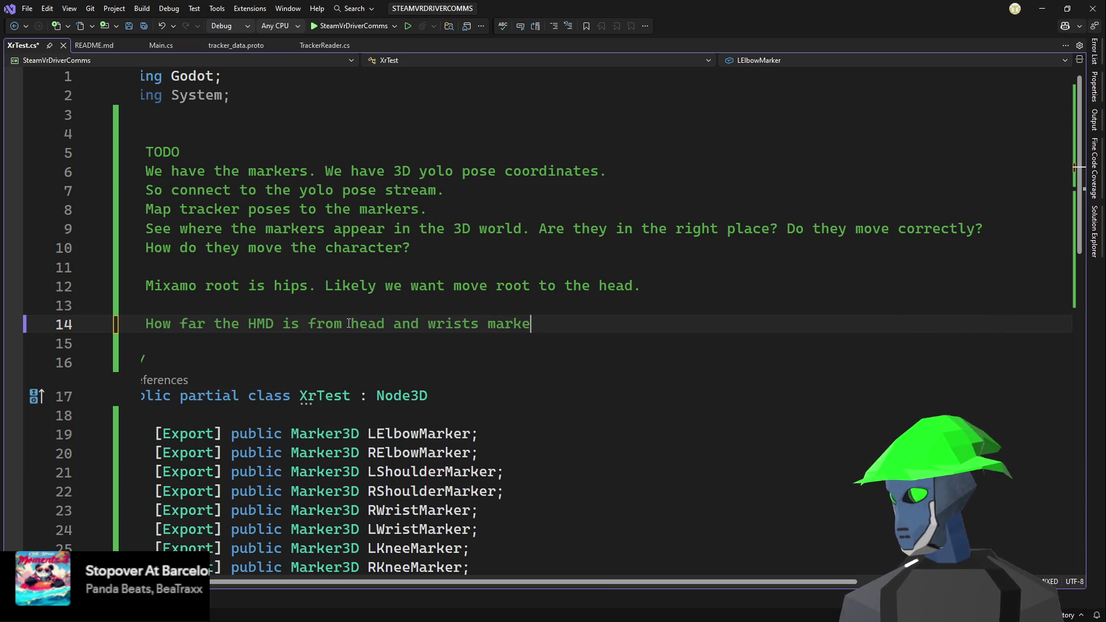
type("rs?")
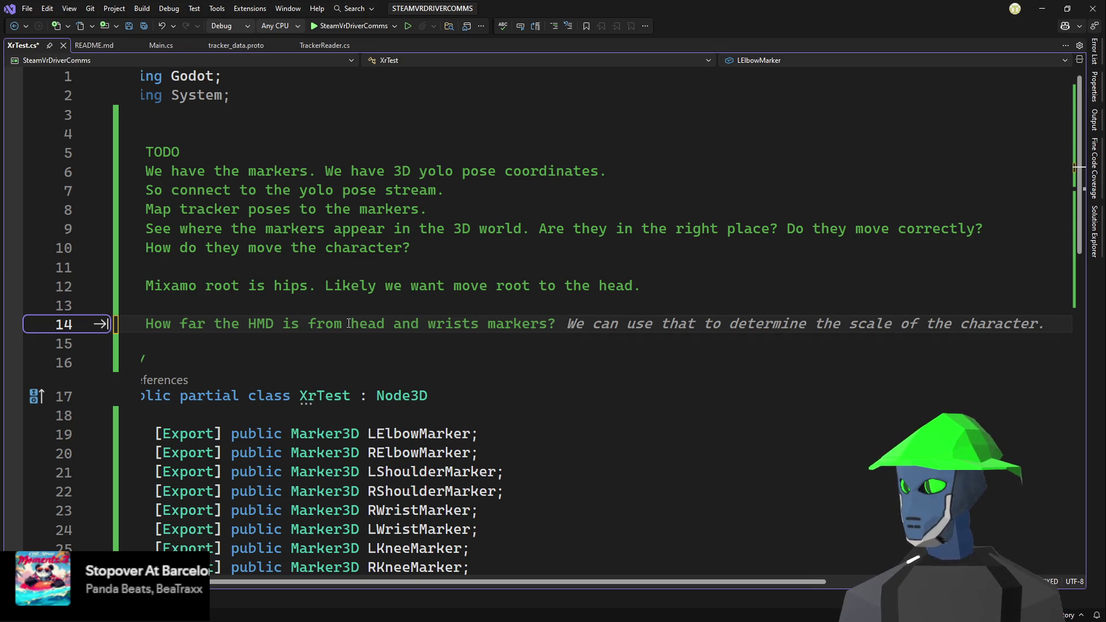
key("BackSpace")
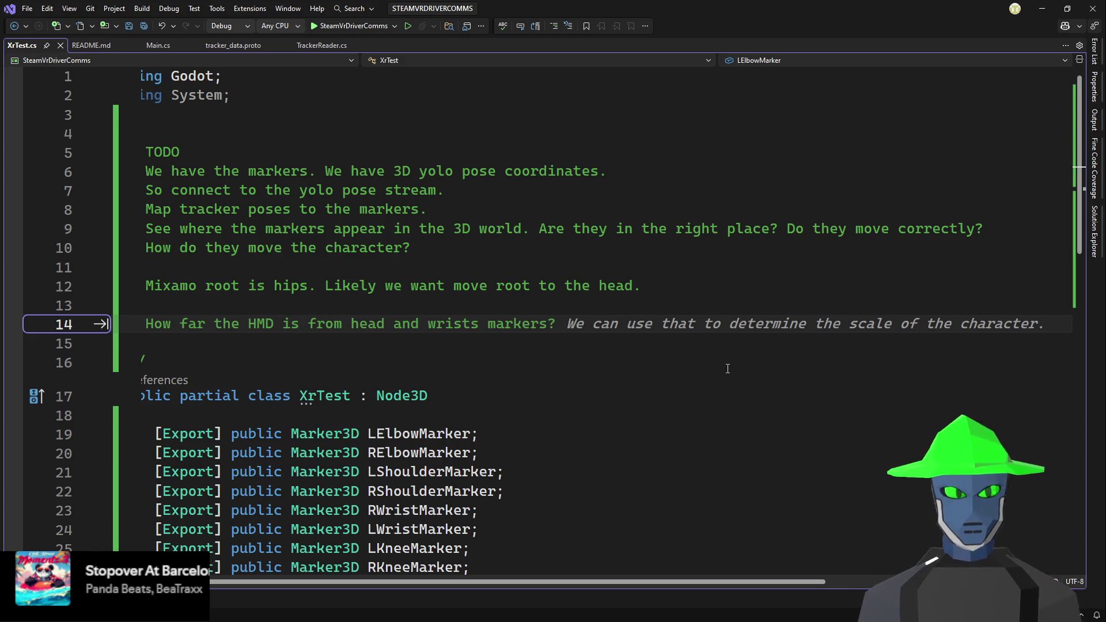
key("Escape")
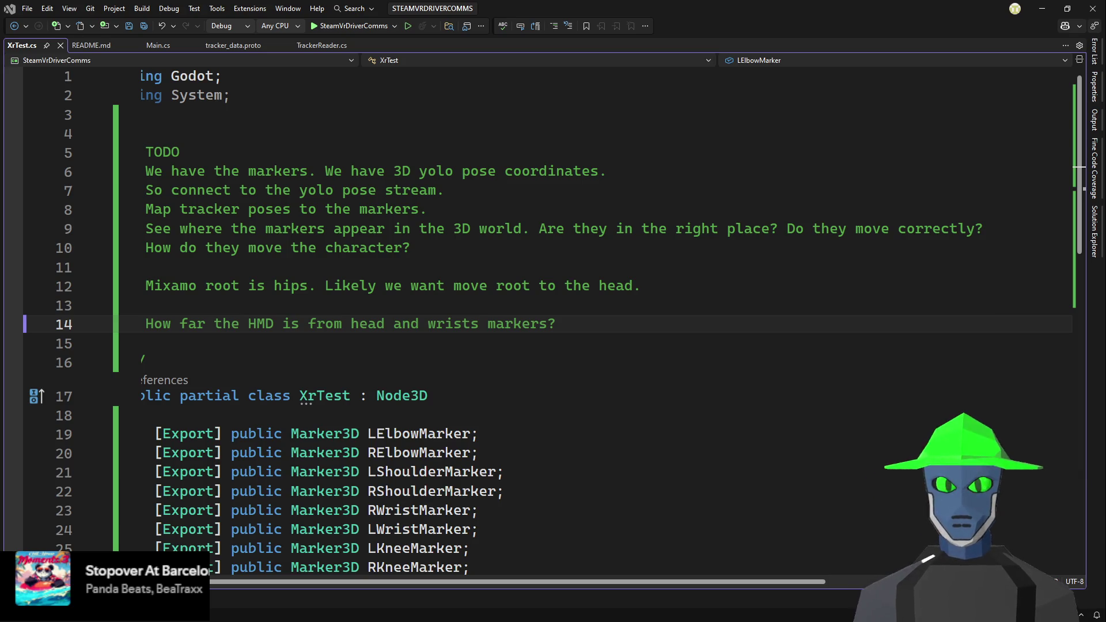
- Insert an exported HeadMarker Marker3D declaration below HipsMarker by accepting the Copilot suggestion
scroll(558, 281, "down", 6)
left_click(558, 282)
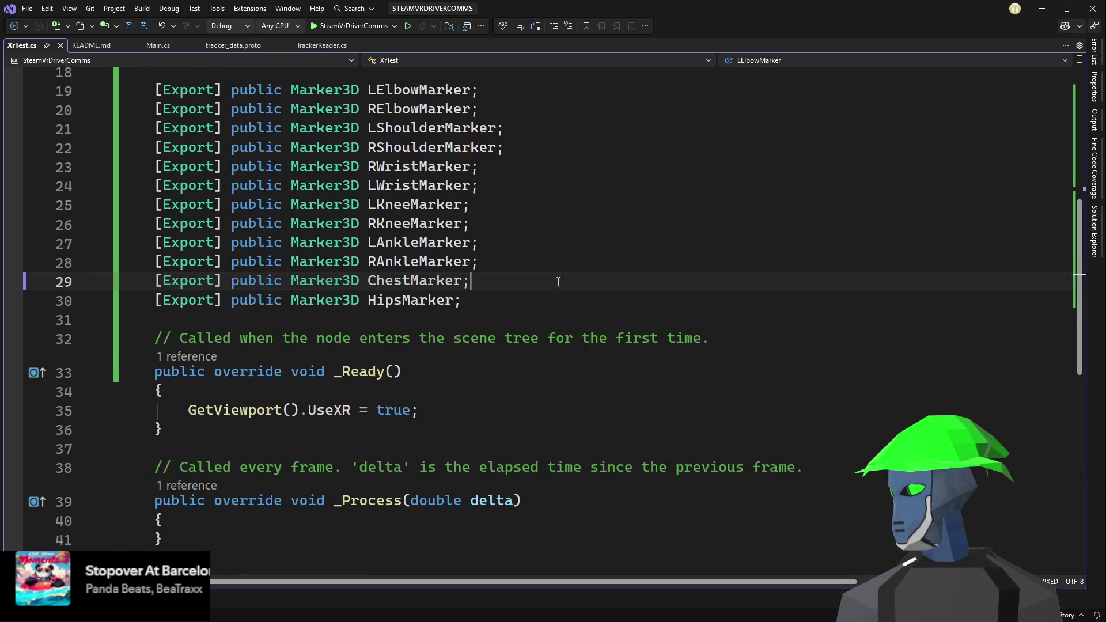
left_click(535, 297)
key("Return")
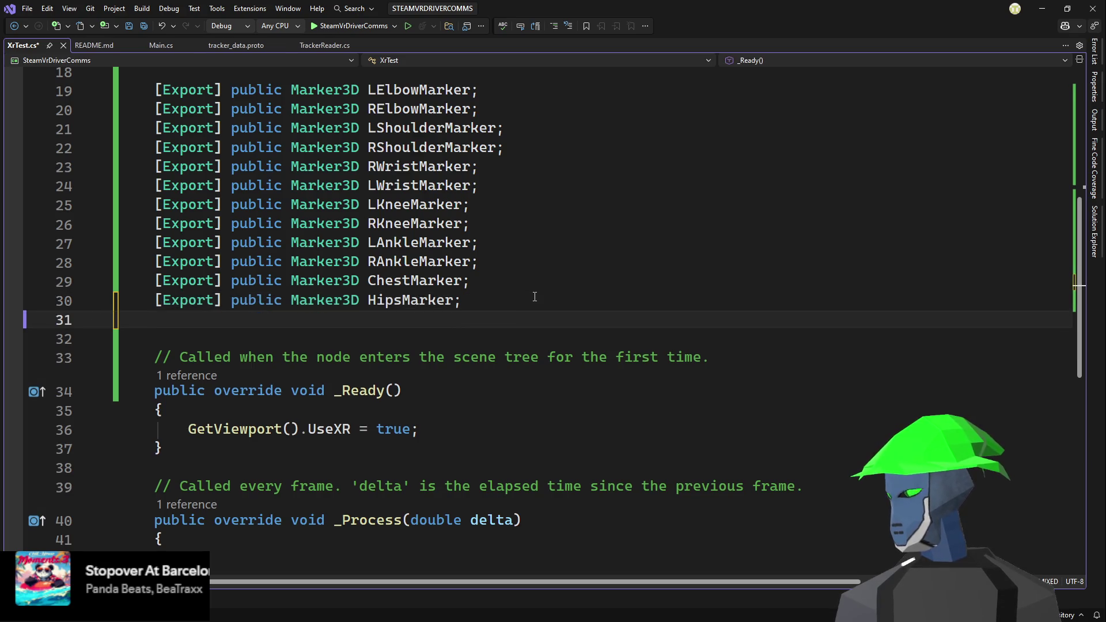
type("[")
key("Tab")
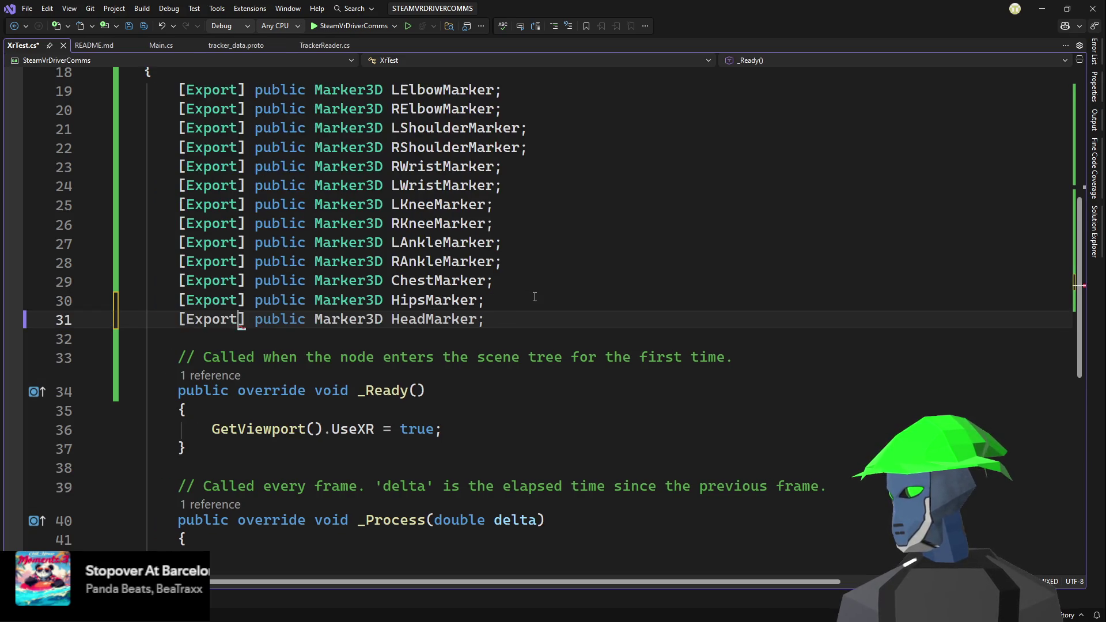
left_click(545, 281)
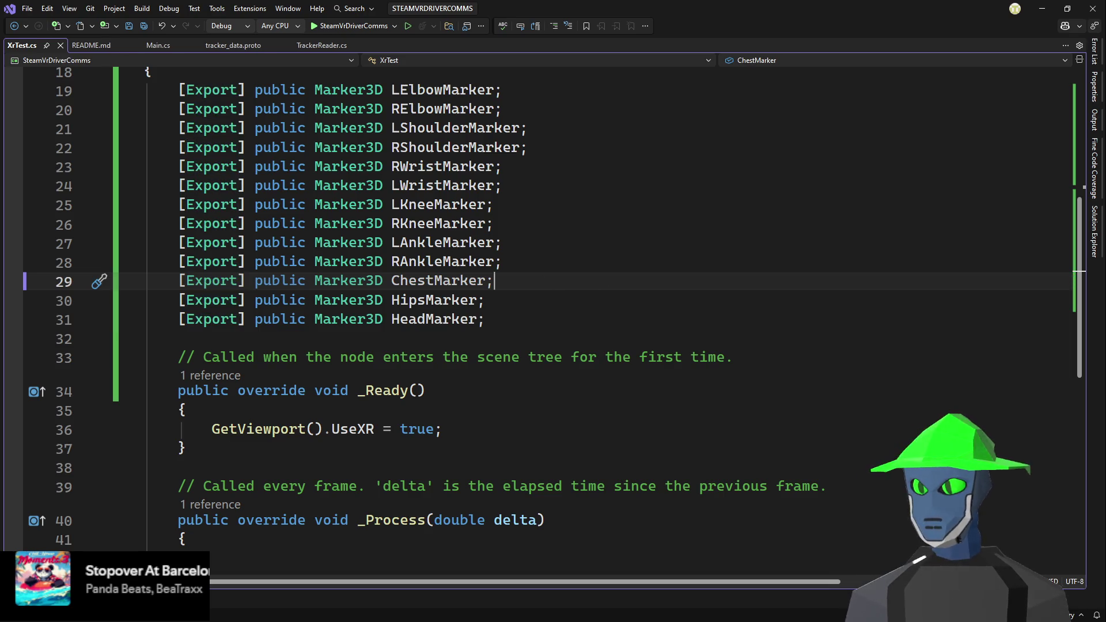
scroll(735, 254, "up", 3)
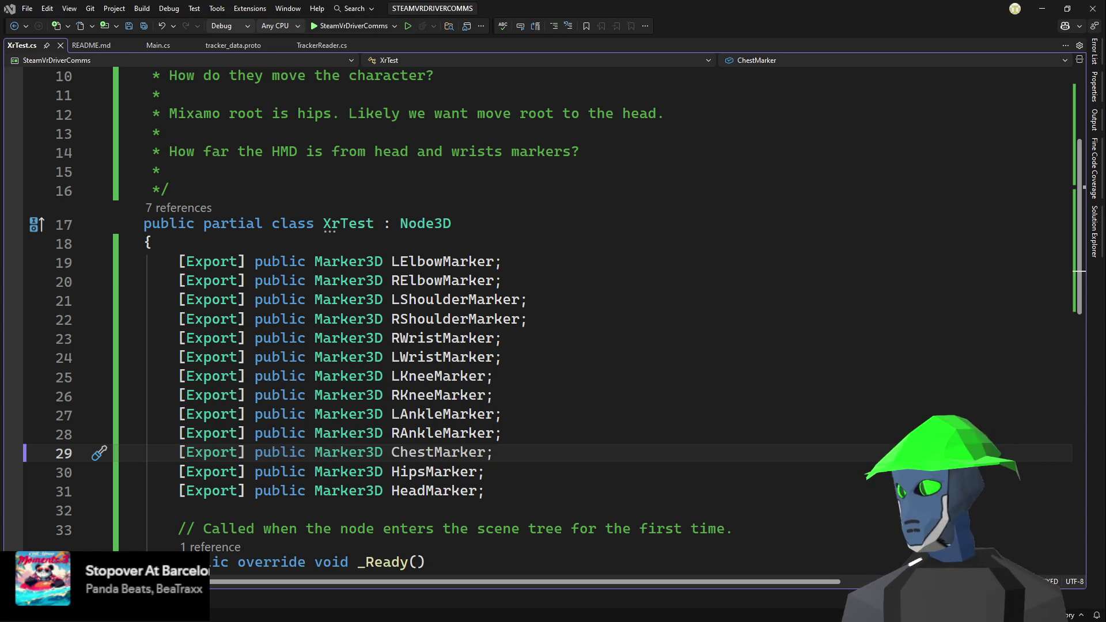
- Write 'Try to match planes.' on a new line after the HMD question and save XrTest.cs
left_click(655, 300)
scroll(655, 293, "down", 6)
scroll(655, 293, "up", 9)
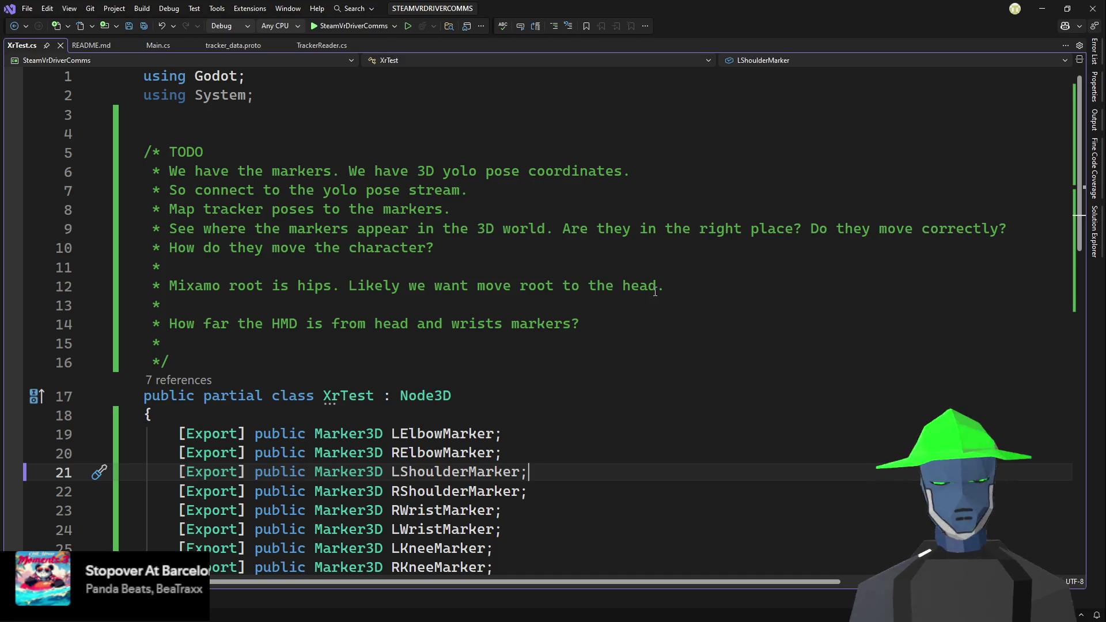
left_click(650, 325)
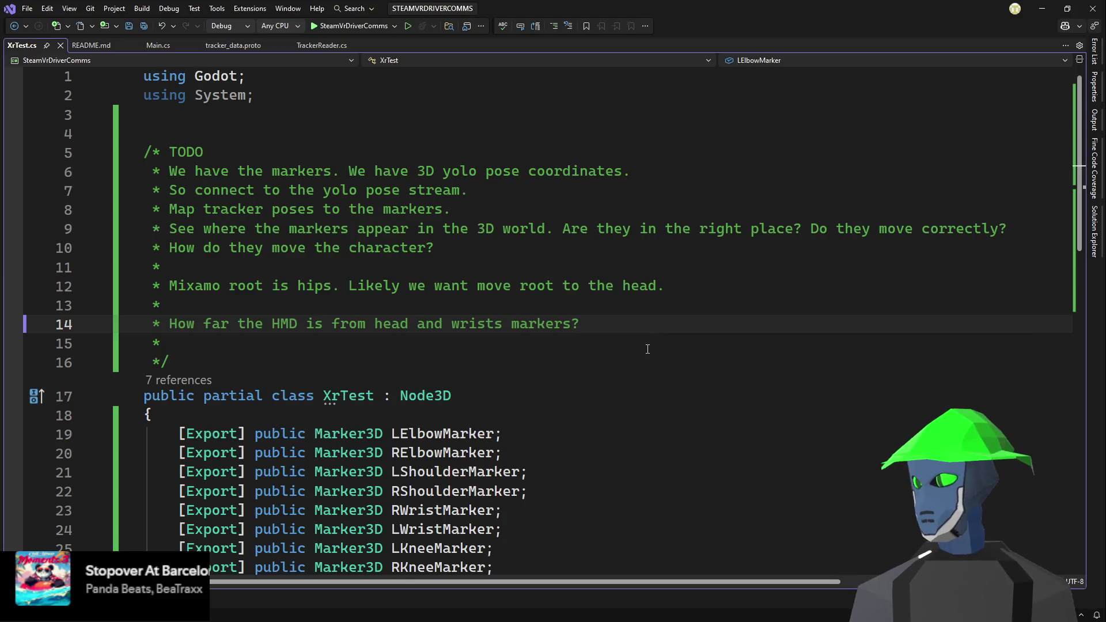
type("Gna")
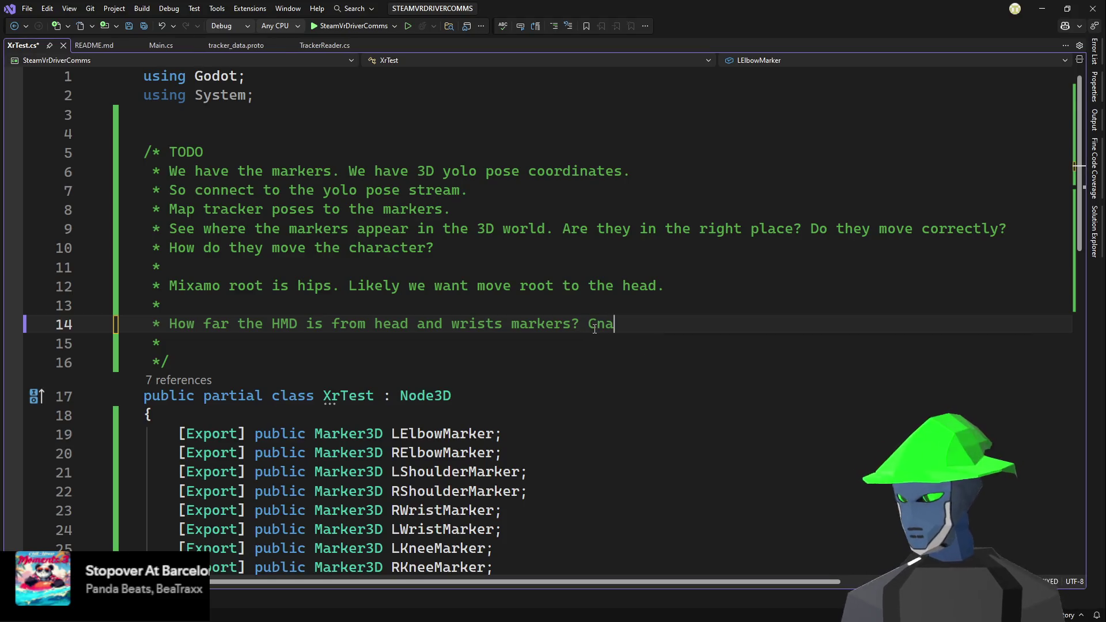
key("BackSpace")
key("BackSpace")
key("BackSpace")
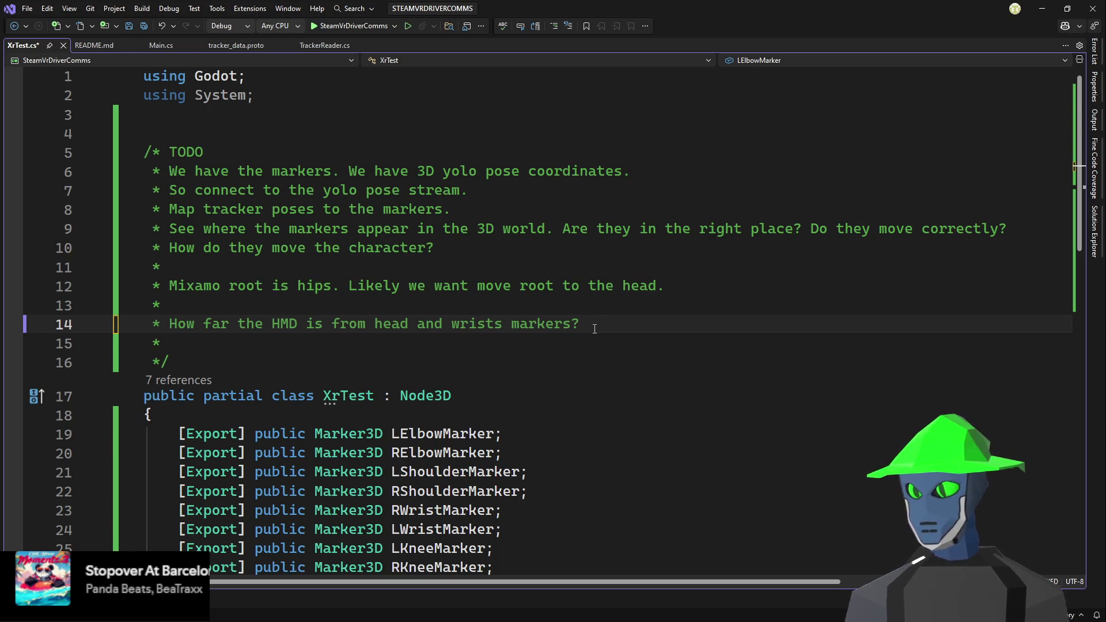
key("Return")
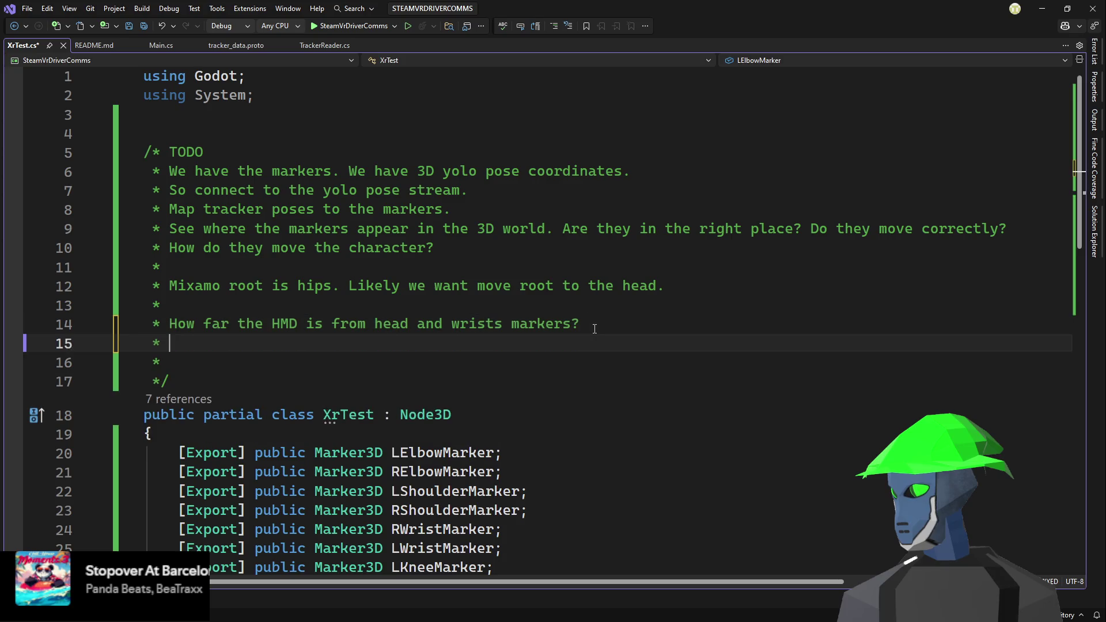
type("Try to ")
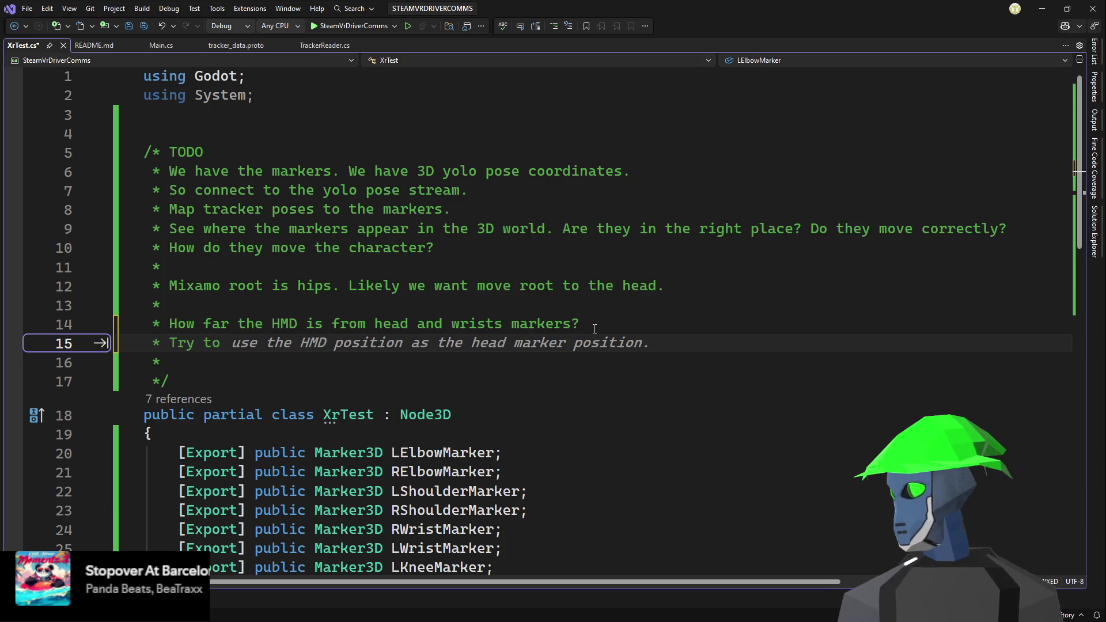
type("maty")
key("BackSpace")
type("ch planes")
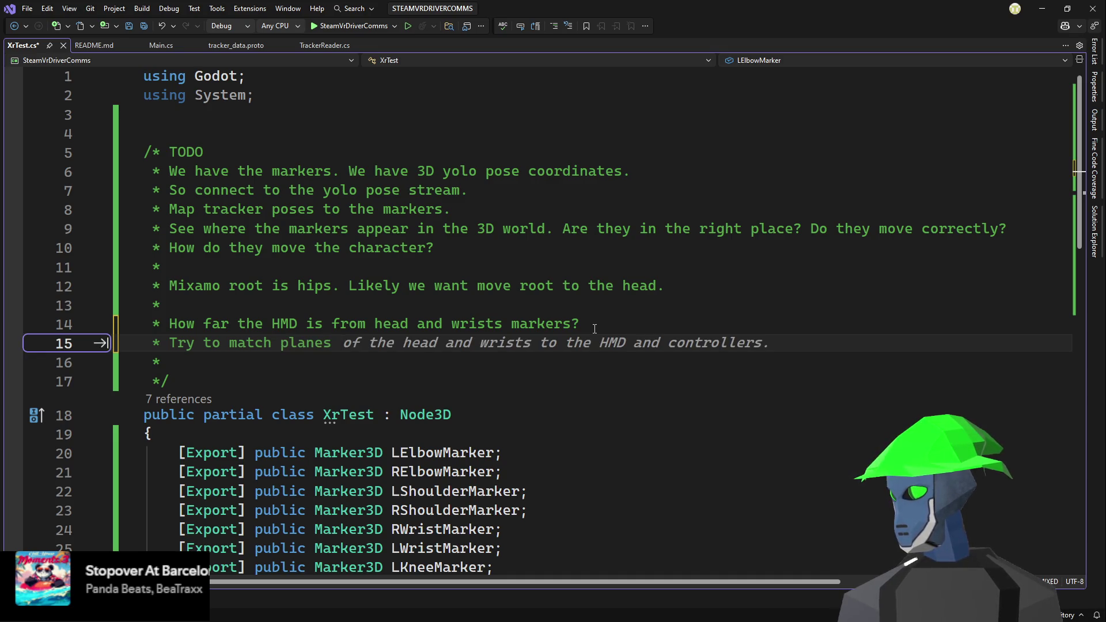
key("BackSpace")
type(".")
key("ctrl+s")
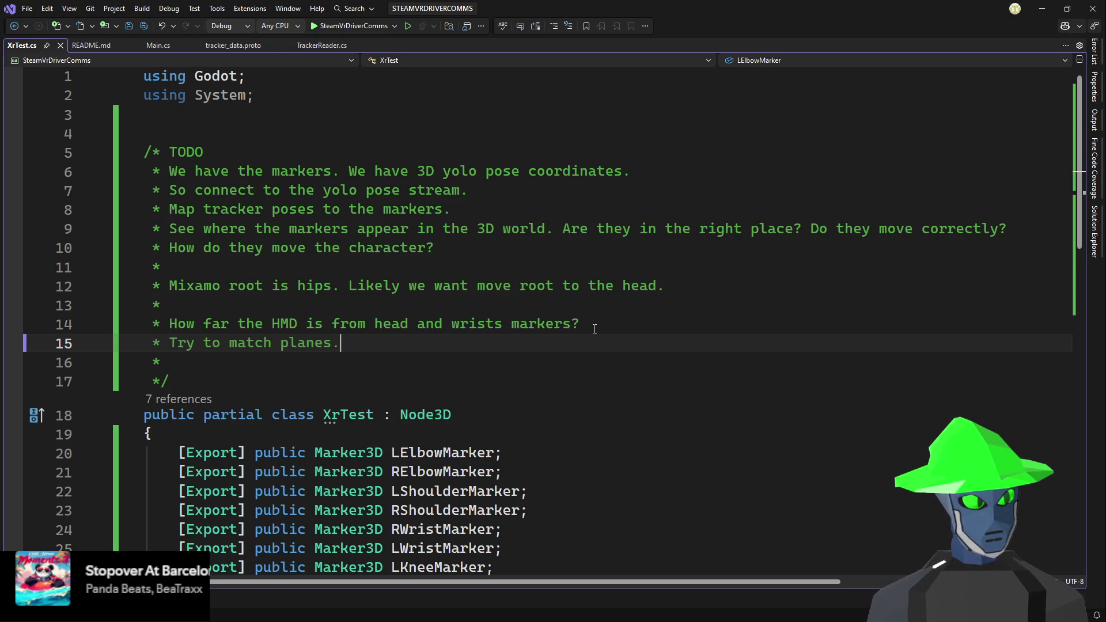
- Scroll through the XrTest.cs TODO notes and marker declarations
left_click(782, 313)
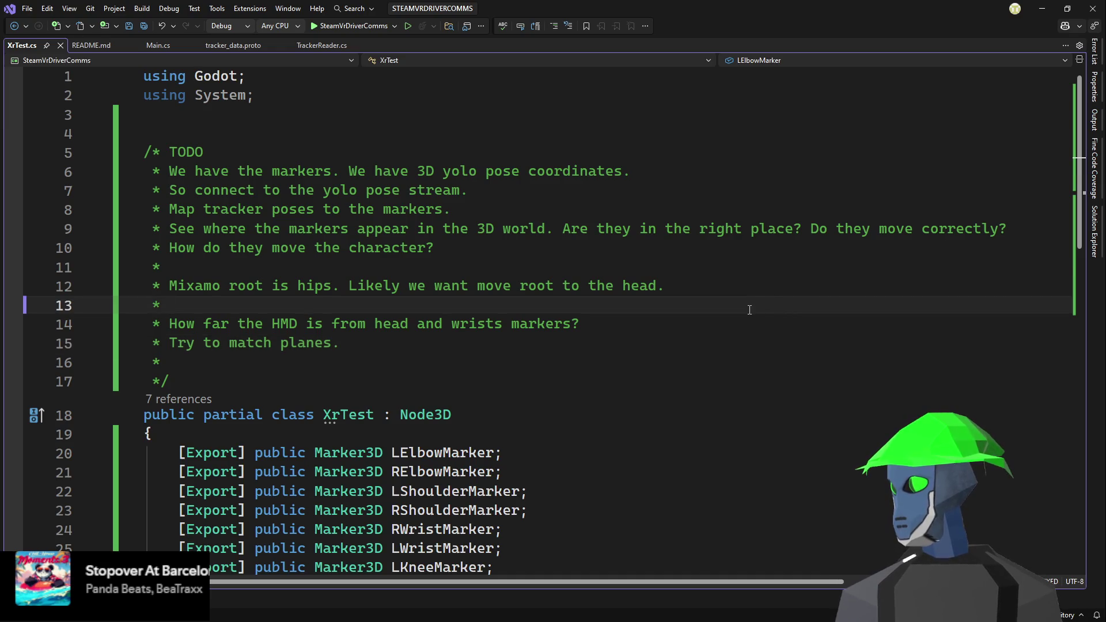
scroll(750, 310, "down", 2)
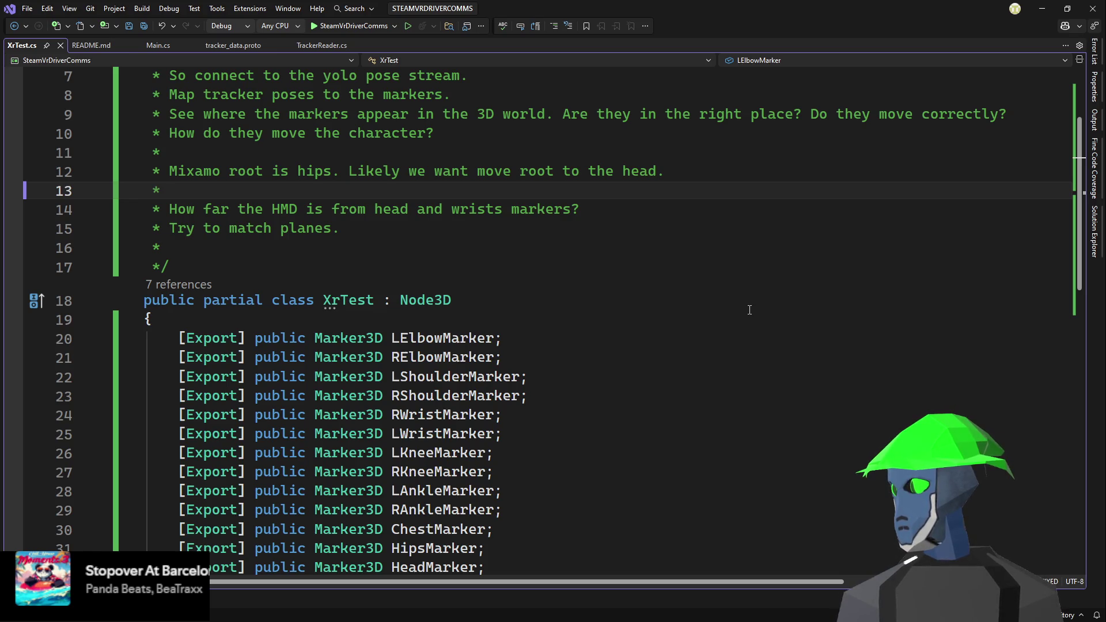
scroll(749, 309, "up", 2)
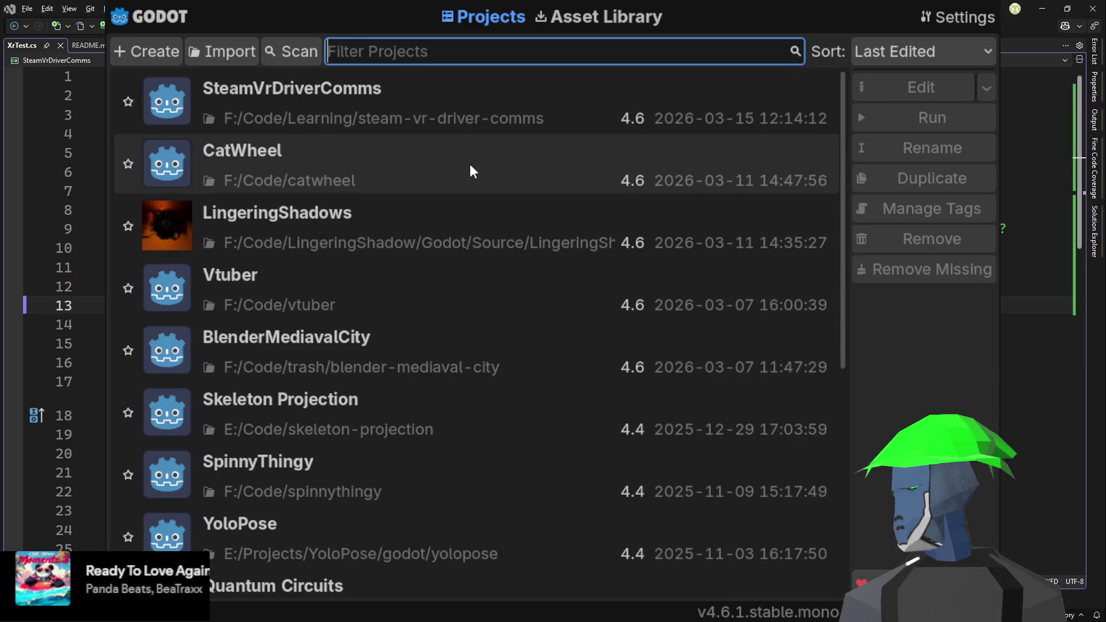
- Open the Vtuber project, orbit around its character, then switch back to XrTest.cs
double_click(352, 297)
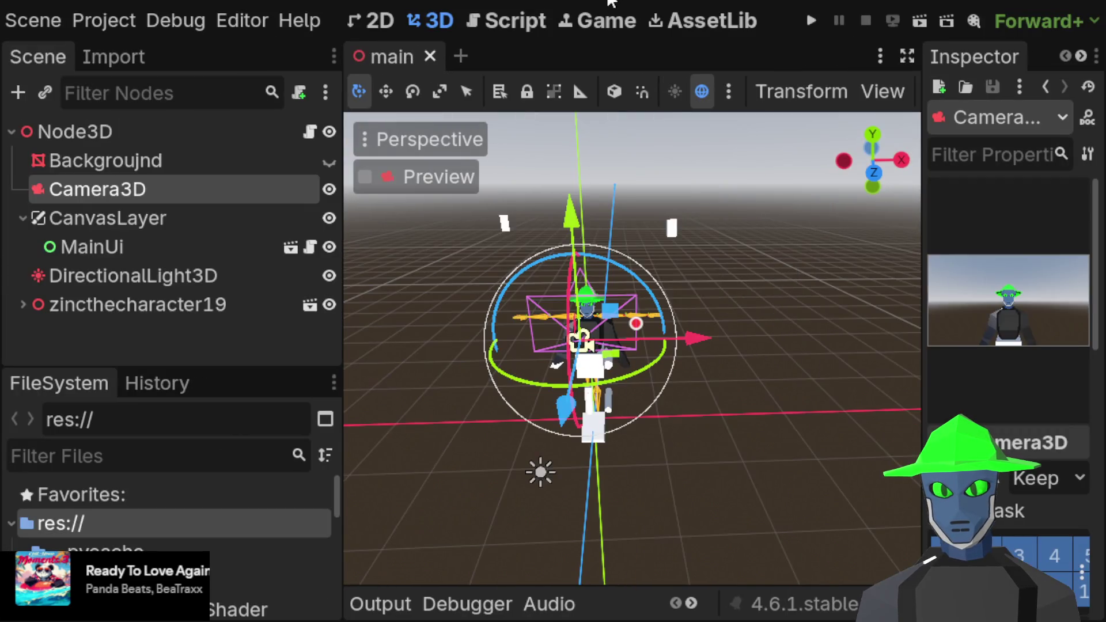
scroll(631, 216, "up", 6)
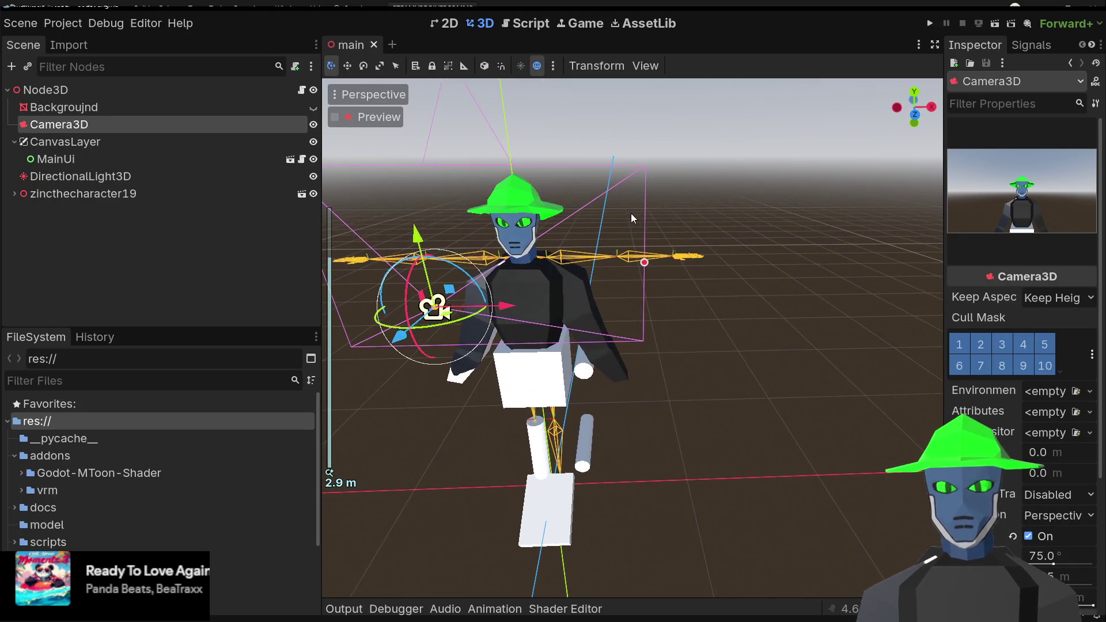
scroll(706, 187, "down", 3)
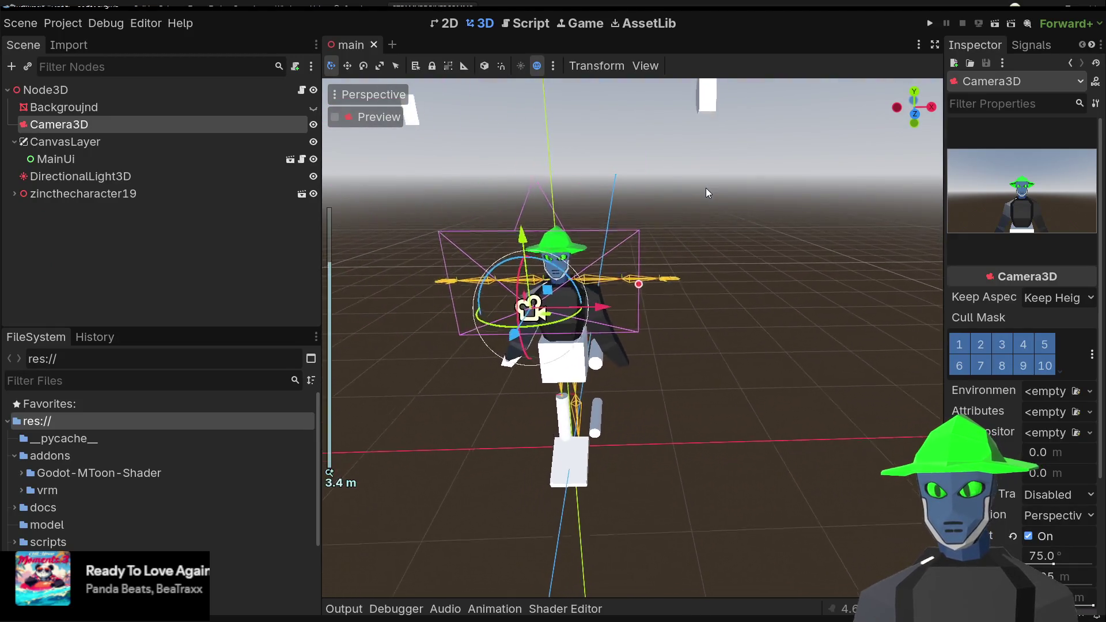
scroll(633, 180, "up", 2)
scroll(728, 232, "up", 2)
left_click_drag(727, 233, 683, 222)
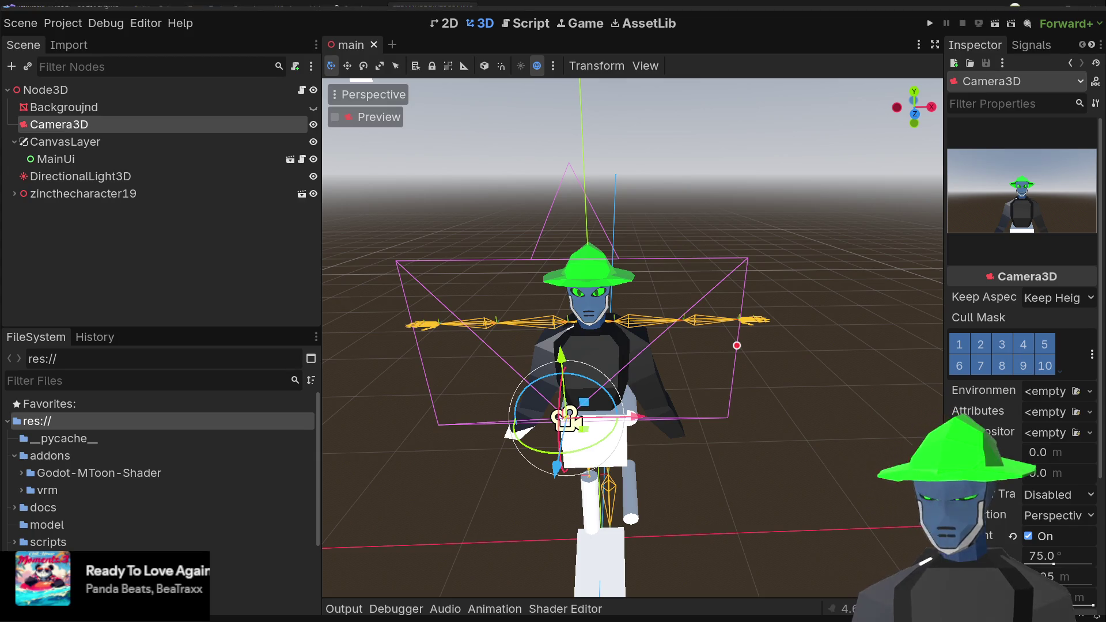
key("alt+Tab")
scroll(700, 327, "down", 4)
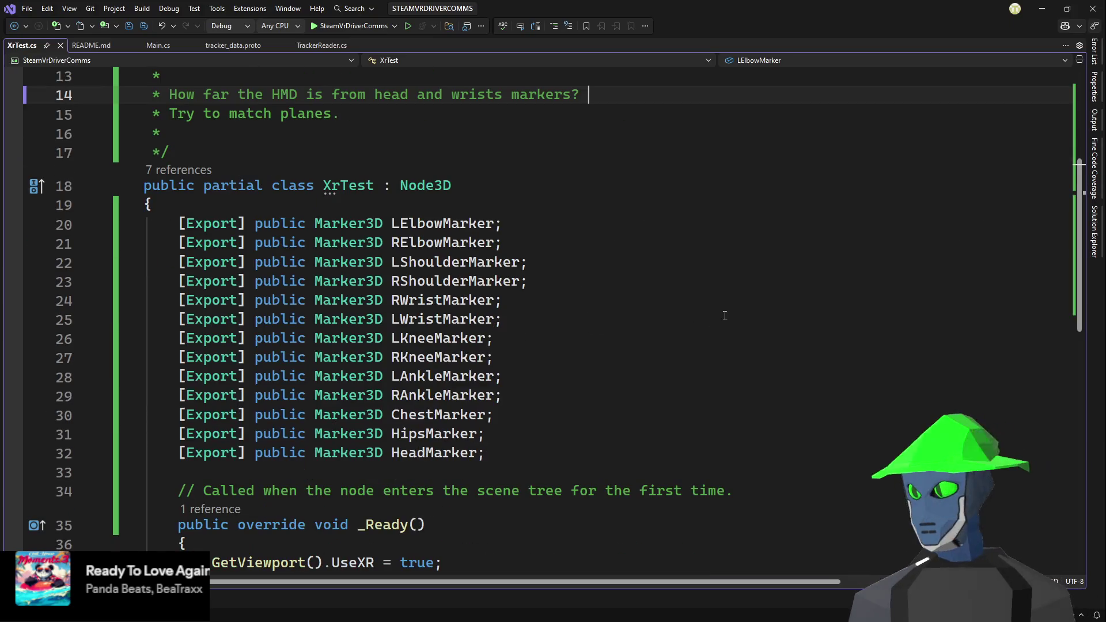
- Show Solution Explorer and browse the UseXR and marker declarations in XrTest.cs
left_click(743, 296)
scroll(743, 296, "down", 2, "ctrl")
scroll(746, 297, "up", 1, "ctrl")
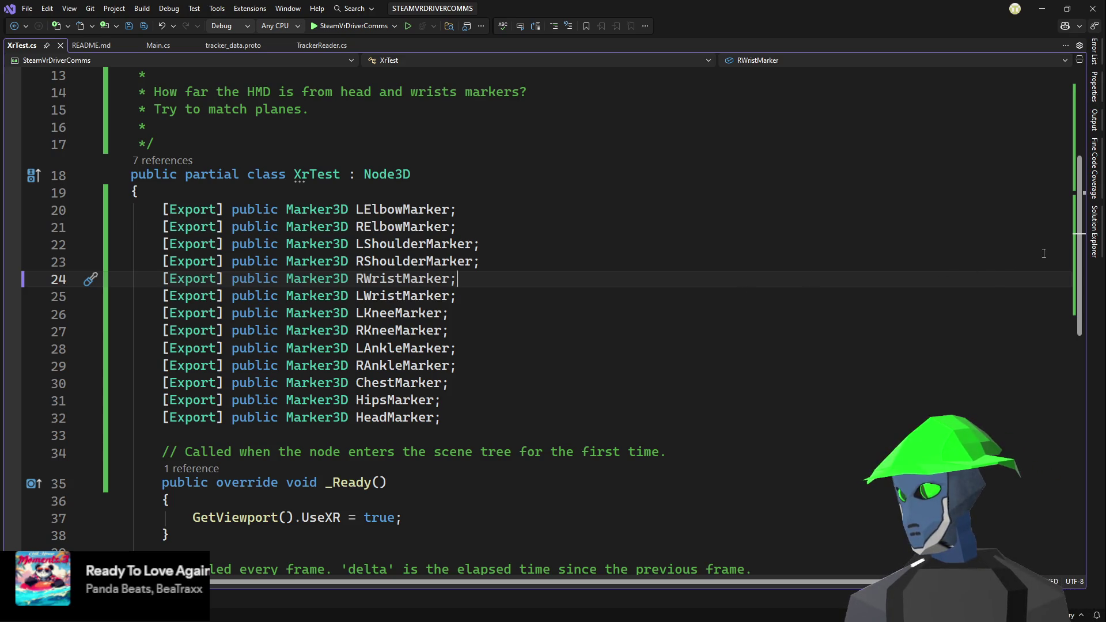
left_click(1094, 230)
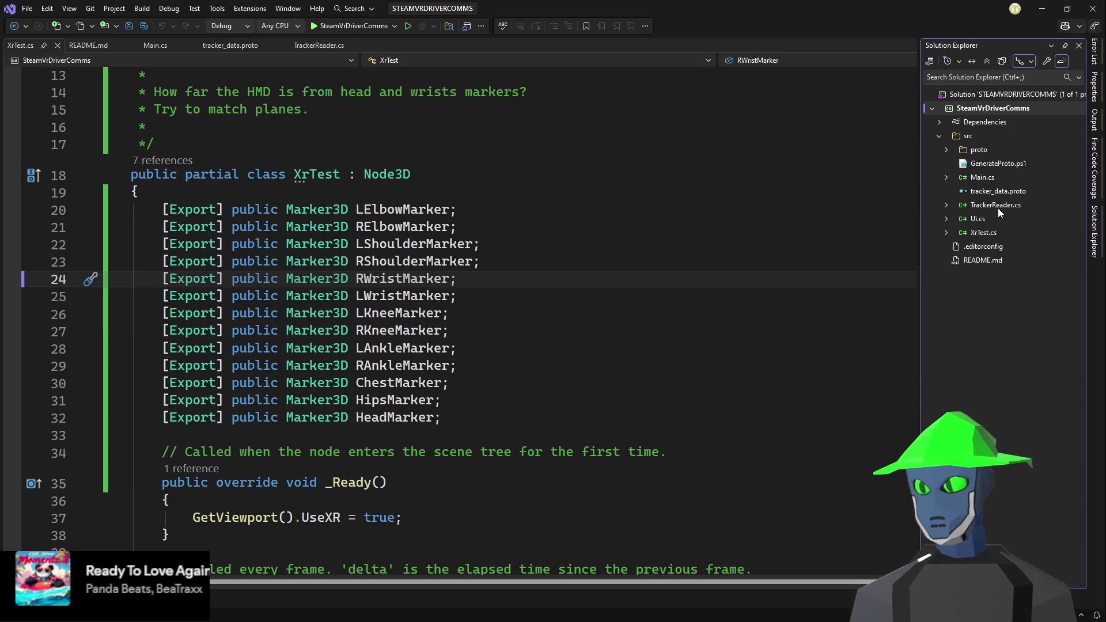
scroll(617, 304, "down", 4)
left_click(631, 304)
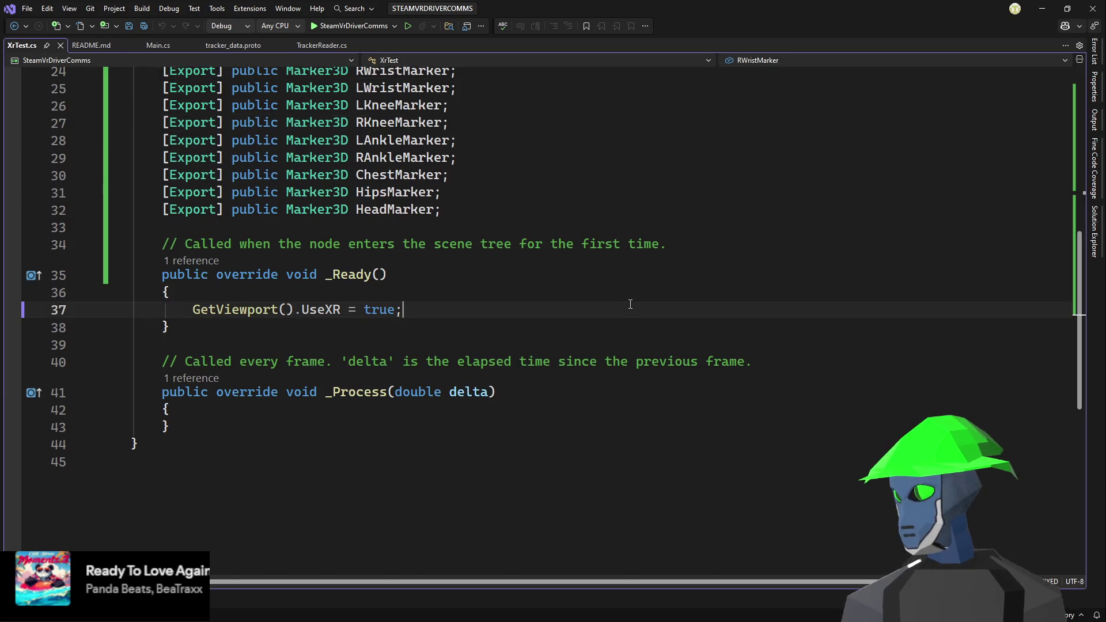
scroll(629, 305, "up", 4)
left_click(576, 296)
left_click(526, 349)
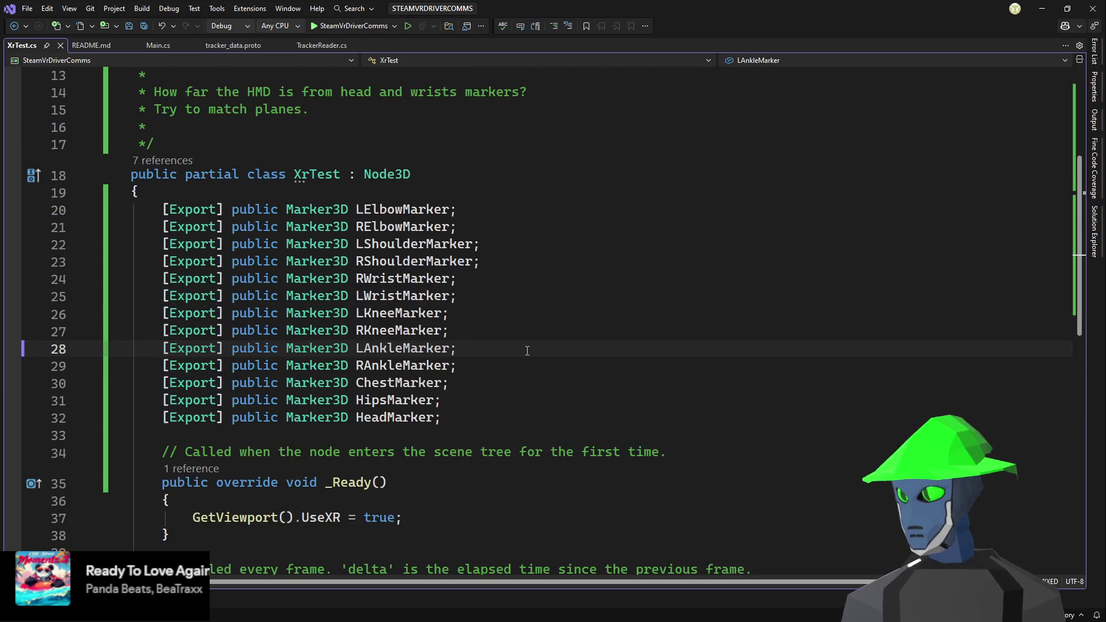
scroll(527, 351, "down", 2)
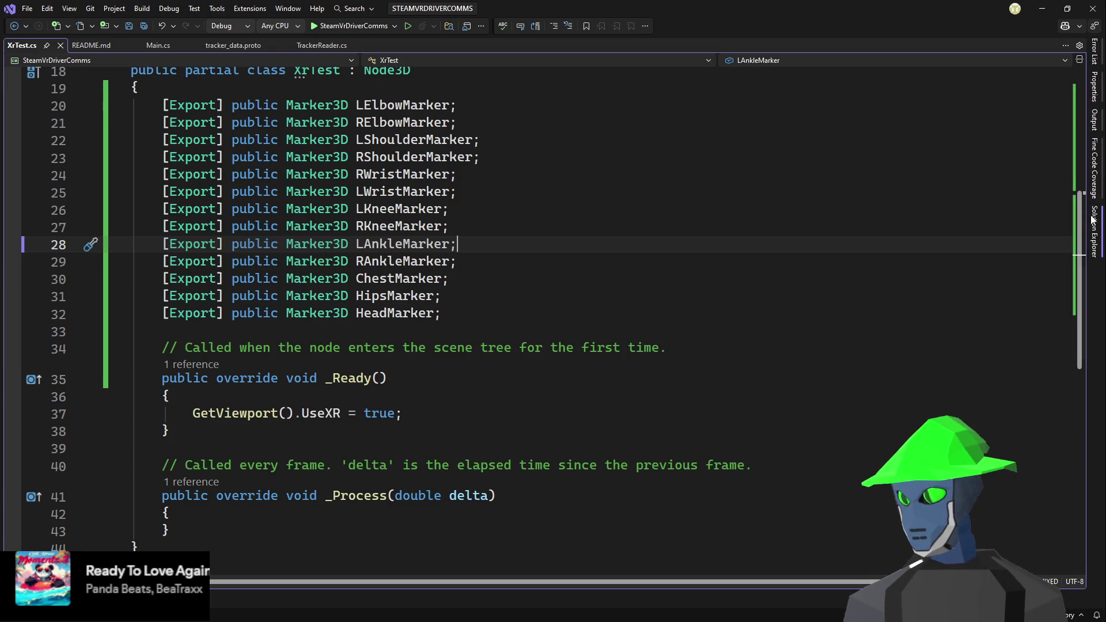
- Select the Node3D base class of XrTest and bring Solution Explorer back up
left_click(1099, 235)
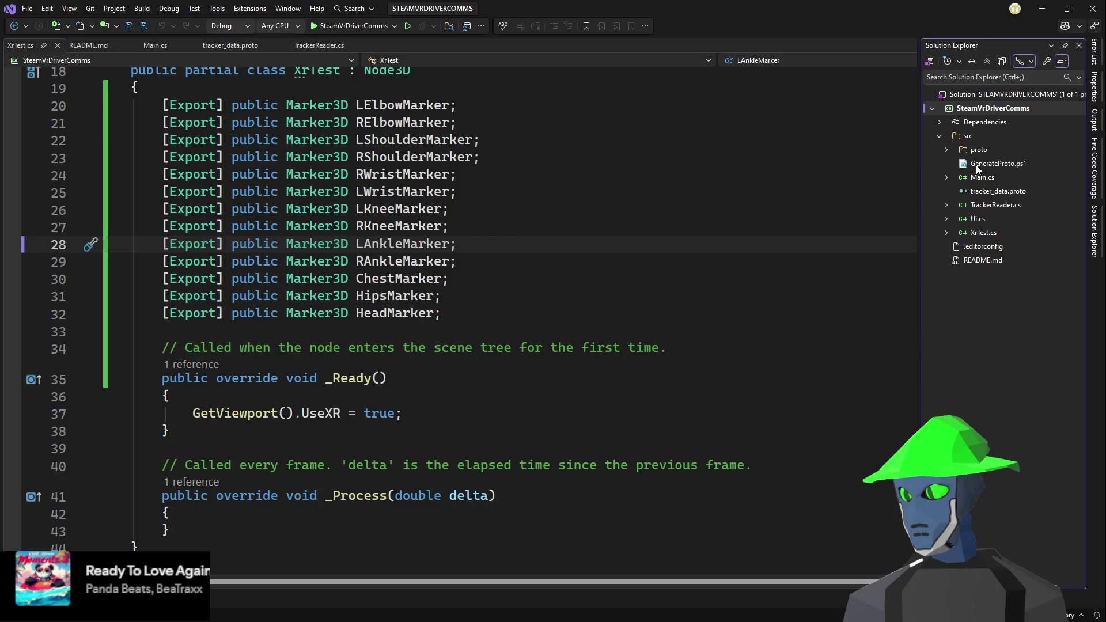
scroll(568, 241, "up", 2)
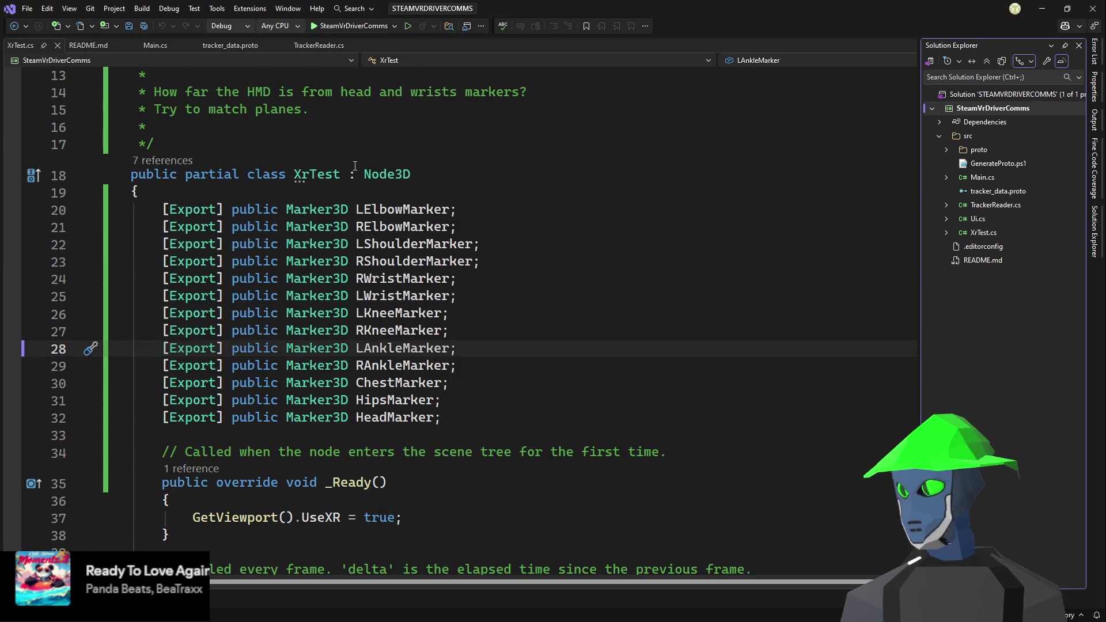
left_click_drag(355, 167, 452, 173)
left_click(453, 173)
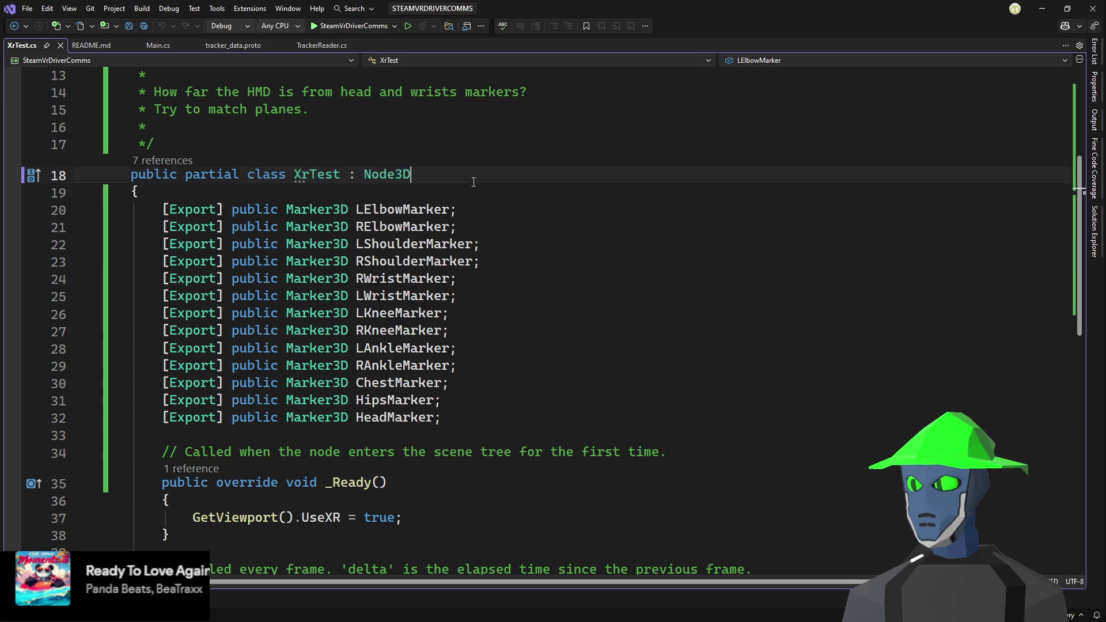
left_click(1093, 239)
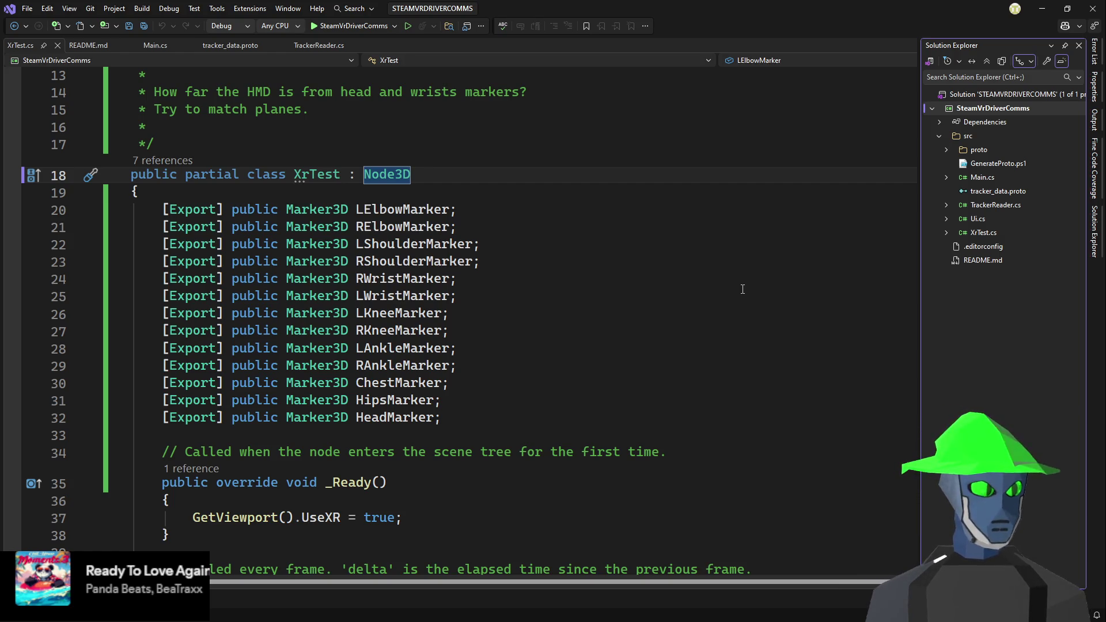
- Open Main.cs and inspect its tracker null, HMD data and empty-frame checks
left_click(984, 176)
left_click(570, 353)
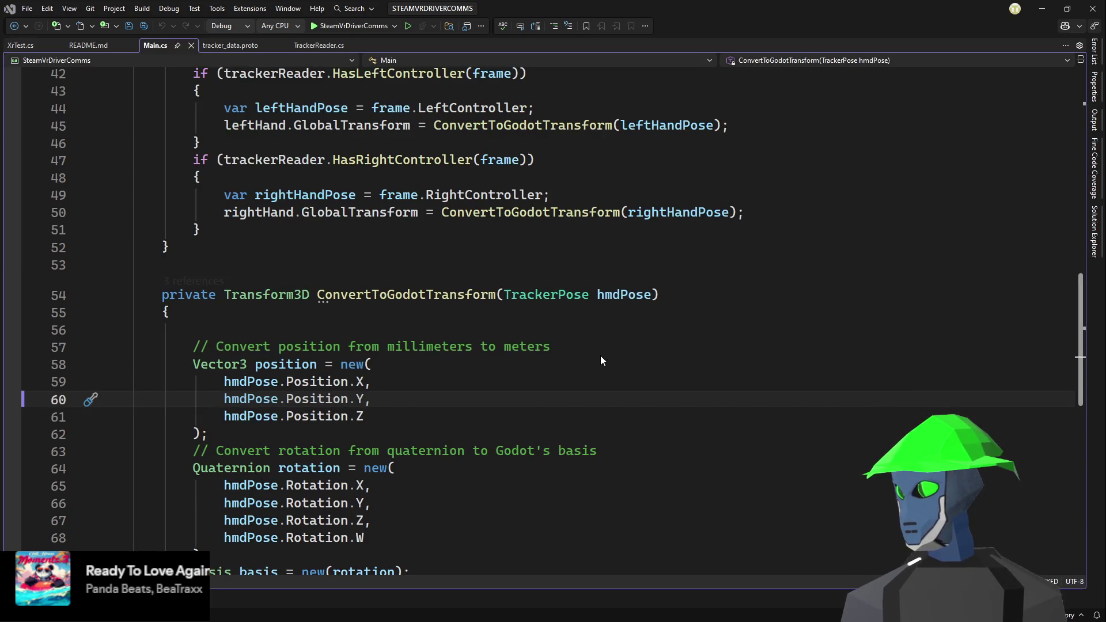
scroll(634, 340, "up", 11)
scroll(651, 321, "down", 3)
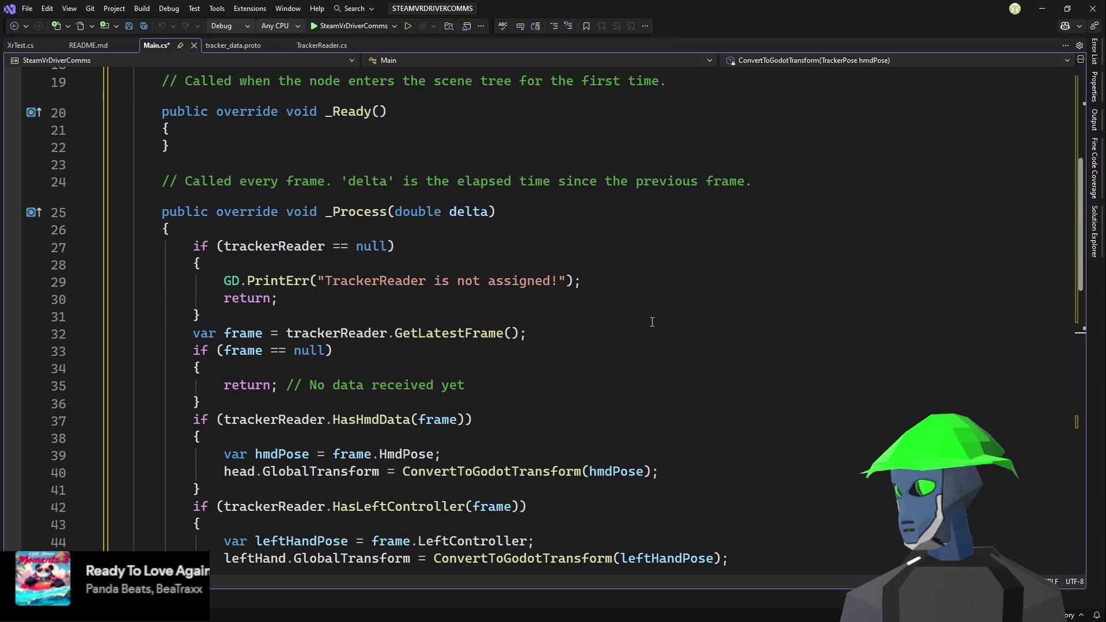
left_click(651, 317)
scroll(650, 319, "down", 2)
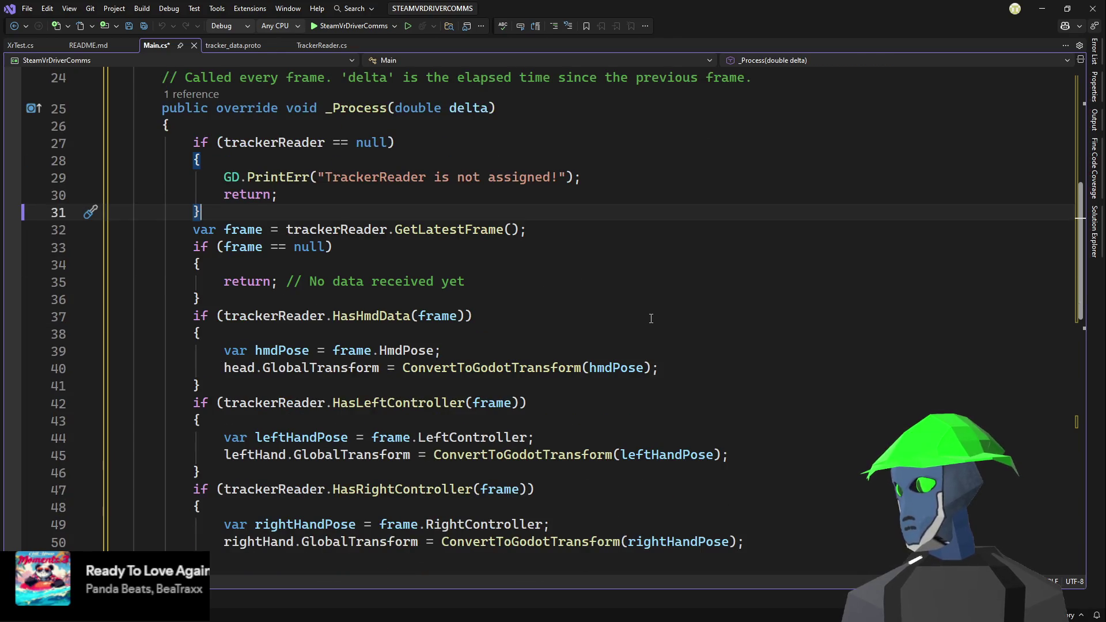
left_click(651, 319)
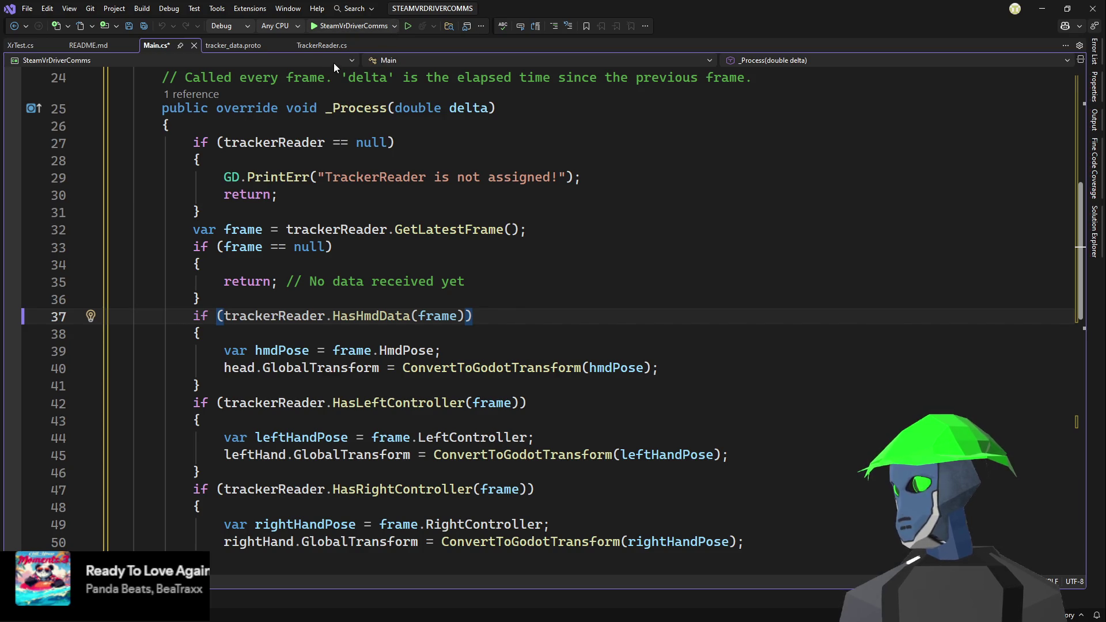
left_click(814, 243)
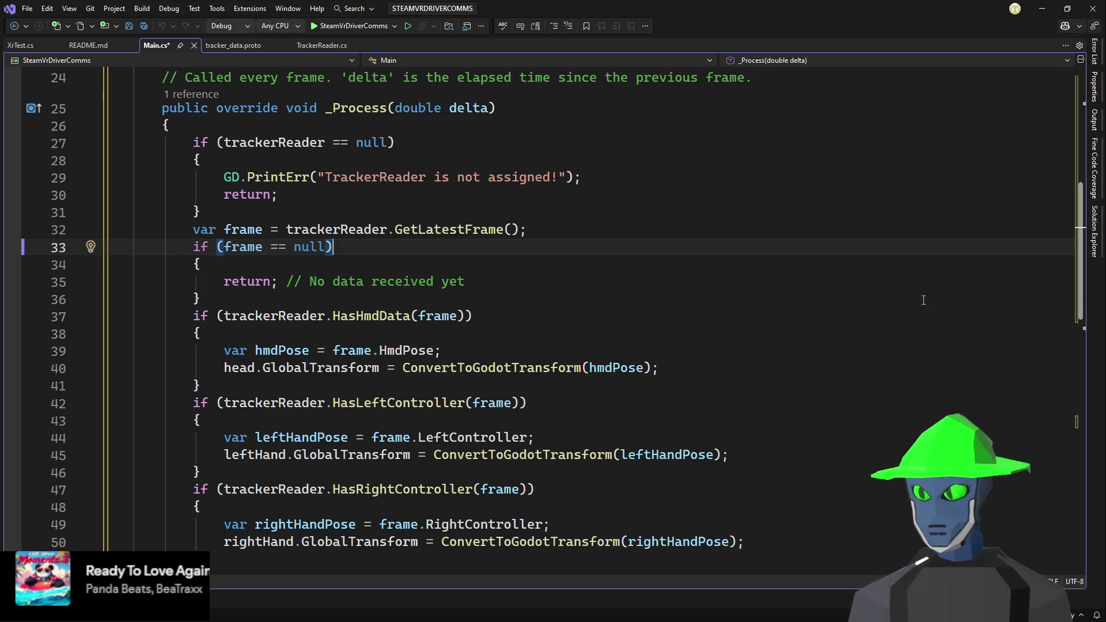
- Look over the head transform assignment and ConvertToGodotTransform, then save Main.cs
left_click(694, 366)
scroll(734, 353, "down", 7)
scroll(735, 353, "down", 7)
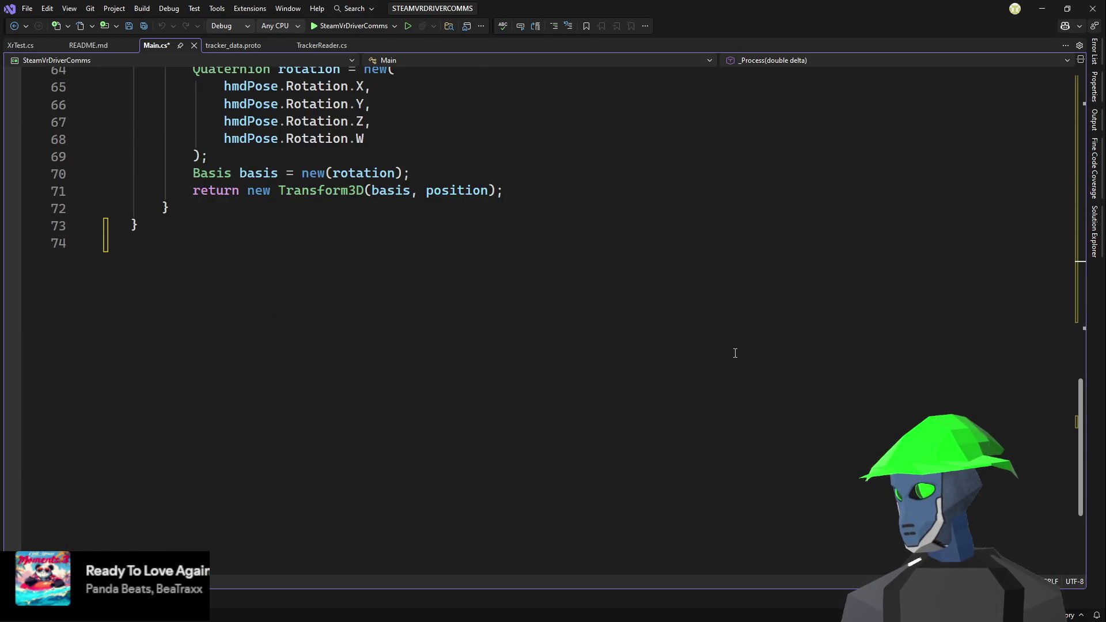
scroll(735, 353, "up", 6)
scroll(735, 353, "up", 6)
key("ctrl+s")
scroll(797, 320, "down", 5)
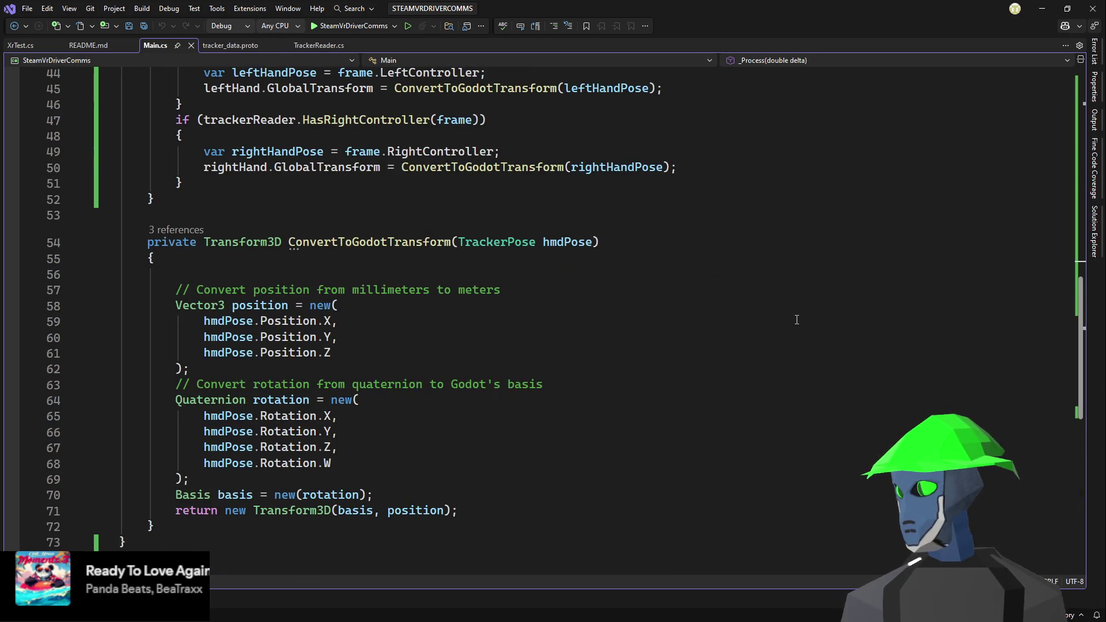
scroll(797, 320, "up", 1, "ctrl")
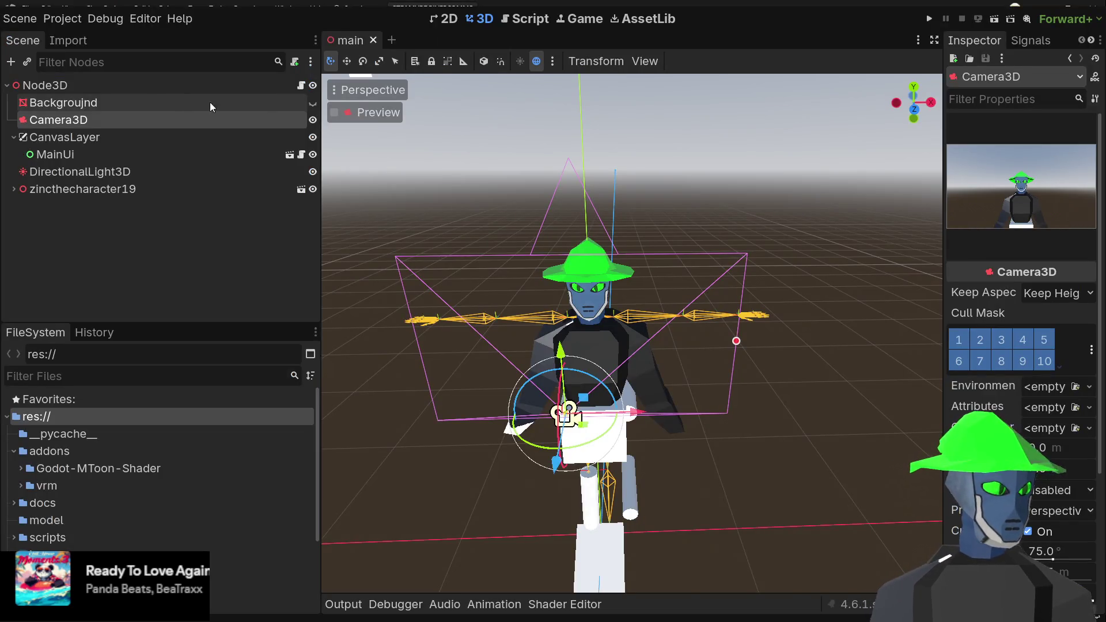
- Clear the Camera3D selection and open ui_controller.gd from the MainUi node's script icon
scroll(688, 237, "up", 5)
left_click(129, 245)
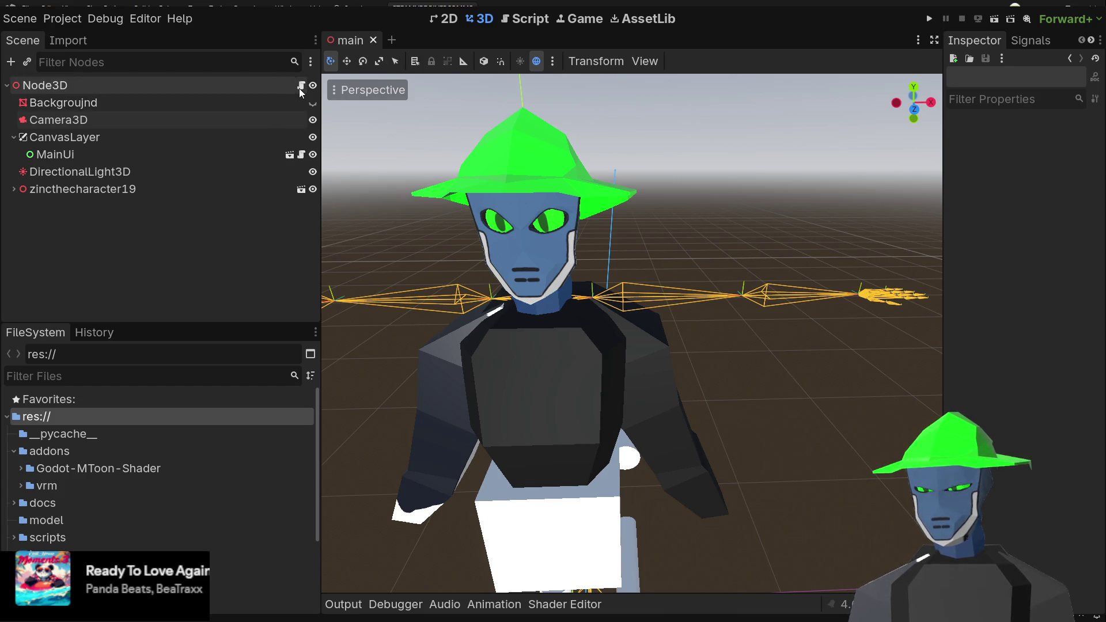
left_click(302, 155)
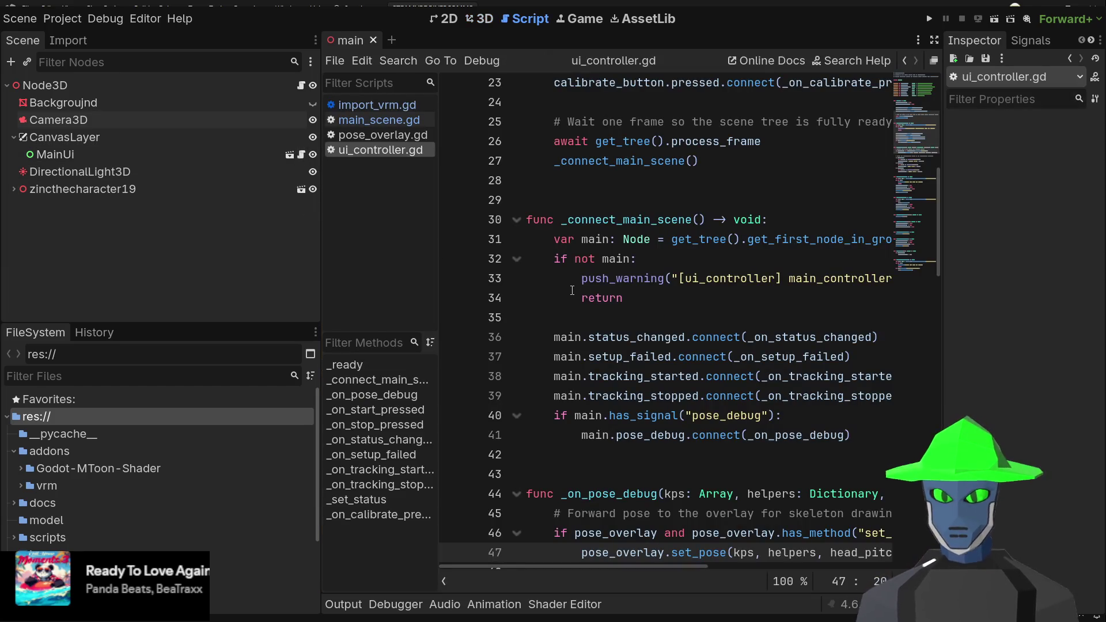
- Read through ui_controller.gd's start, stop, calibrate, status and tracking handlers, then return to 3D
scroll(665, 328, "down", 3)
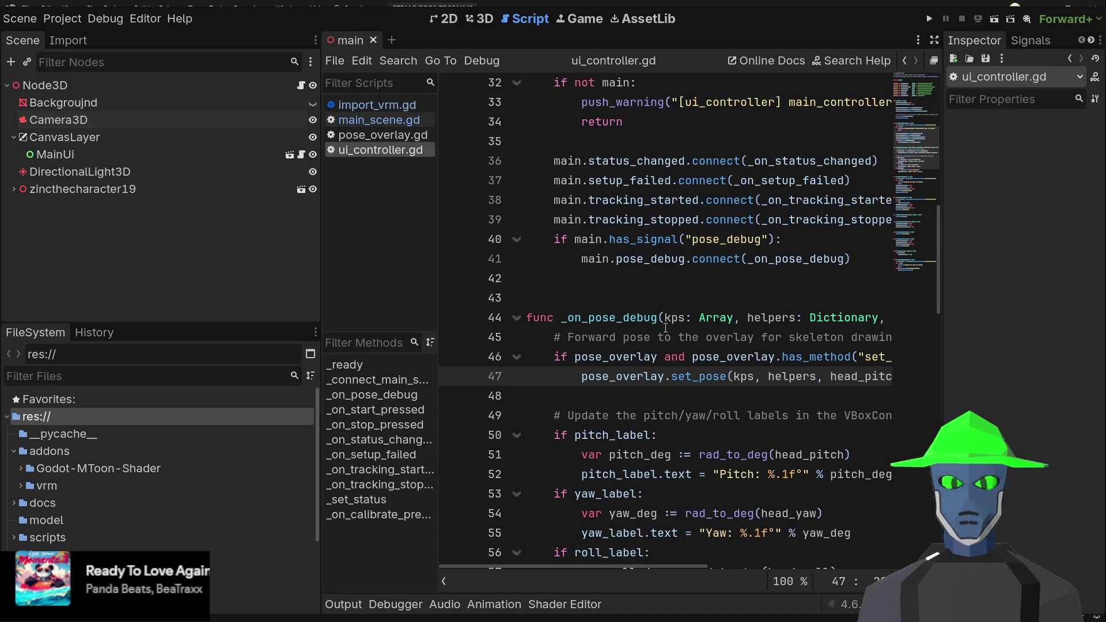
scroll(666, 327, "down", 5, "ctrl")
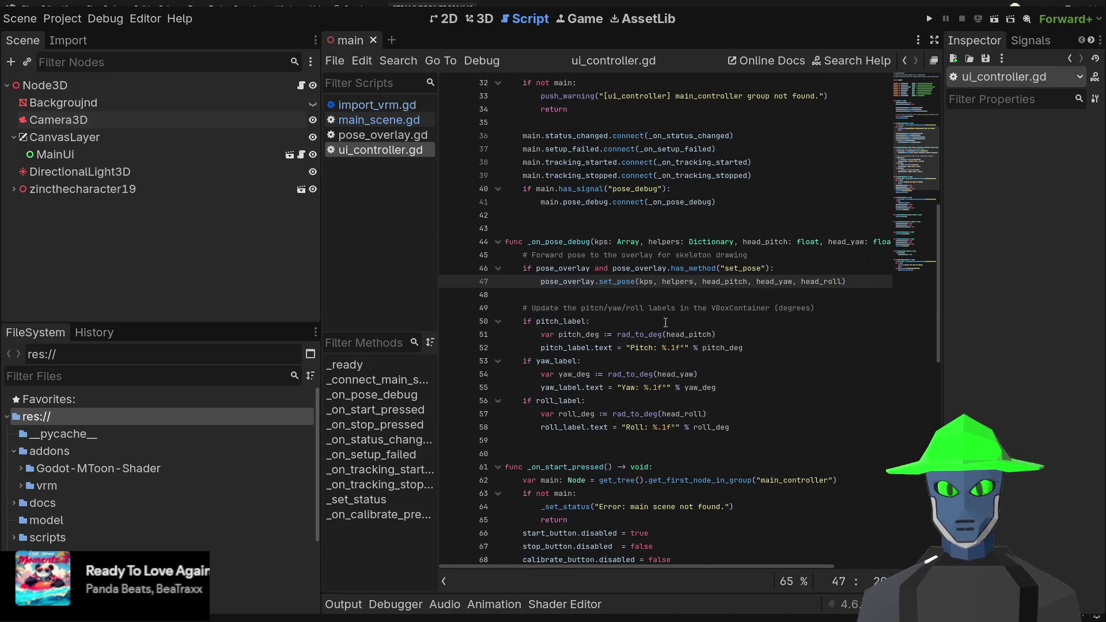
scroll(665, 323, "down", 2, "ctrl")
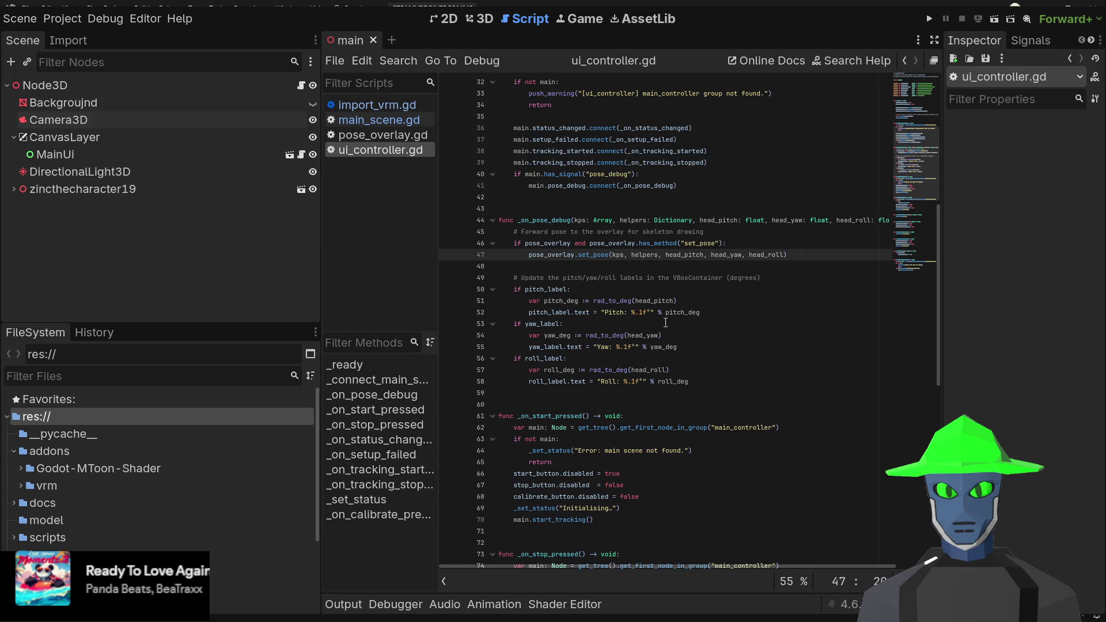
scroll(665, 323, "down", 14)
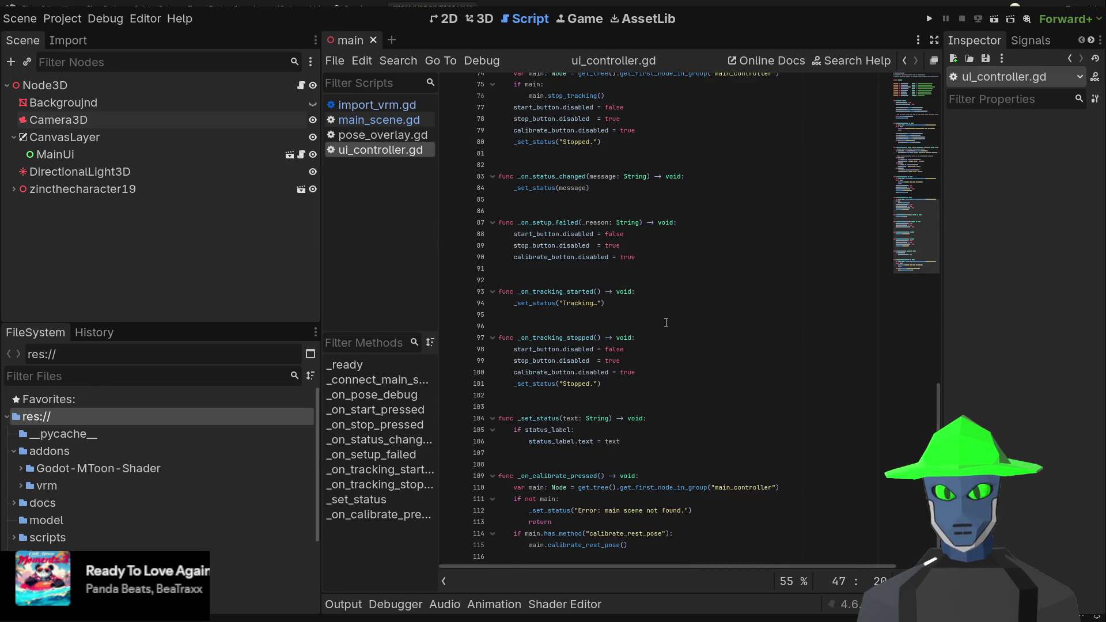
scroll(665, 323, "up", 3, "ctrl")
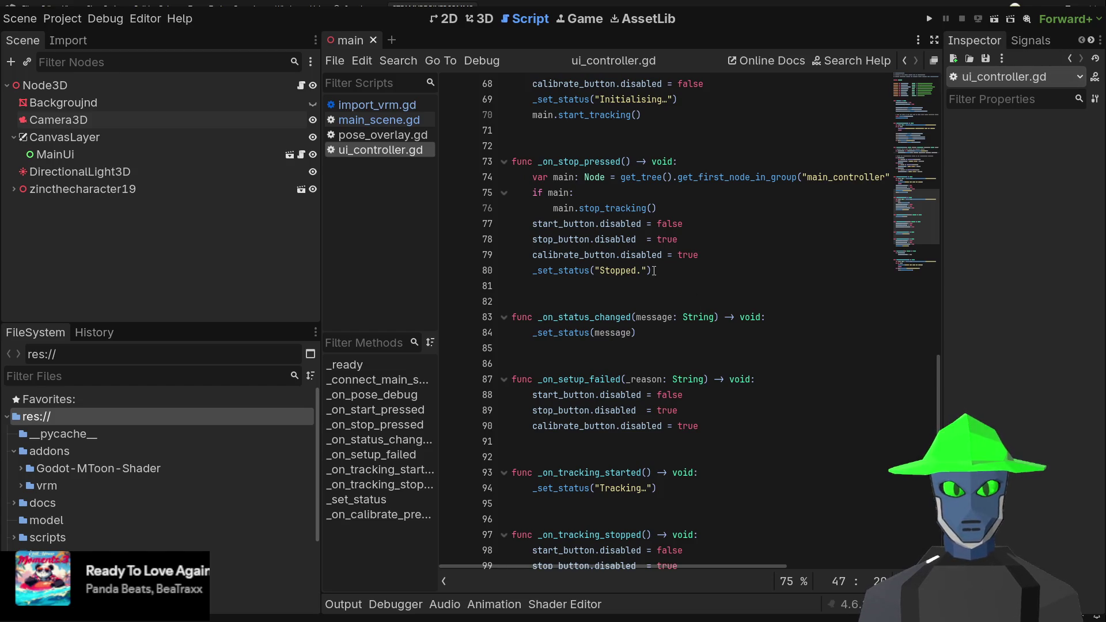
scroll(644, 272, "down", 6)
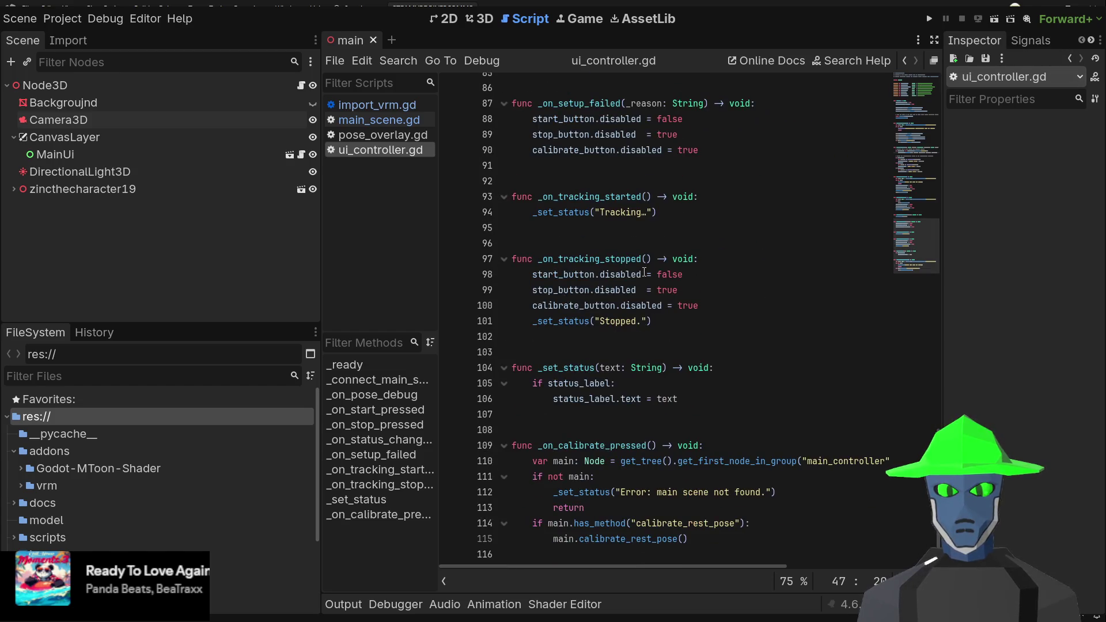
scroll(644, 272, "up", 15)
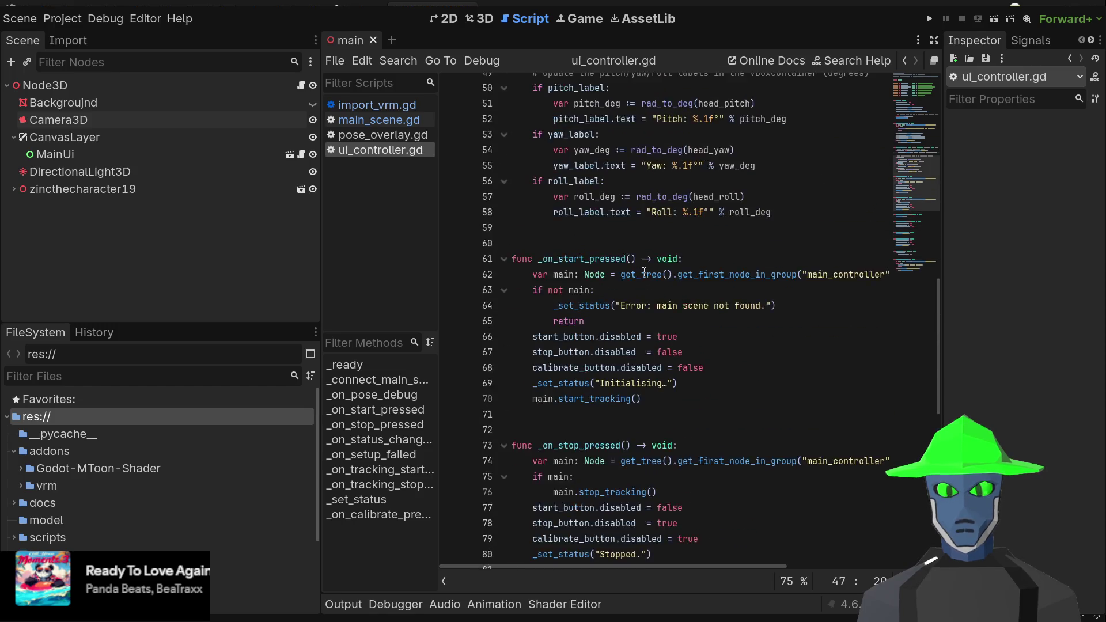
scroll(721, 269, "up", 4)
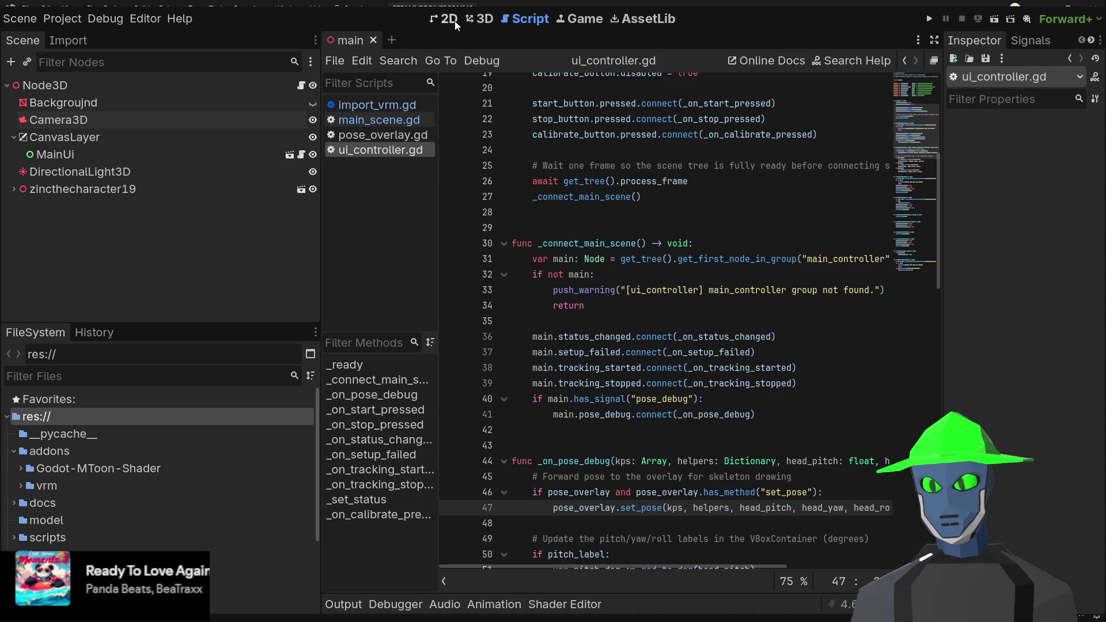
left_click(476, 19)
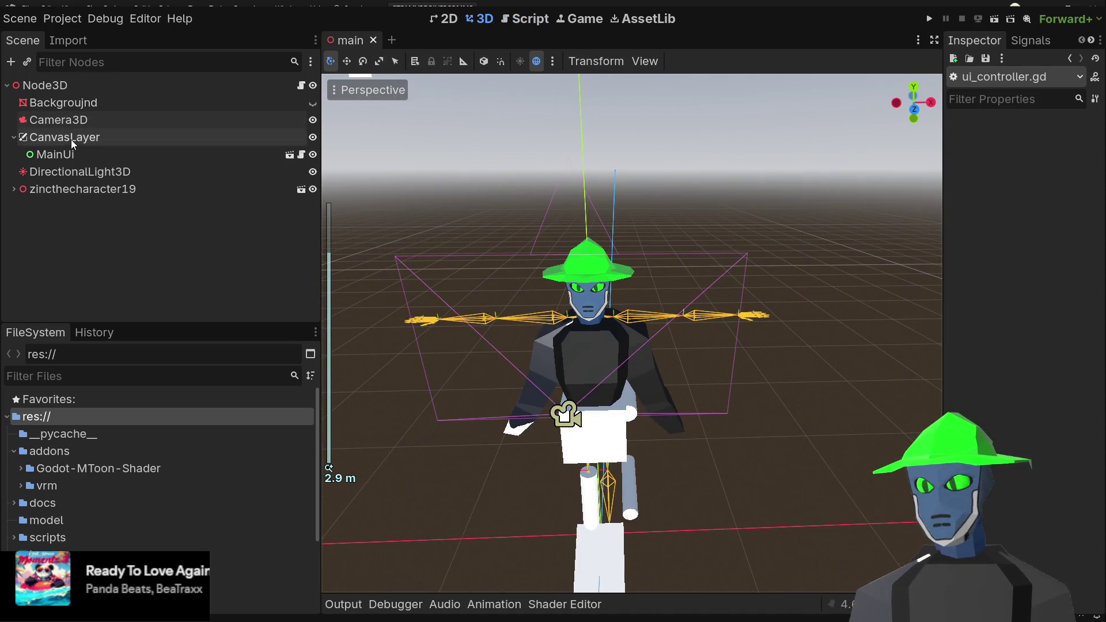
- Expand zincthecharacter19 in the Scene tree and select its Skeleton3D to show the bones
left_click(114, 118)
left_click(90, 142)
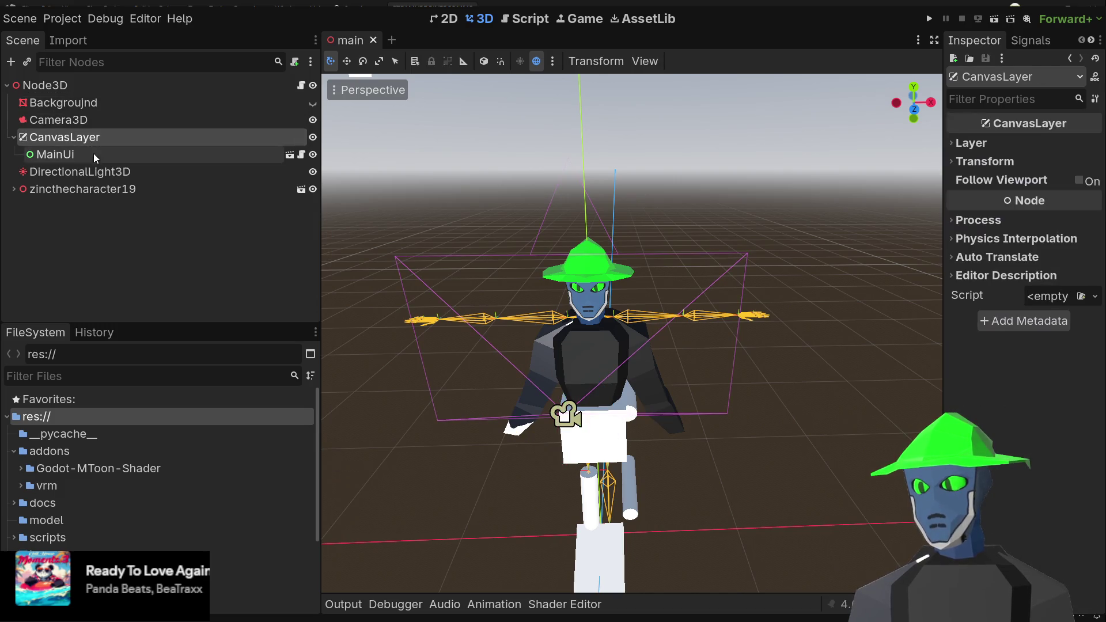
left_click(76, 171)
left_click(19, 190)
left_click(13, 190)
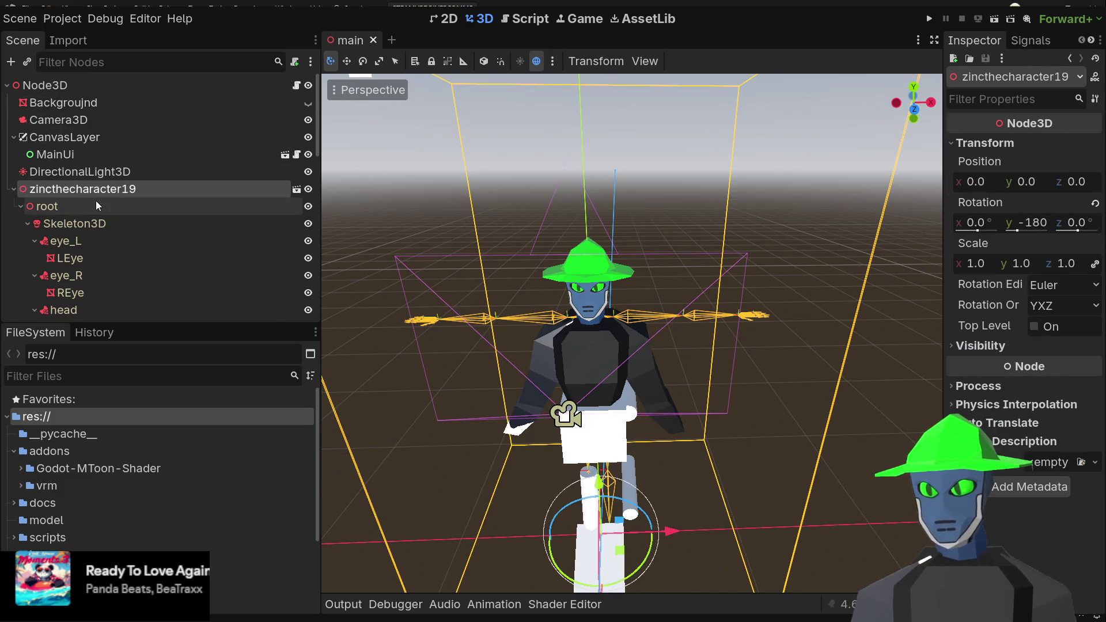
left_click(88, 226)
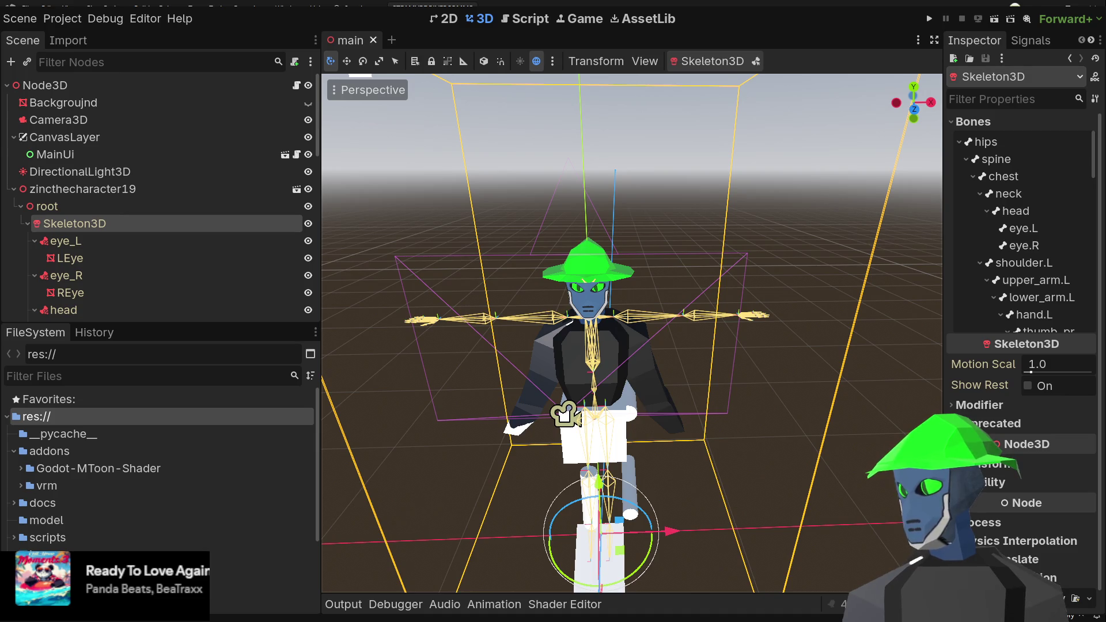
scroll(600, 308, "up", 5)
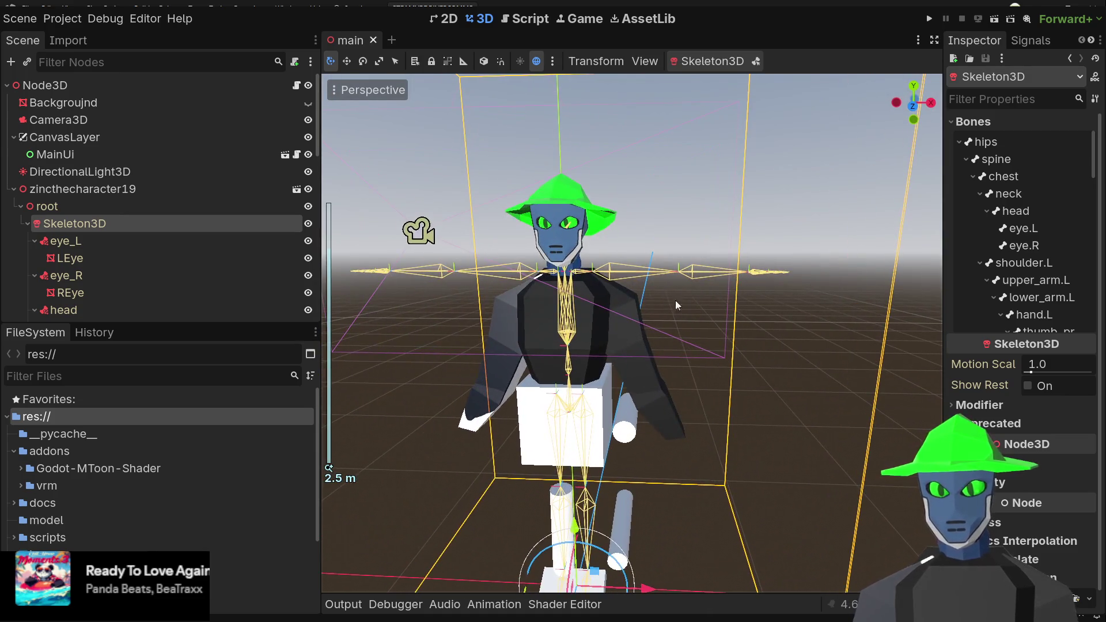
left_click(91, 223)
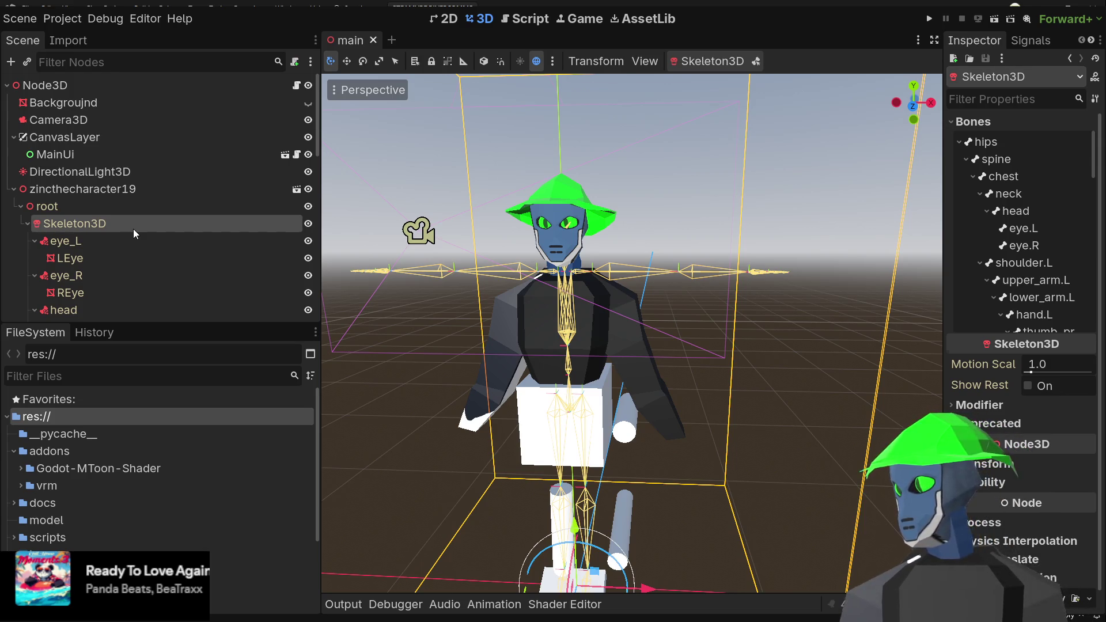
- Paste a Marker3D under Skeleton3D, undo it, and inspect the FABRIK3D node's IK settings
key("ctrl+v")
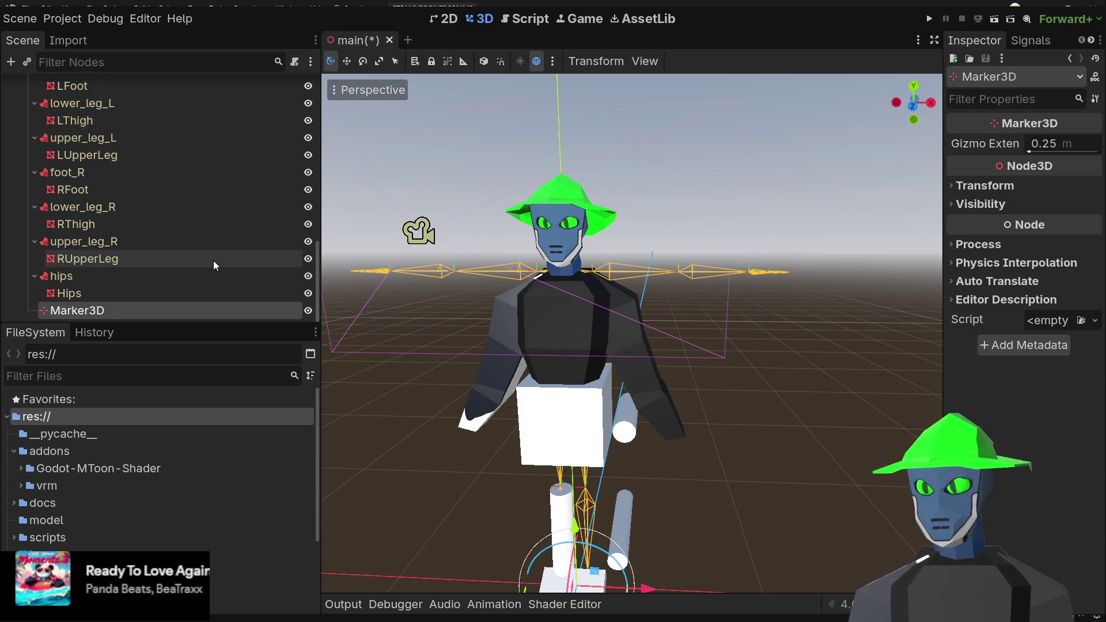
key("ctrl+z")
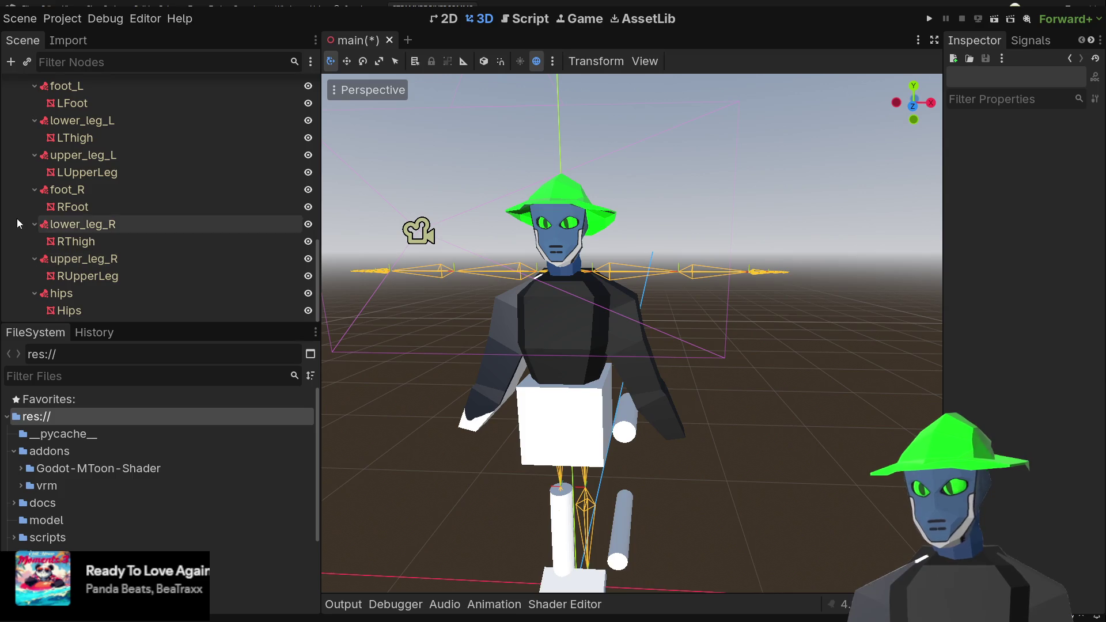
scroll(96, 230, "up", 15)
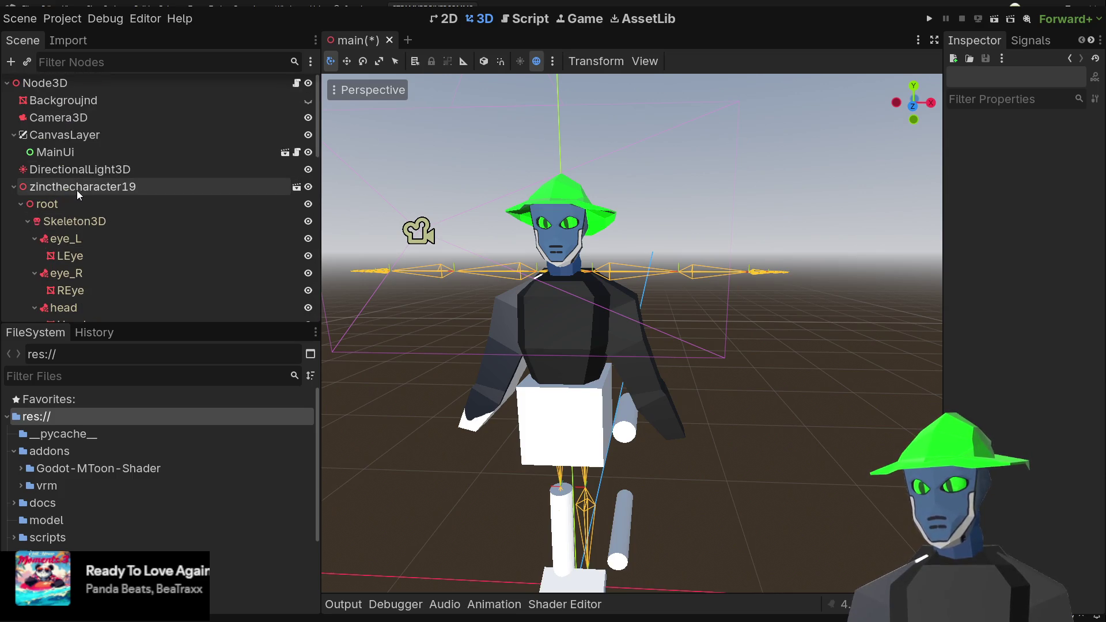
left_click(77, 191)
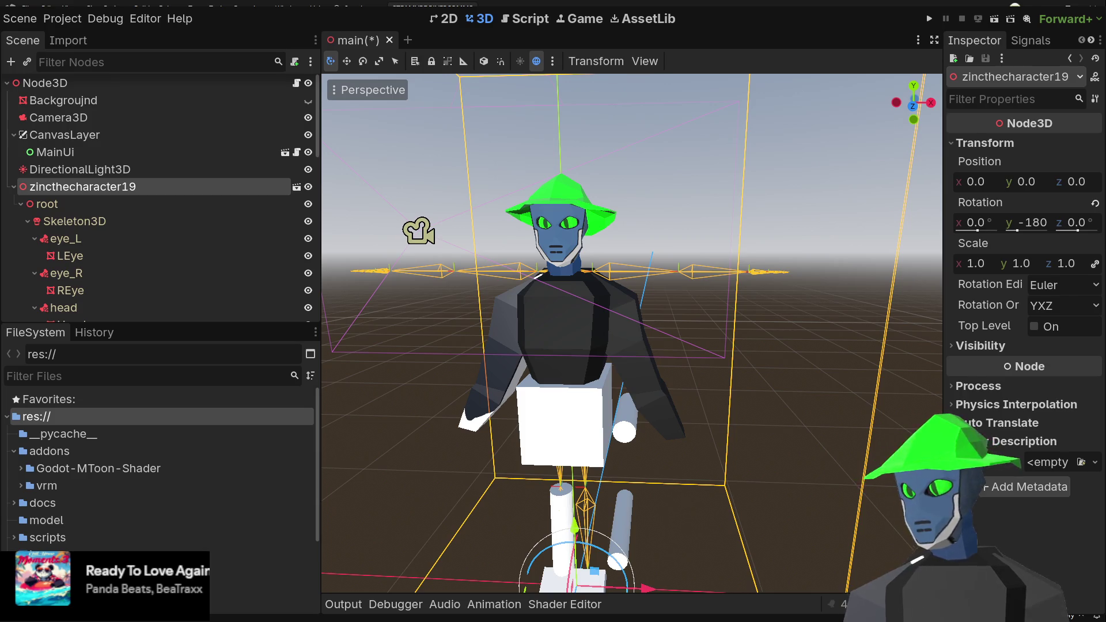
scroll(161, 230, "down", 10)
left_click(65, 310)
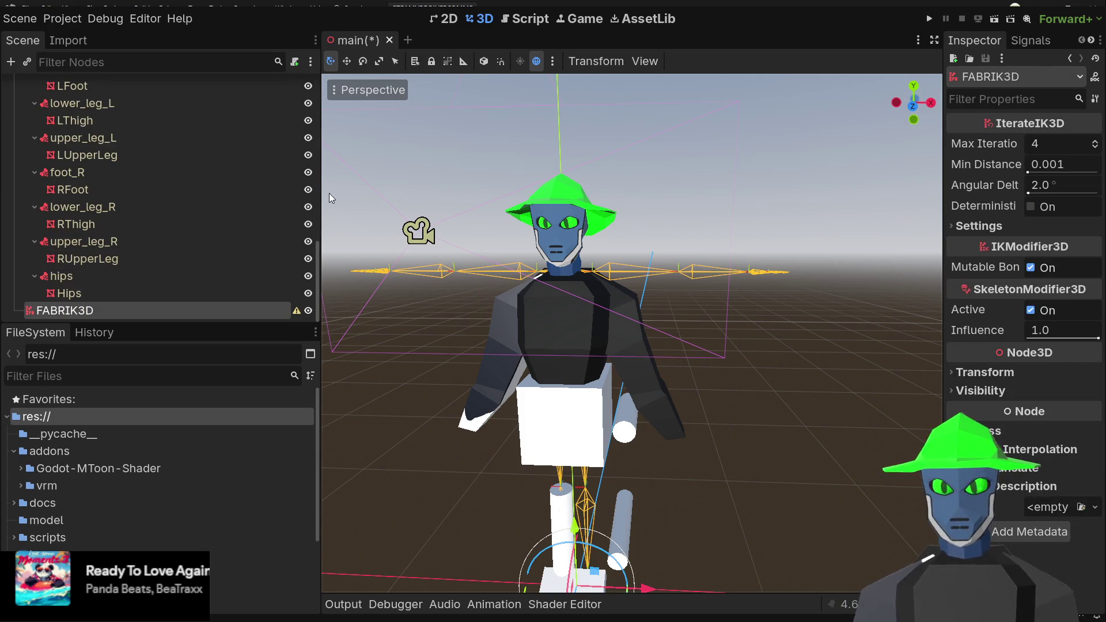
- Collapse the zincthecharacter19 hierarchy and select the root Node3D
scroll(173, 167, "up", 5)
scroll(168, 159, "up", 5)
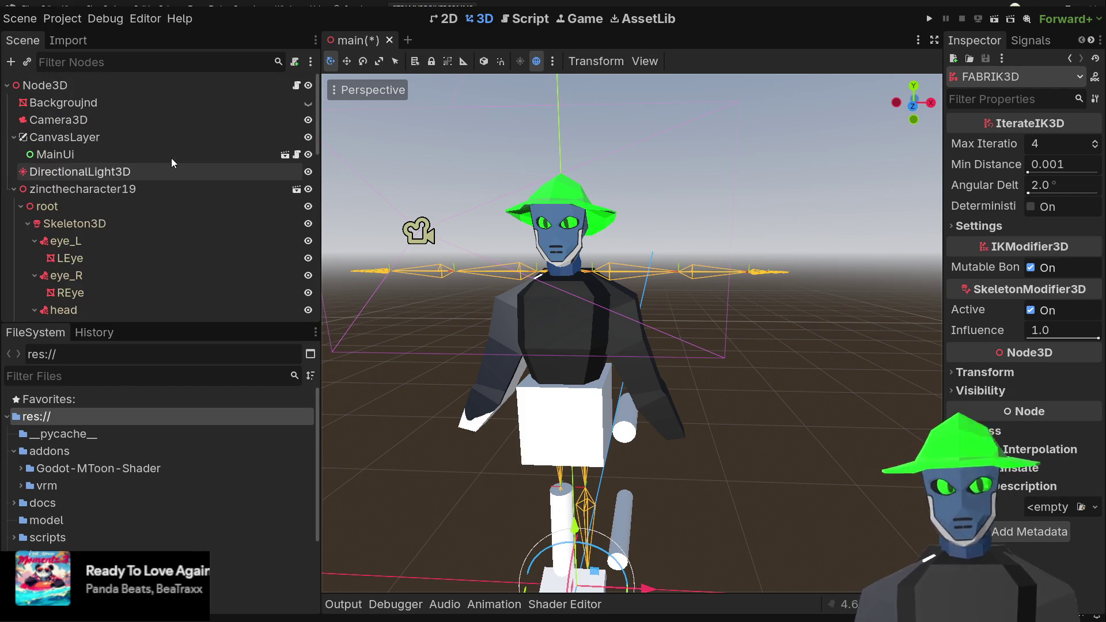
left_click(12, 192)
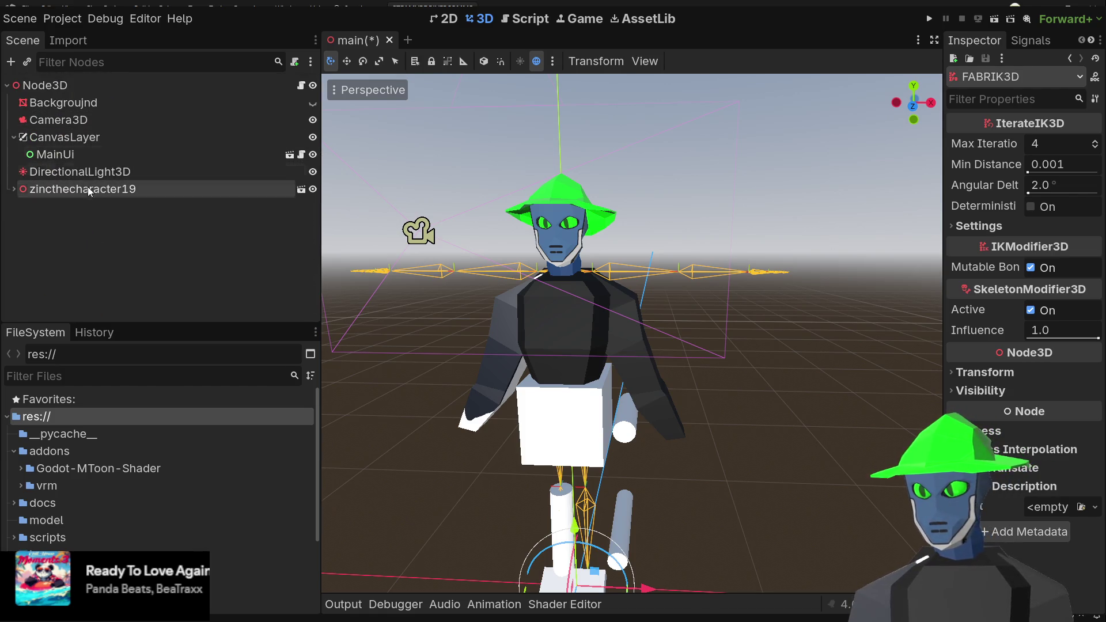
left_click(93, 90)
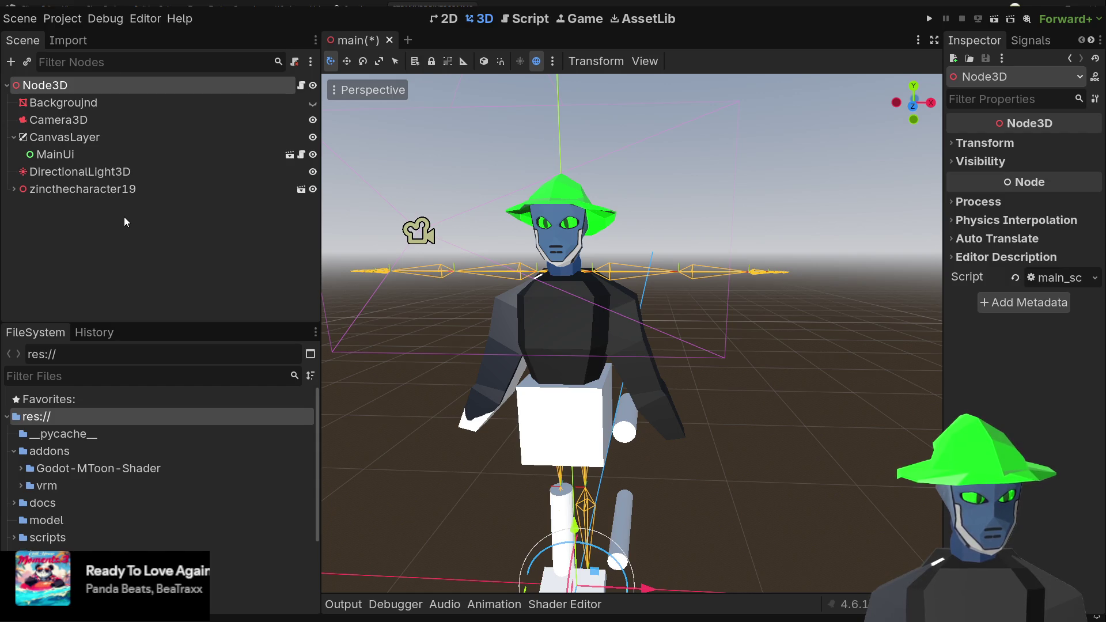
left_click(514, 21)
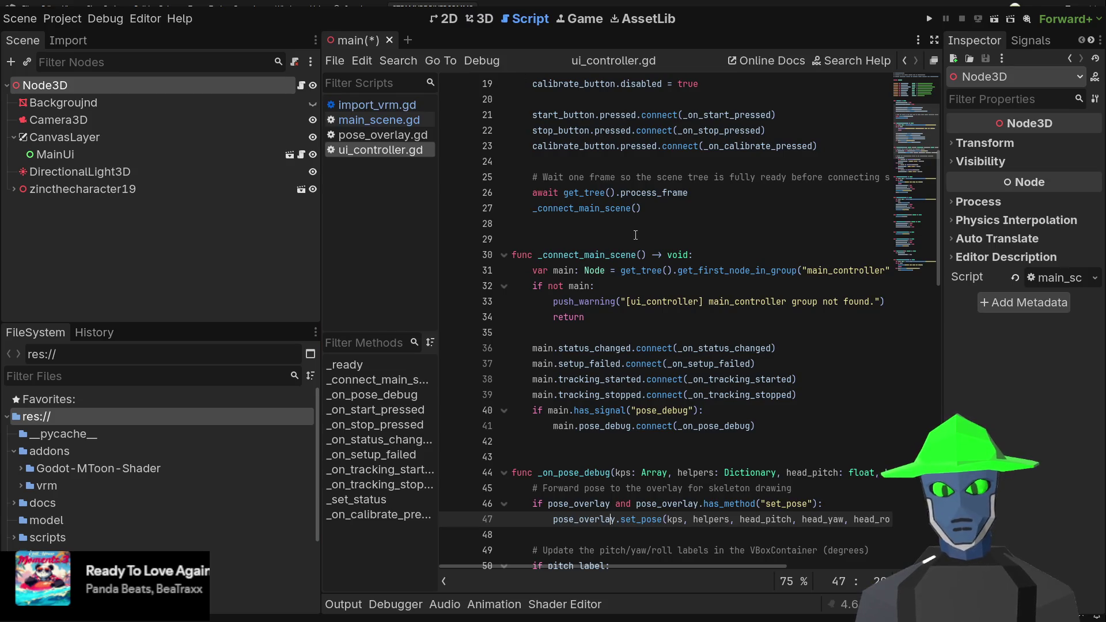
- Highlight the _connect_main_scene signature and the line 21 start button connection in ui_controller.gd
left_click(668, 235)
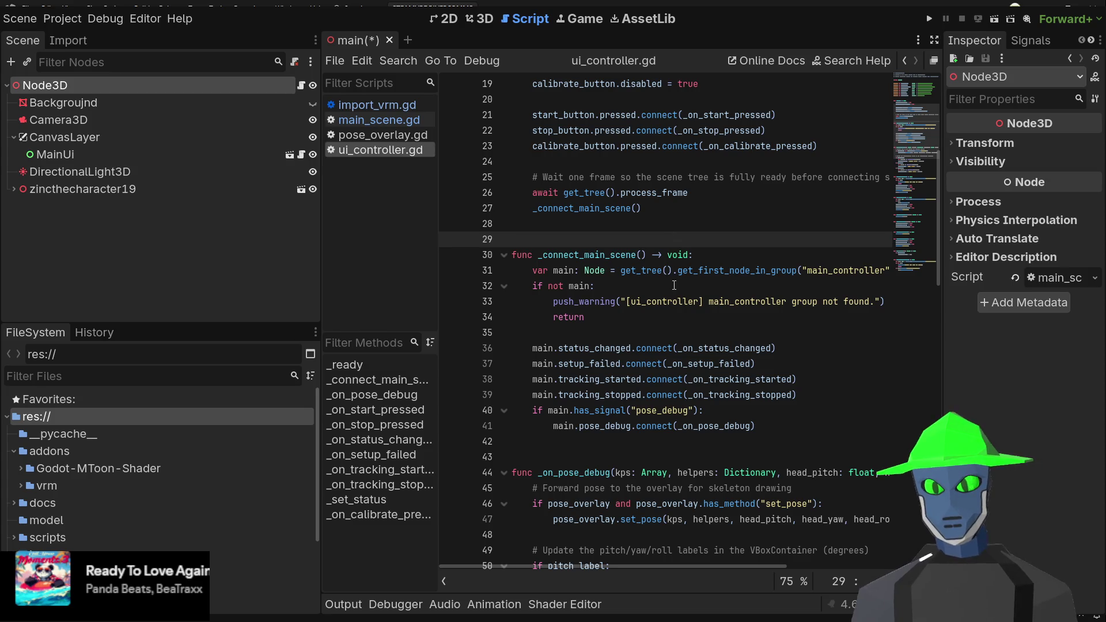
left_click(618, 333)
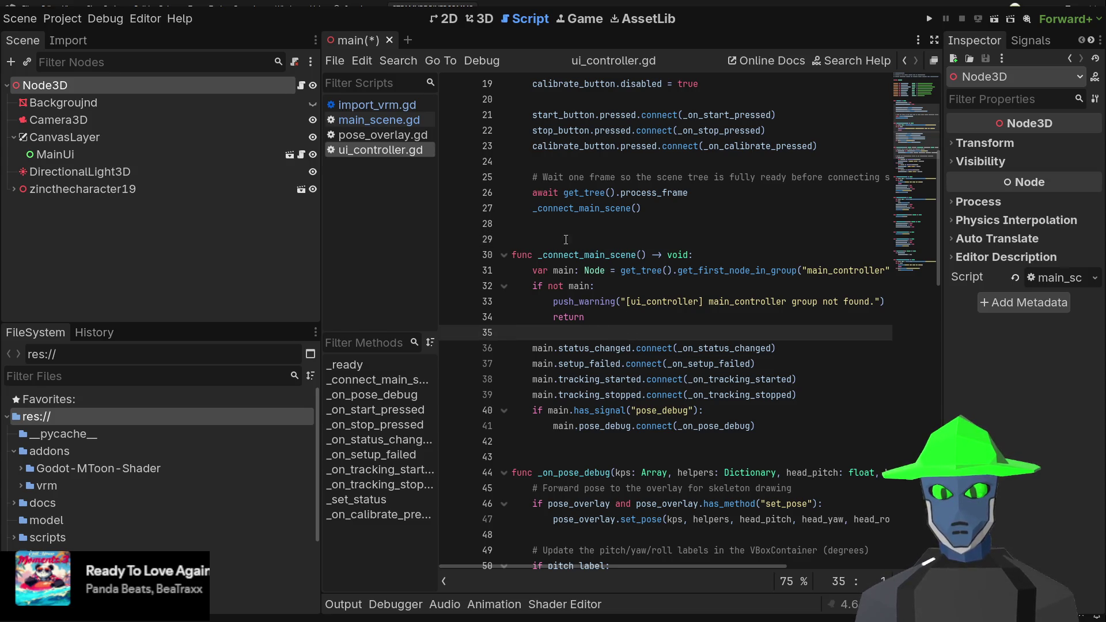
left_click(534, 256)
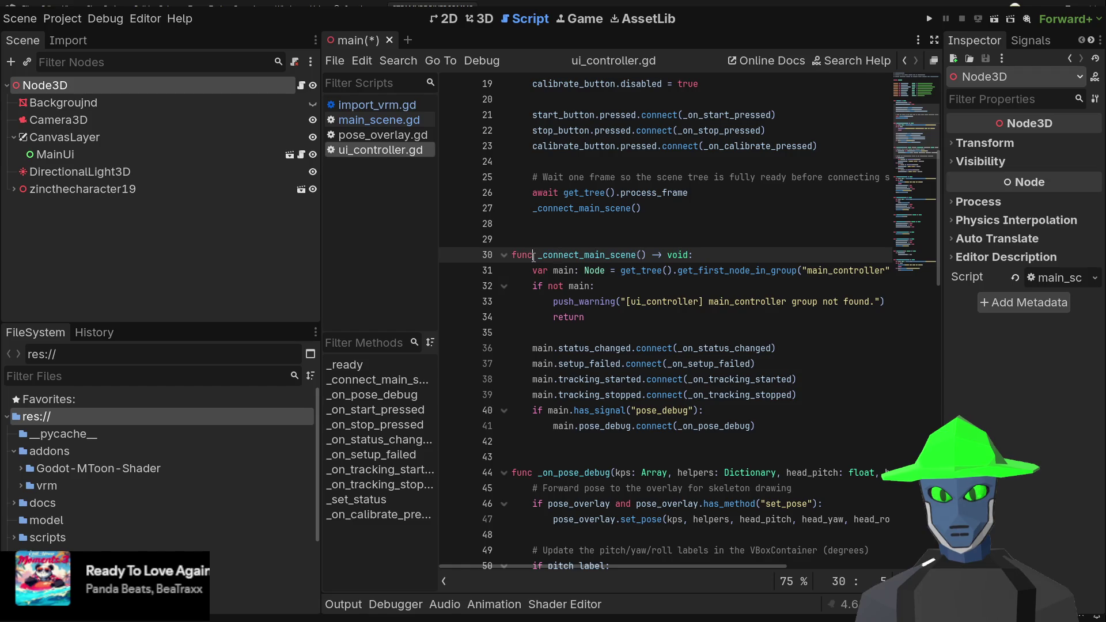
left_click_drag(534, 255, 678, 254)
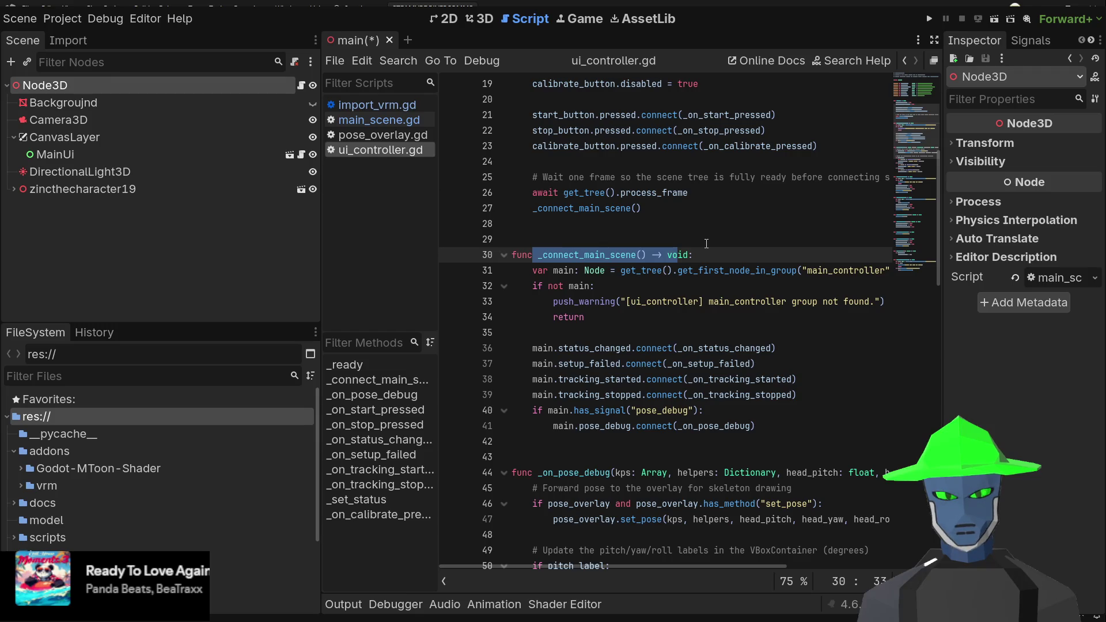
scroll(622, 255, "up", 3)
left_click(623, 255)
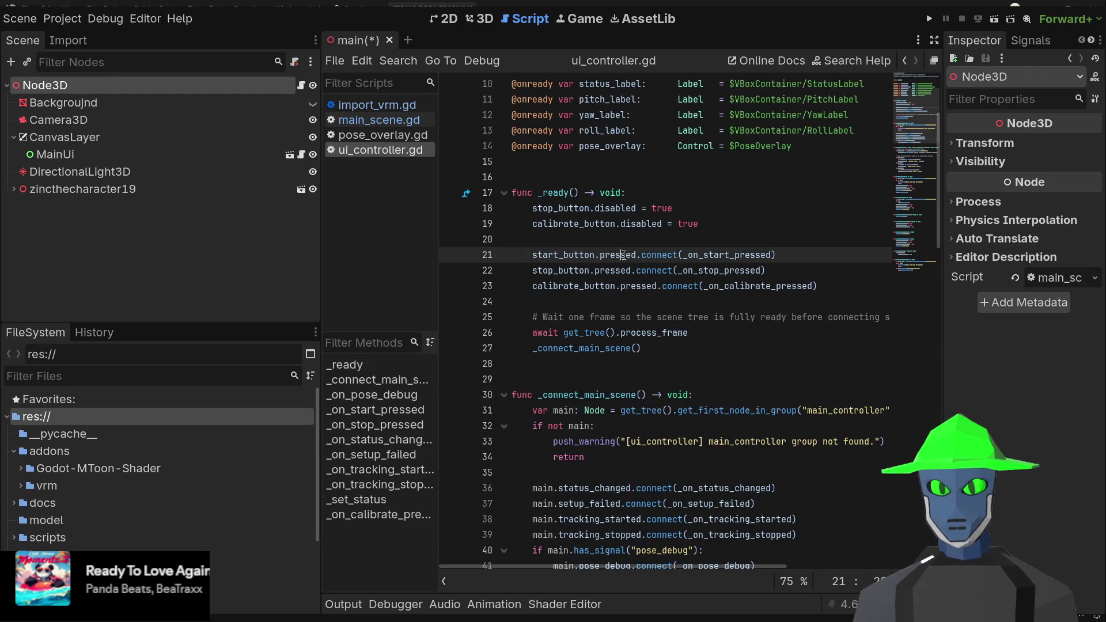
mouse_move(623, 256)
left_mouse_down()
mouse_move(700, 256)
mouse_move(511, 255)
left_mouse_up()
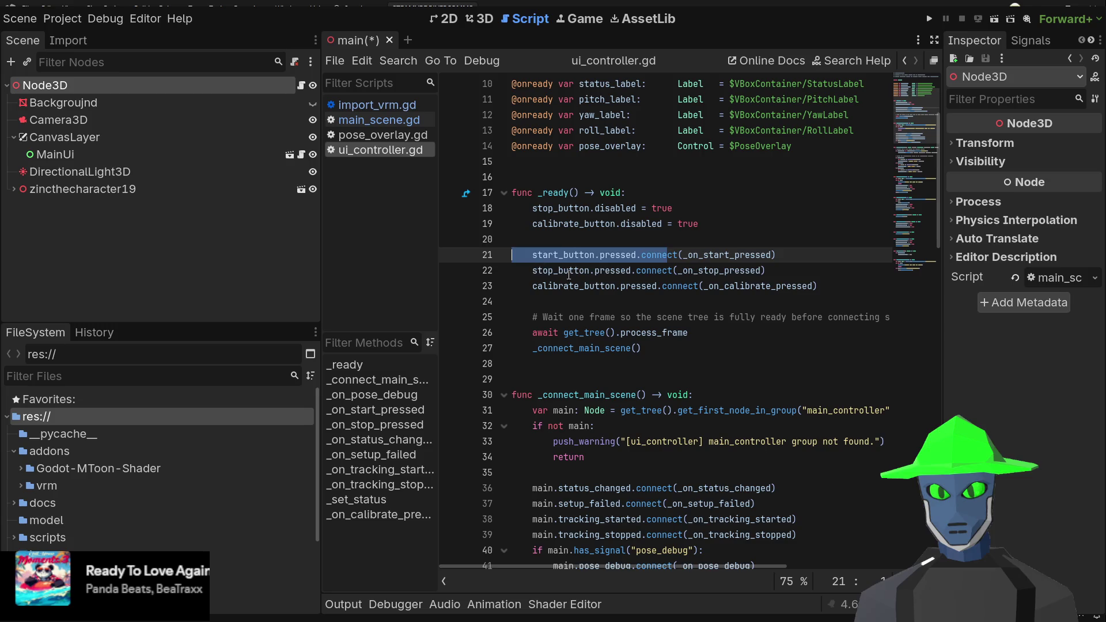
left_click(667, 274)
- Highlight the pose_overlay declaration, then scroll ui_controller.gd down to line 98
scroll(669, 280, "up", 2)
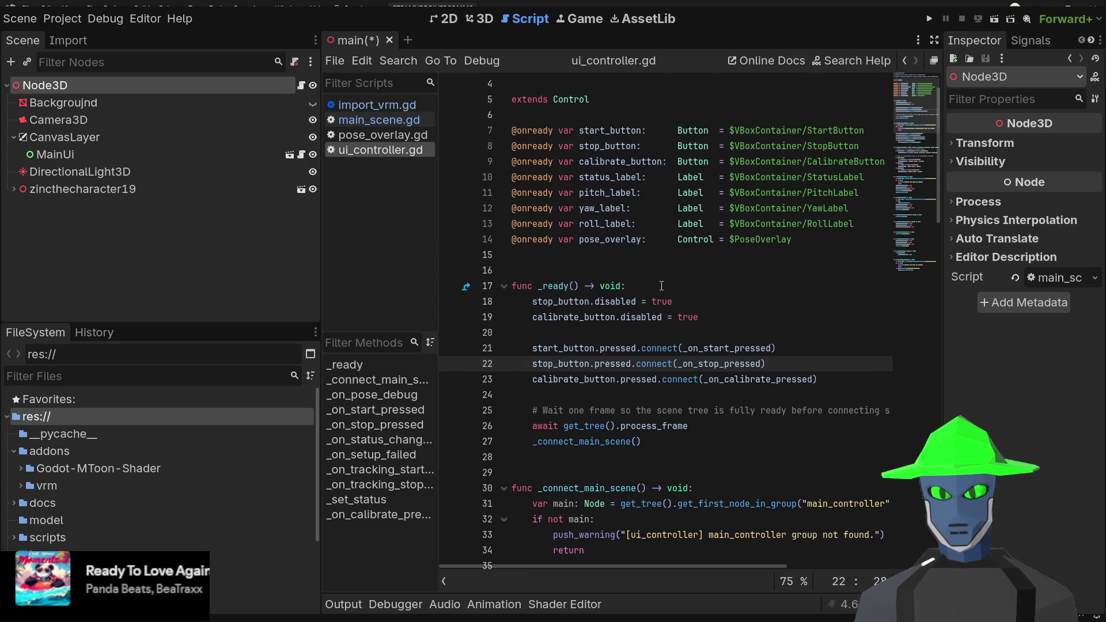
scroll(661, 285, "up", 1)
left_click_drag(651, 286, 513, 286)
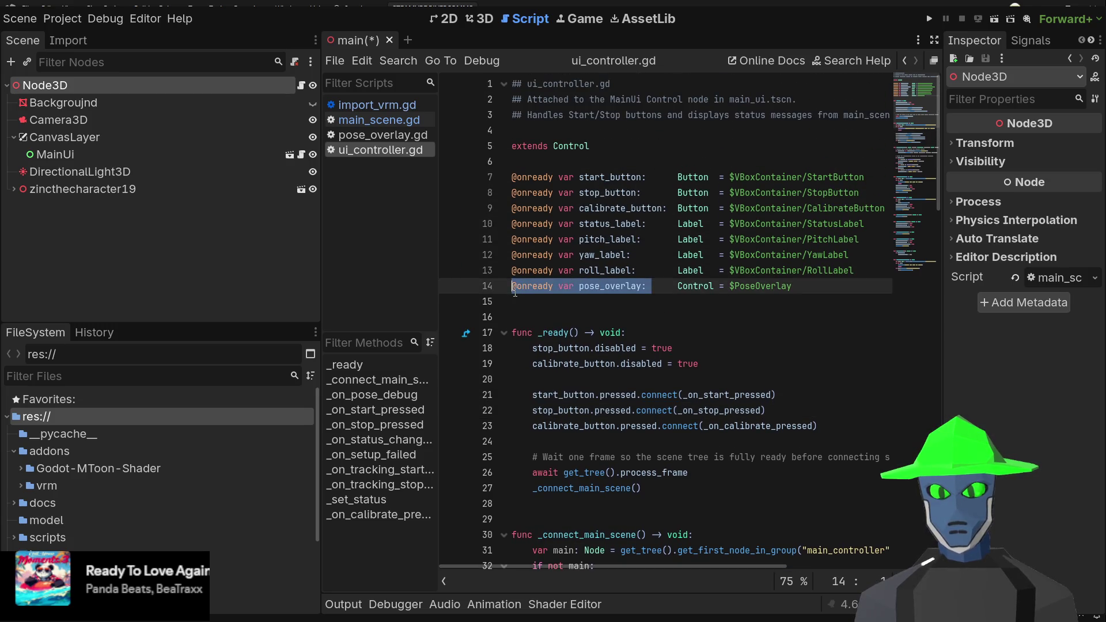
left_click(571, 290)
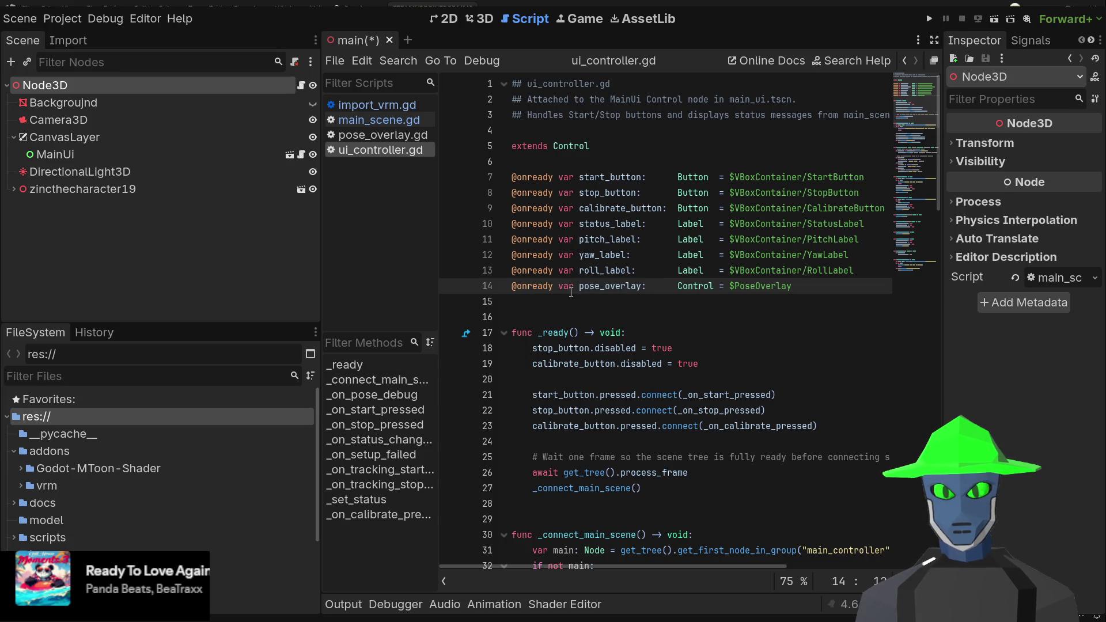
scroll(570, 292, "down", 15)
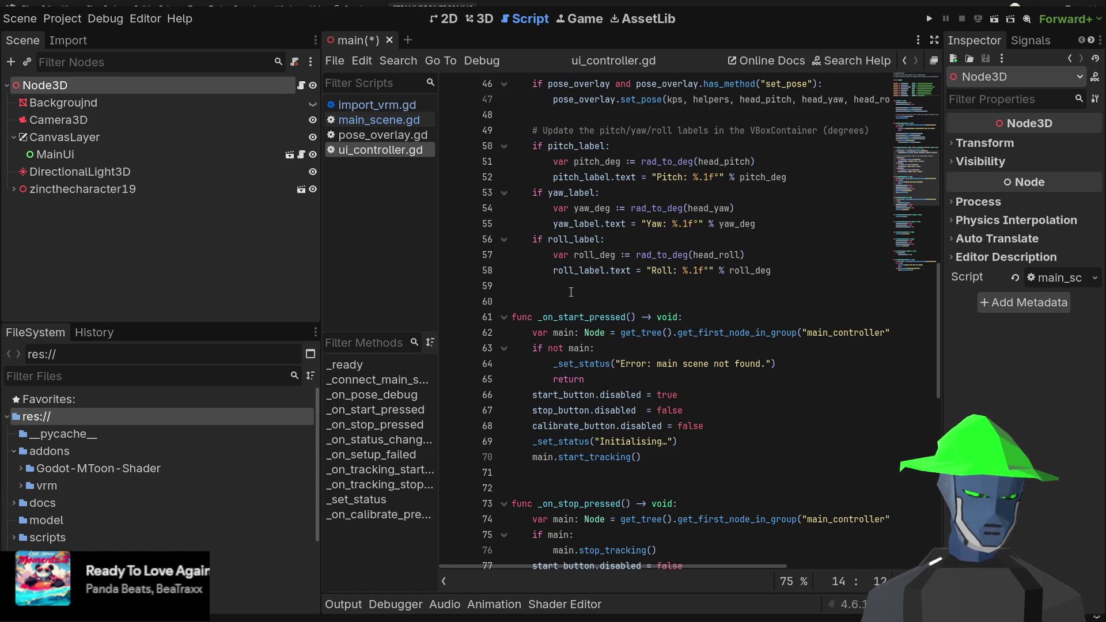
scroll(570, 292, "down", 13)
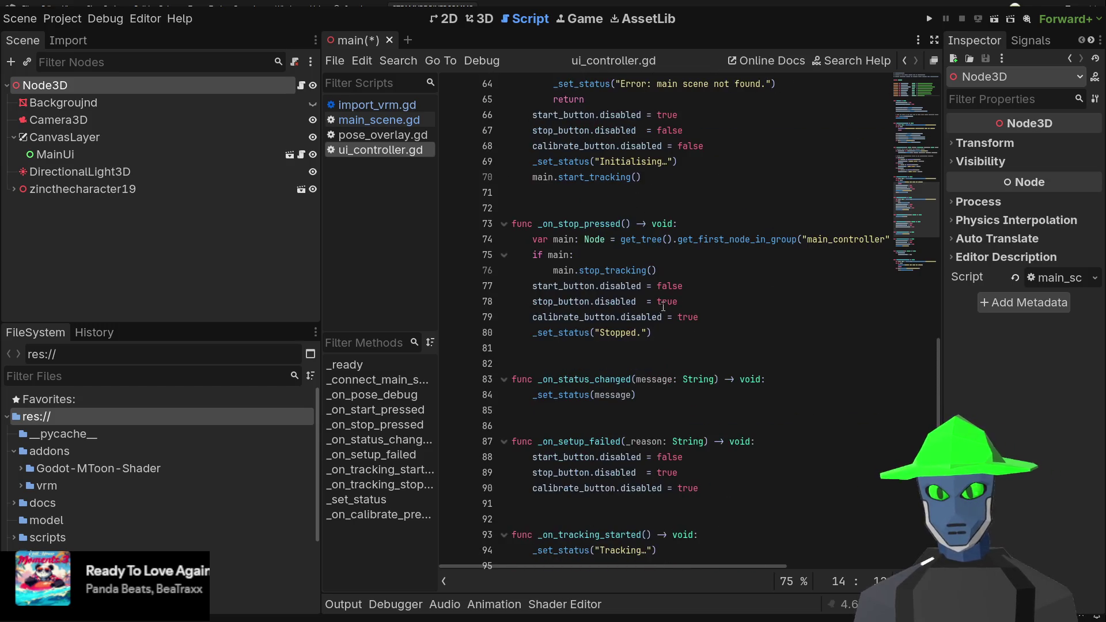
scroll(666, 301, "down", 1)
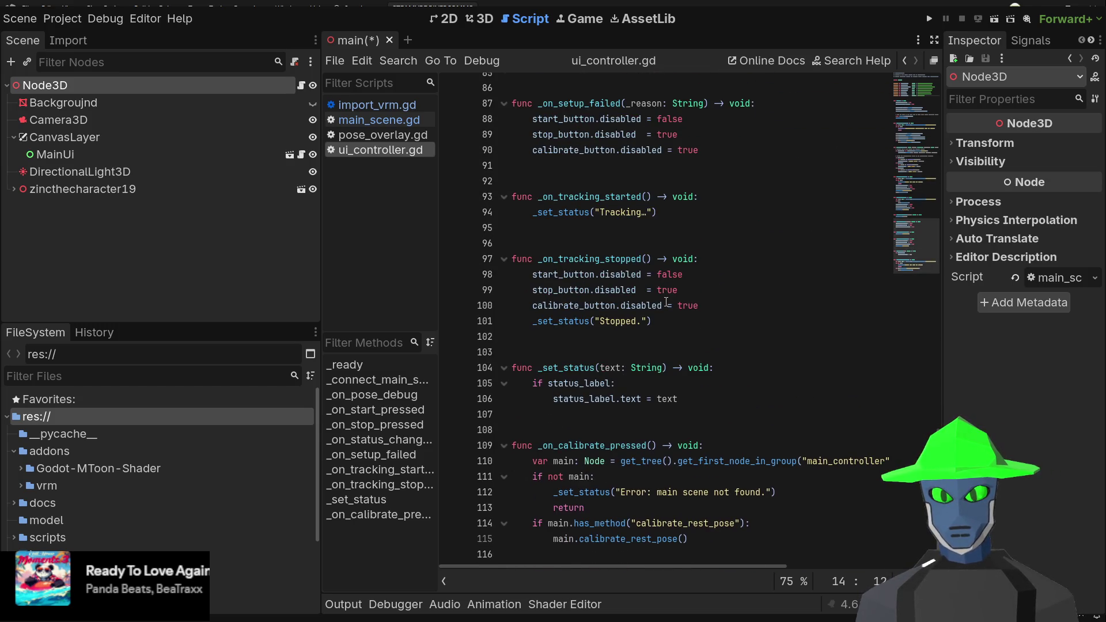
left_click(777, 273)
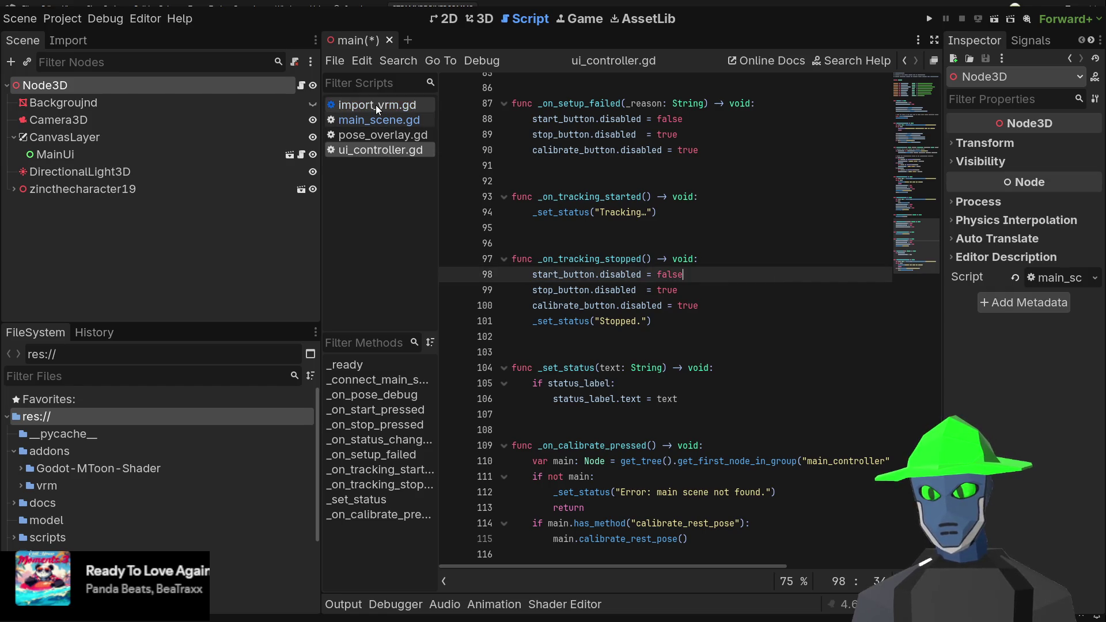
- Open pose_overlay.gd and scroll through its COCO skeleton limb and keypoint drawing code
left_click(369, 136)
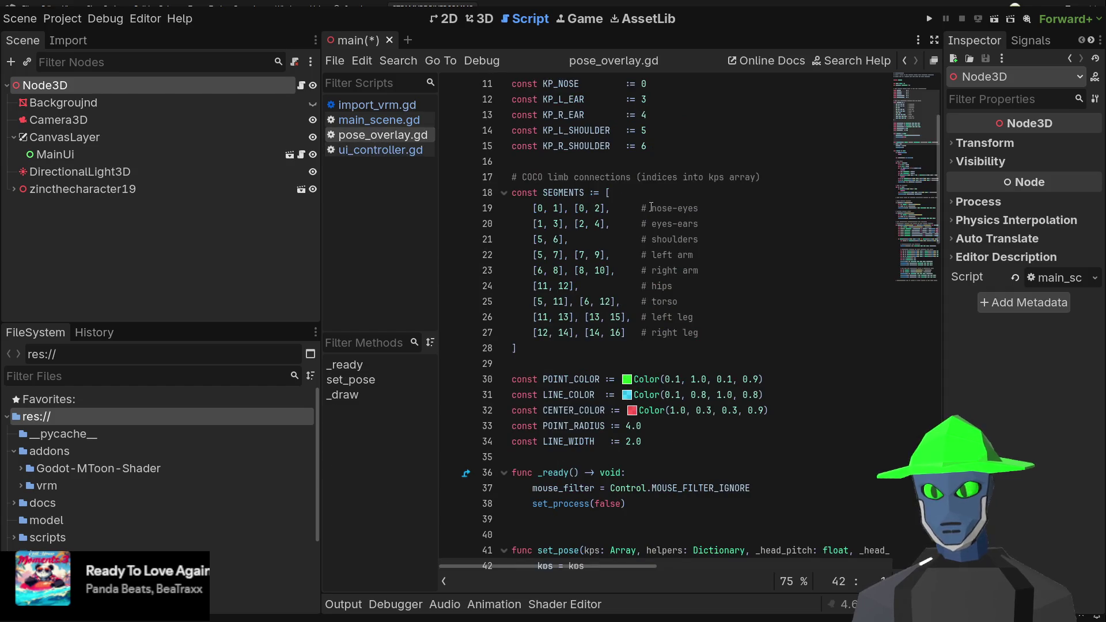
scroll(643, 223, "down", 7)
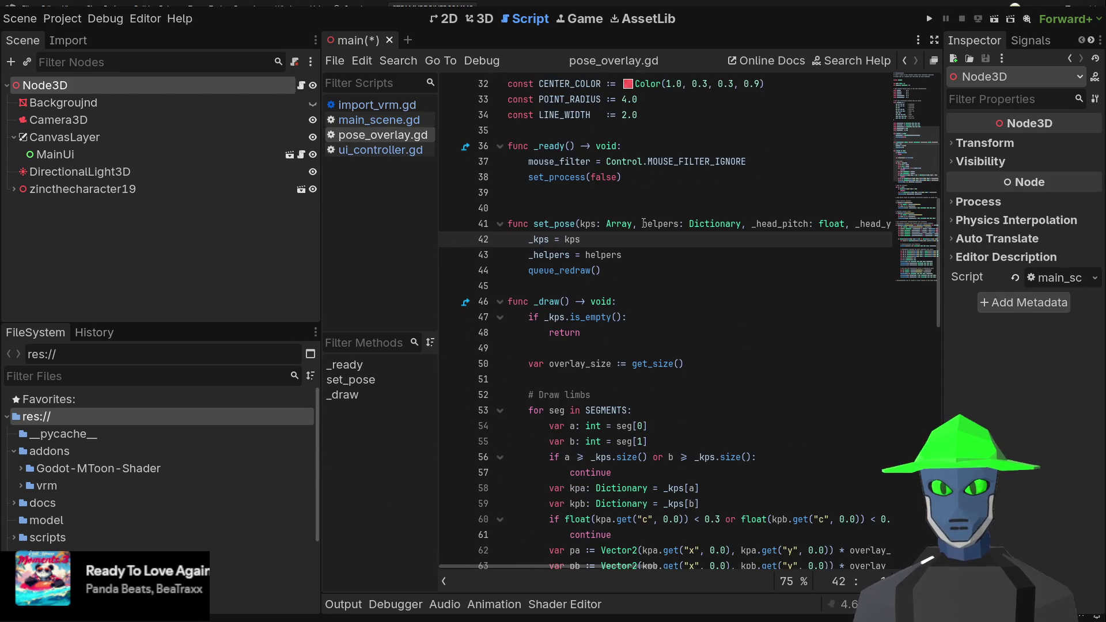
scroll(643, 223, "down", 5)
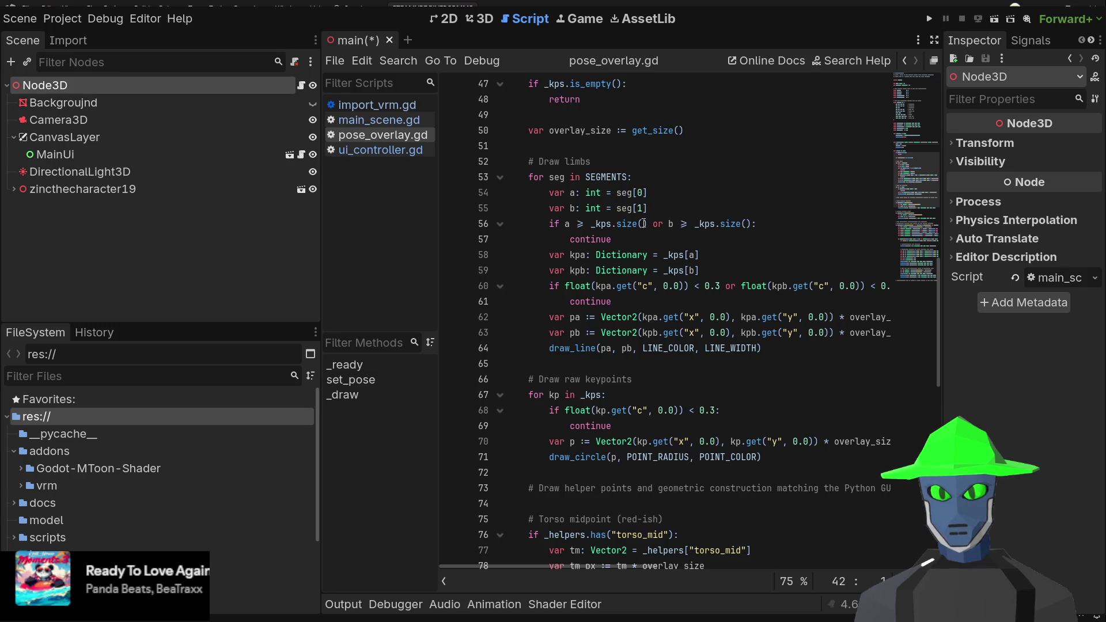
scroll(643, 222, "up", 5)
scroll(643, 223, "up", 10)
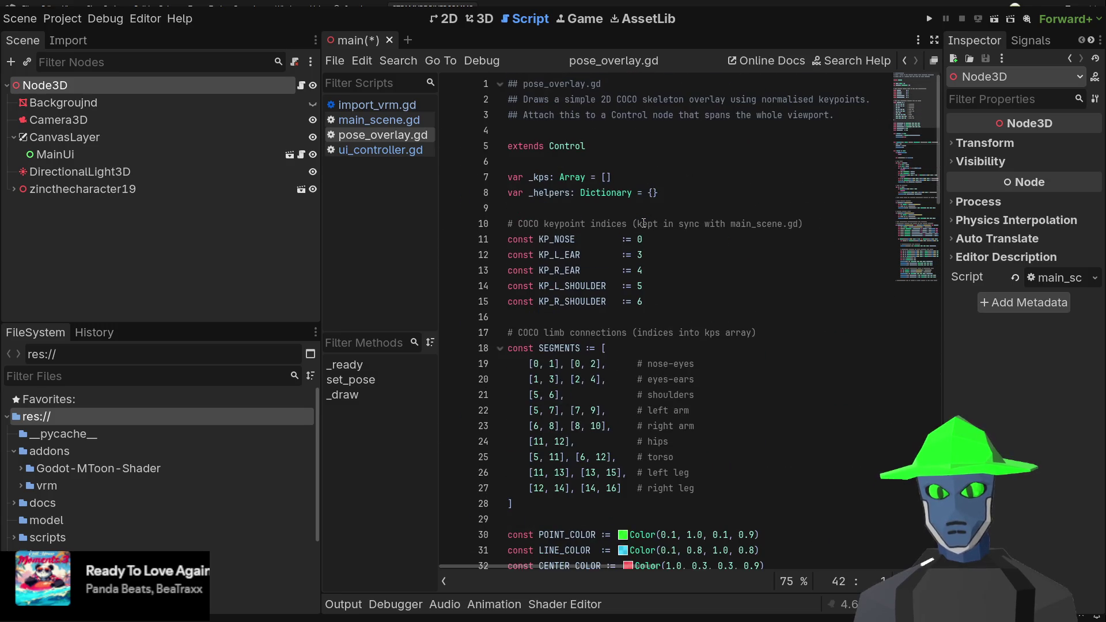
left_click(448, 25)
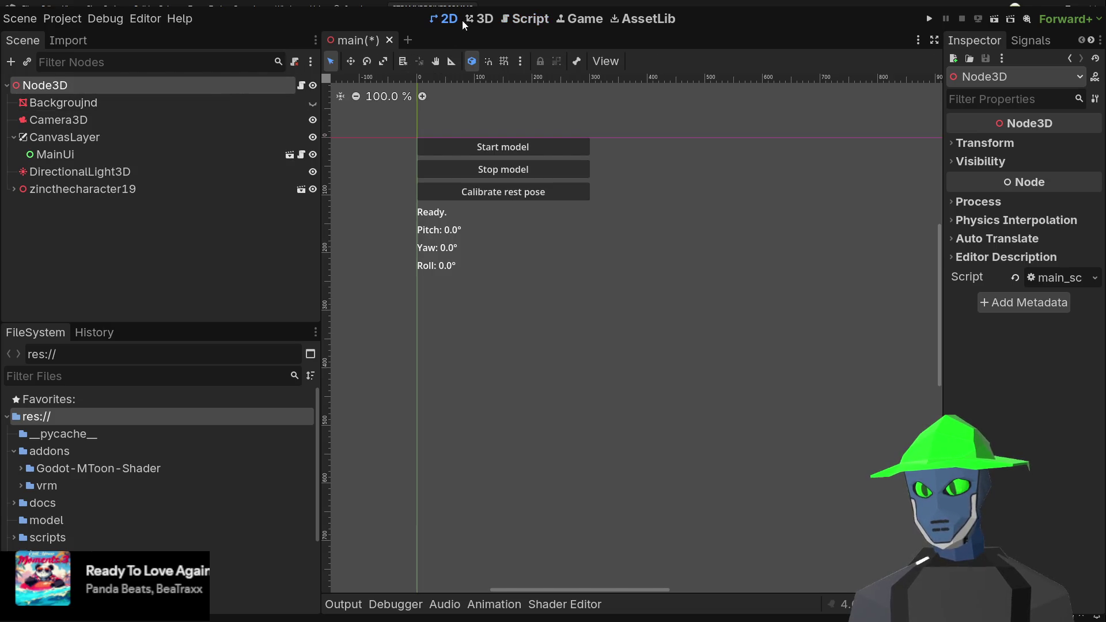
- Pan the 2D UI view, return to 3D, and paste a Marker3D under the root Node3D
scroll(772, 252, "down", 3)
left_click_drag(773, 252, 637, 240)
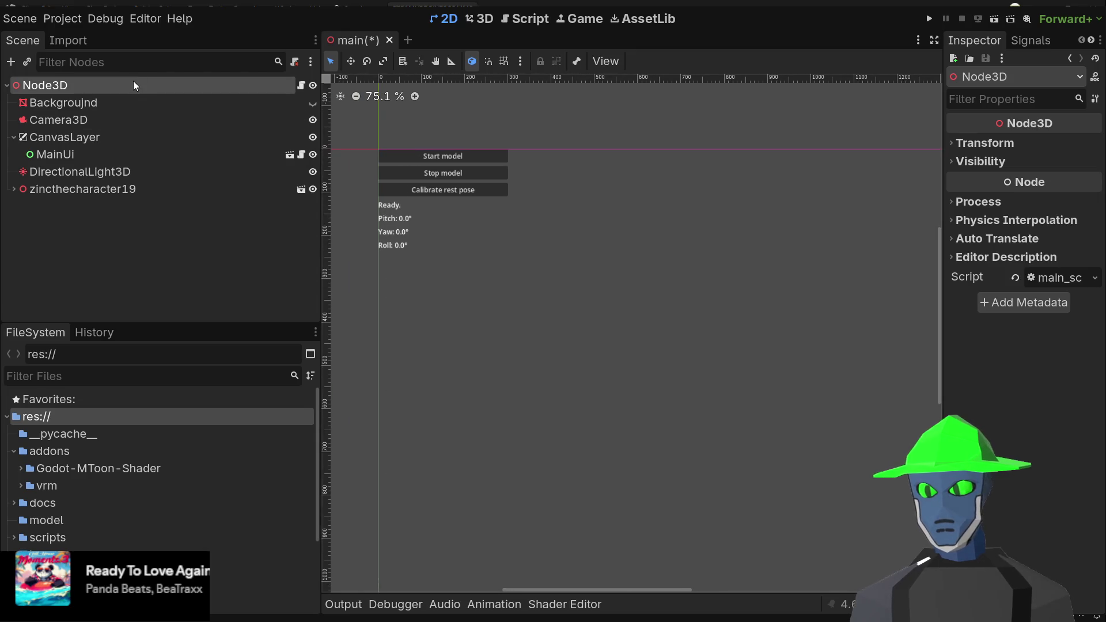
left_click(143, 101)
left_click(147, 85)
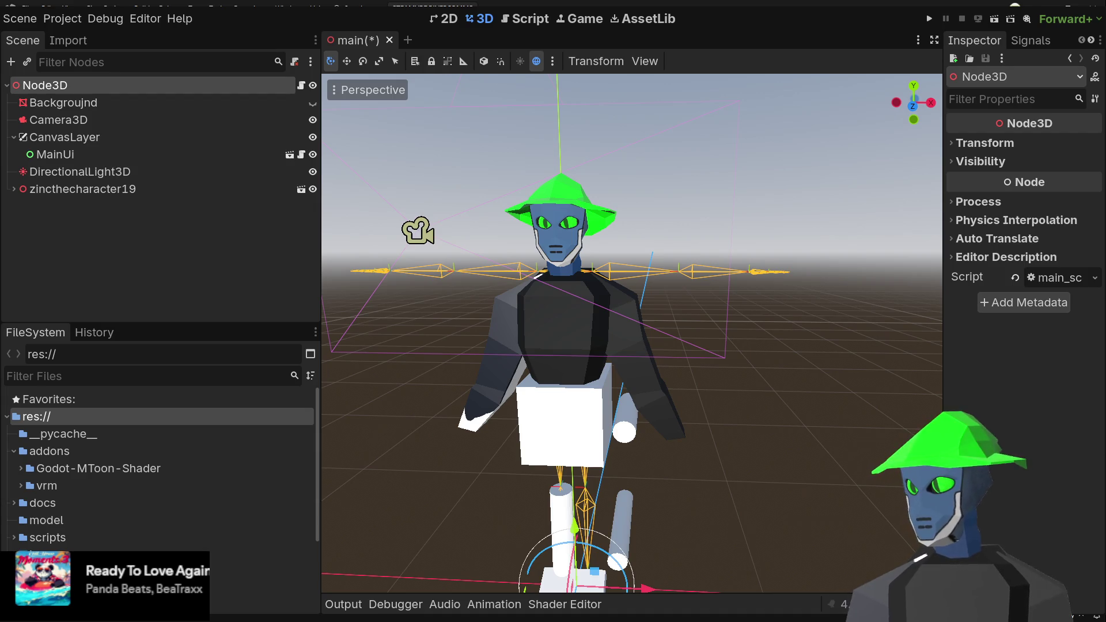
key("ctrl+v")
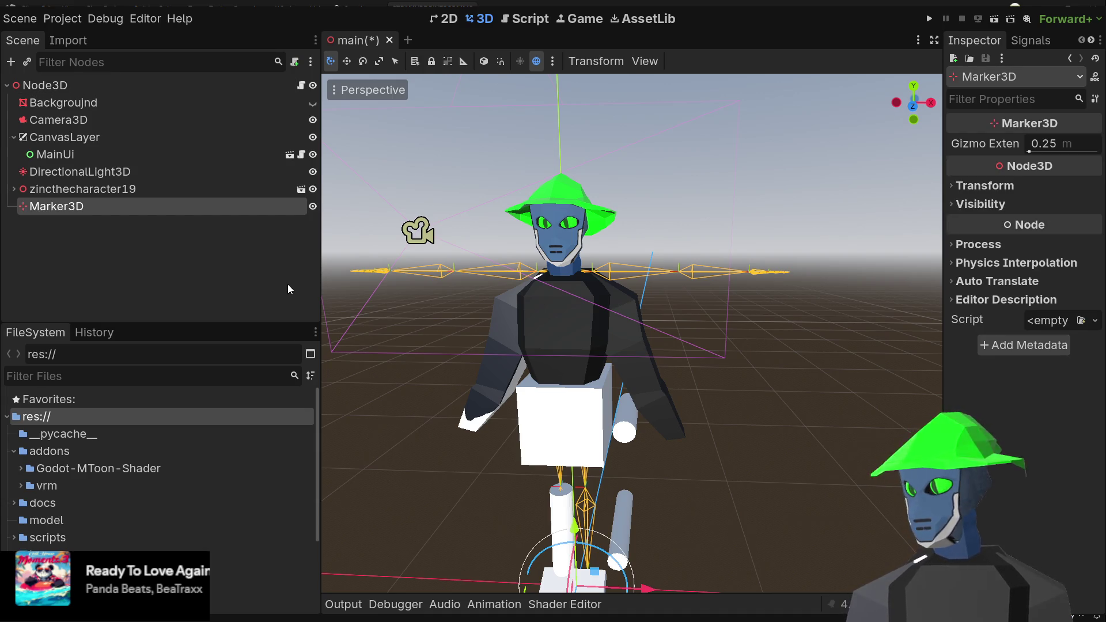
left_click(166, 216)
- Open the root Node3D's main_scene.gd script
left_click(198, 105)
left_click(270, 85)
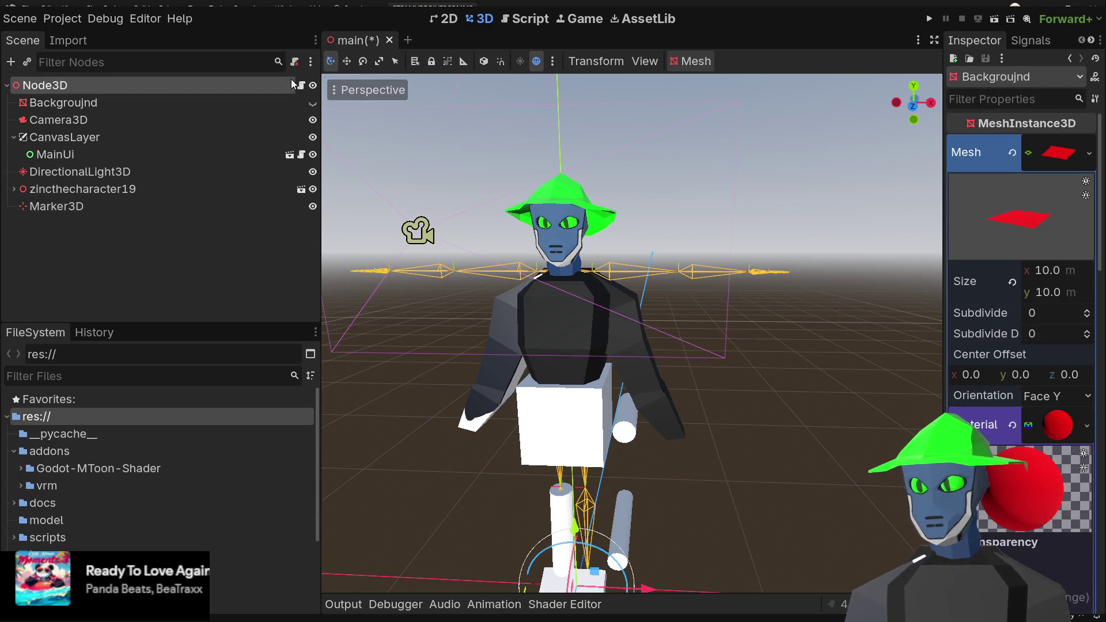
left_click(302, 85)
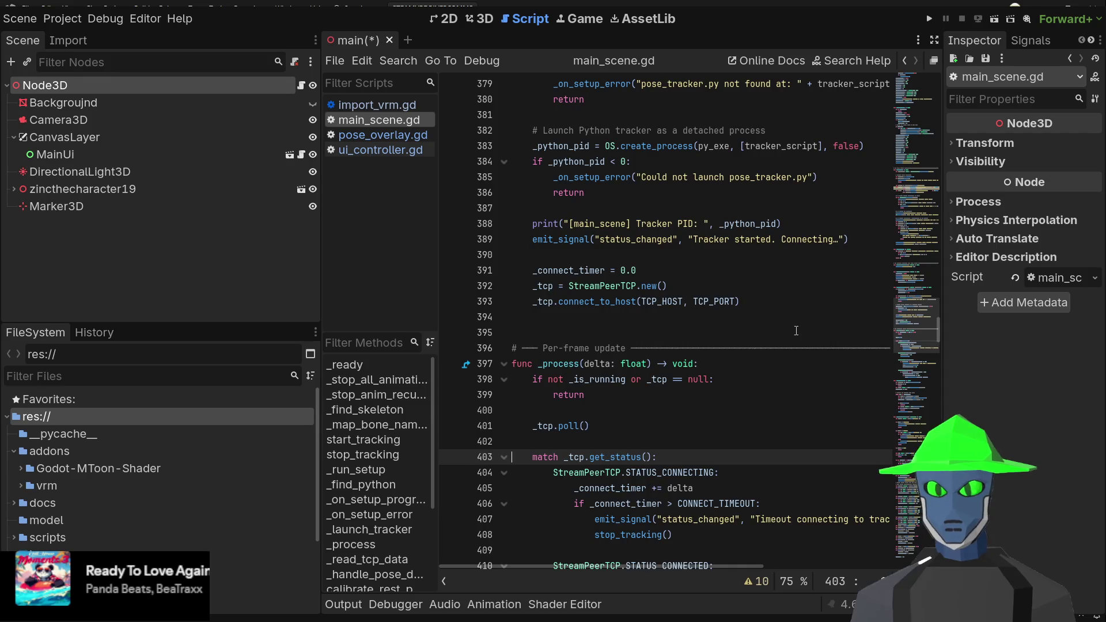
- Scroll through main_scene.gd and fold the const BONE_MAP dictionary on line 13
left_click_drag(916, 331, 906, 81)
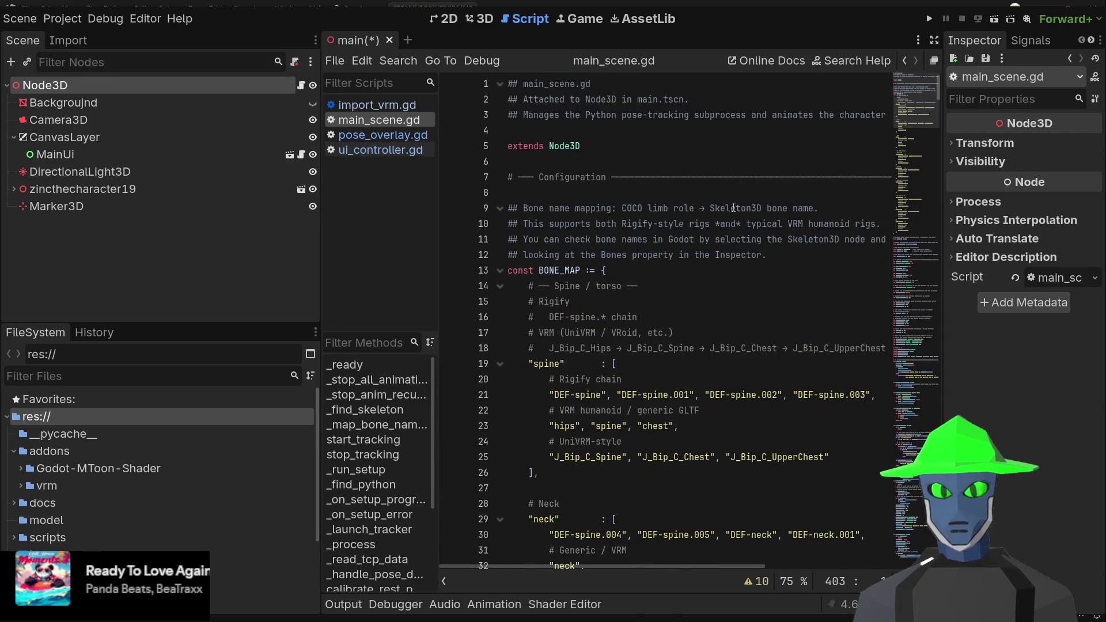
scroll(690, 286, "down", 3)
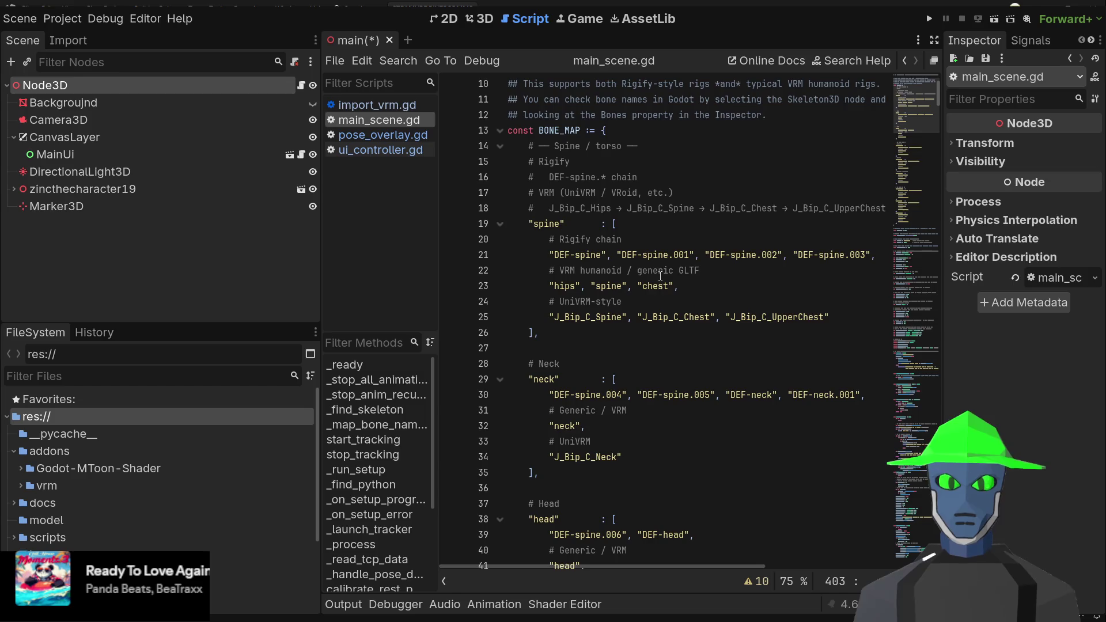
scroll(657, 274, "down", 4)
scroll(656, 274, "down", 2)
scroll(664, 276, "down", 5)
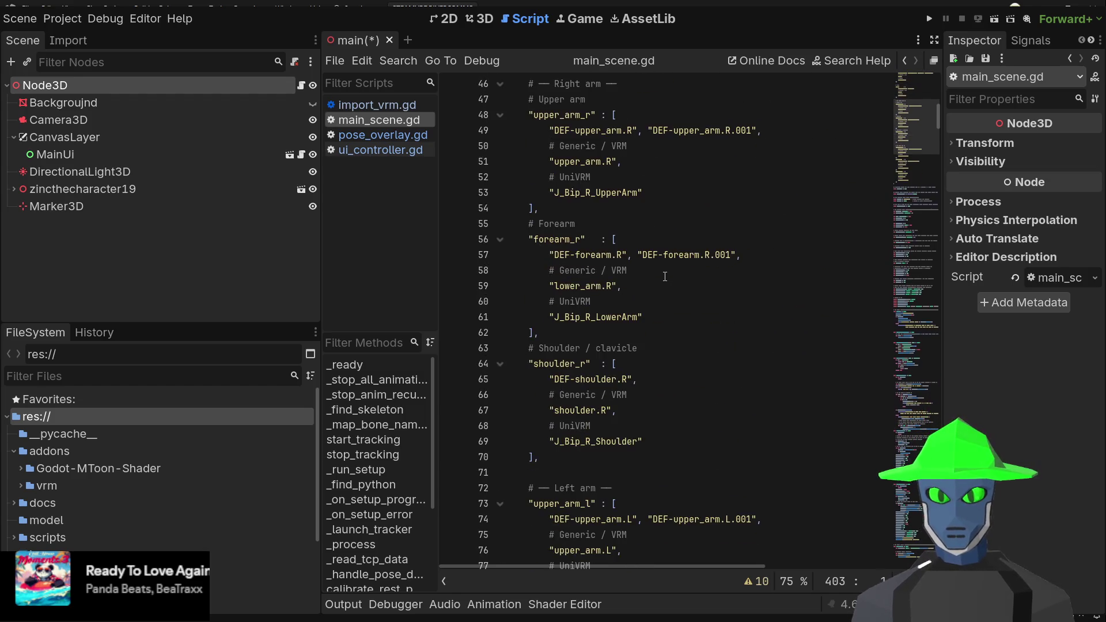
scroll(664, 277, "down", 6)
scroll(664, 275, "up", 14)
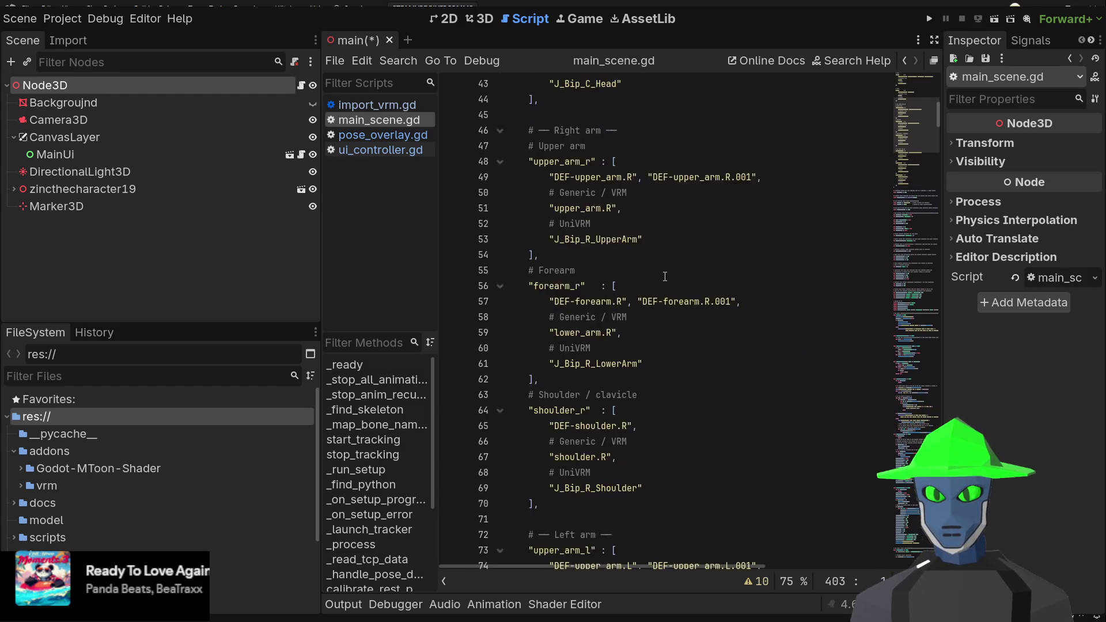
scroll(645, 275, "up", 4)
left_click(499, 271)
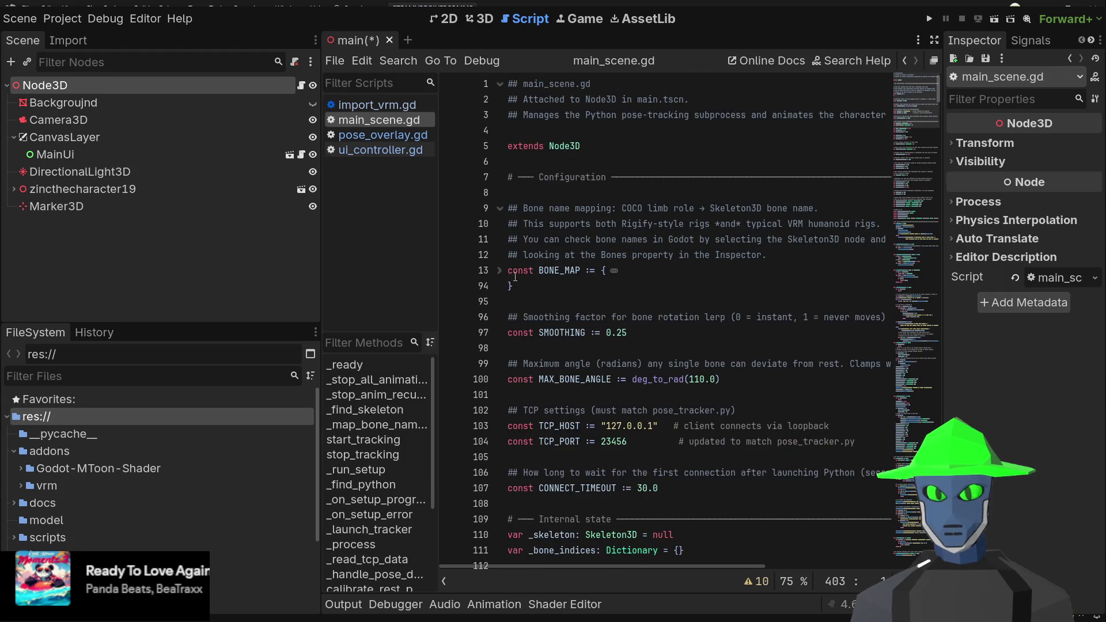
left_click(593, 295)
- Scroll down past the signals to the _ready section, placing the caret on empty line 166
scroll(592, 295, "down", 2)
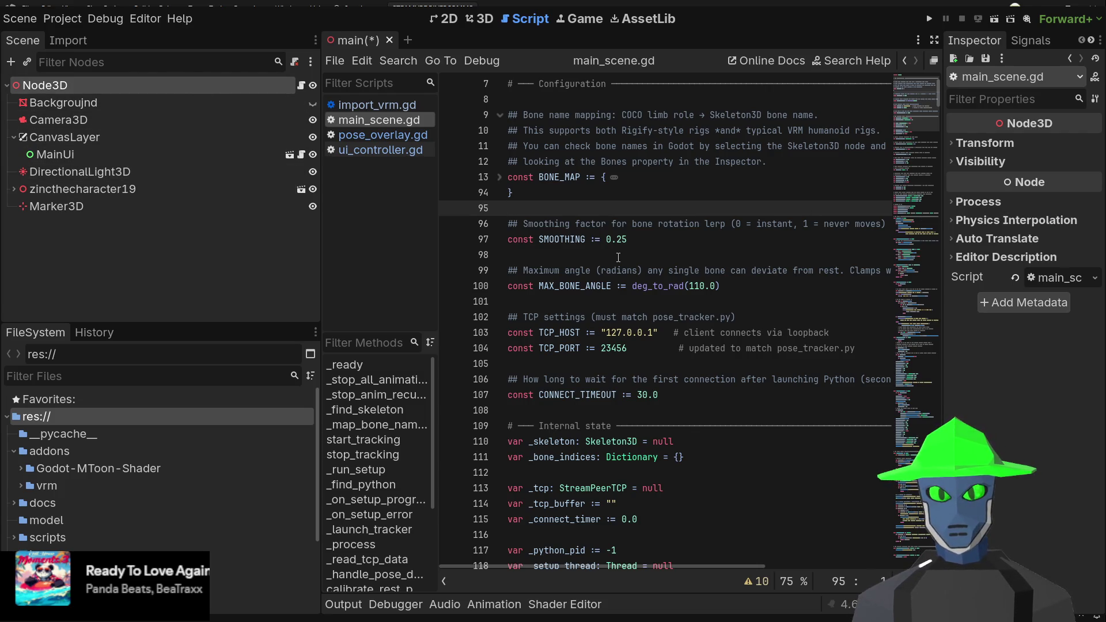
scroll(633, 268, "down", 4)
scroll(633, 268, "down", 14)
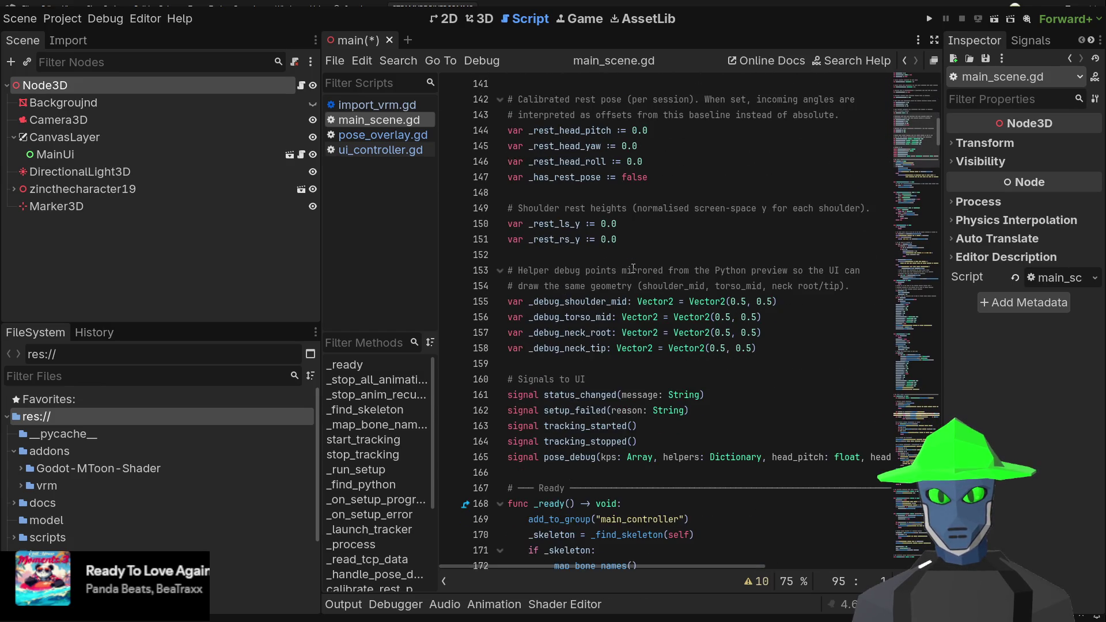
scroll(633, 269, "down", 4)
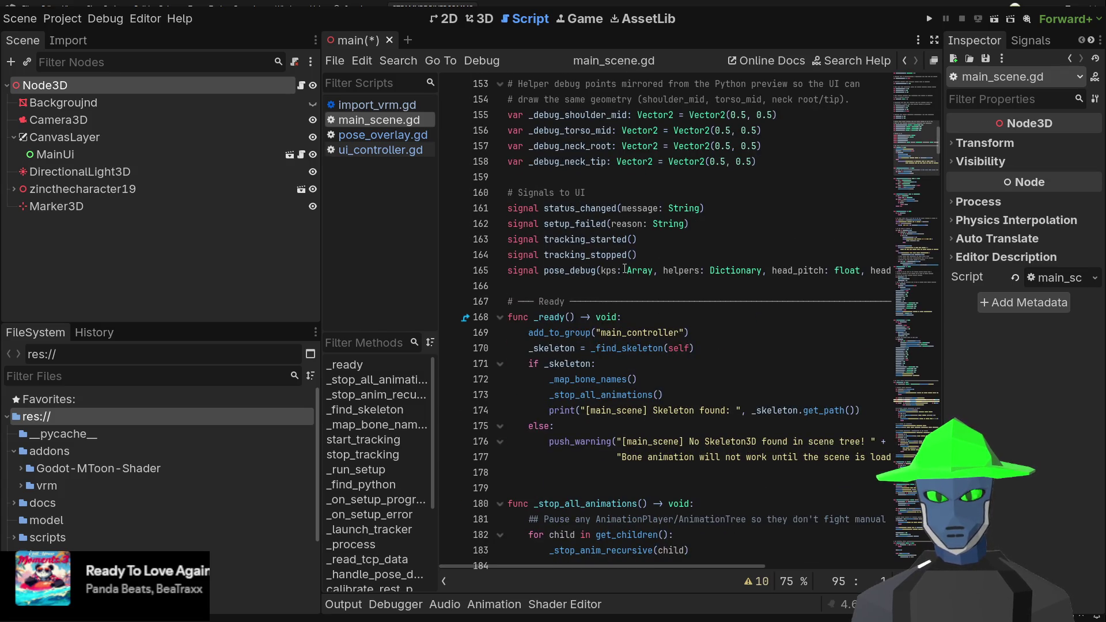
left_click(572, 291)
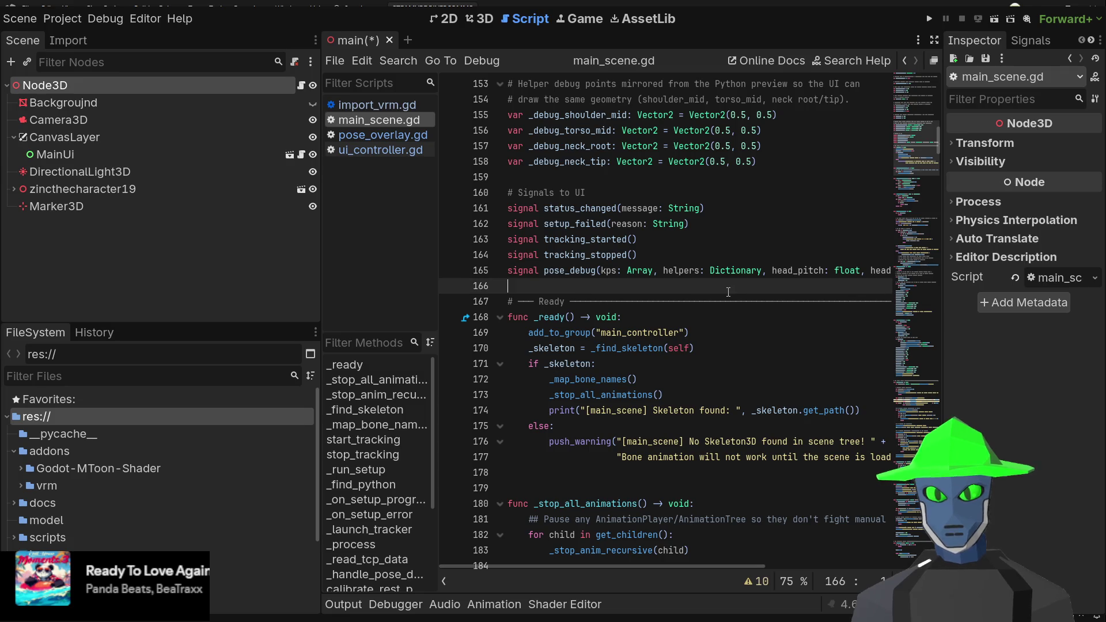
- Type [export] on a new line after line 166, then delete the invalid line
key("Return")
type("[ex")
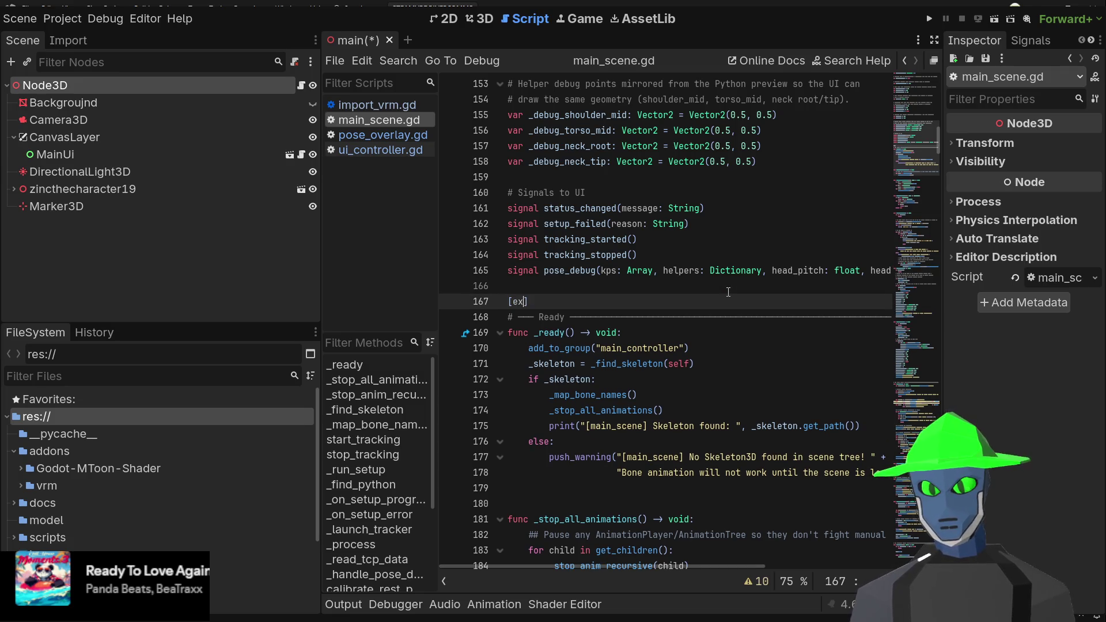
type("port")
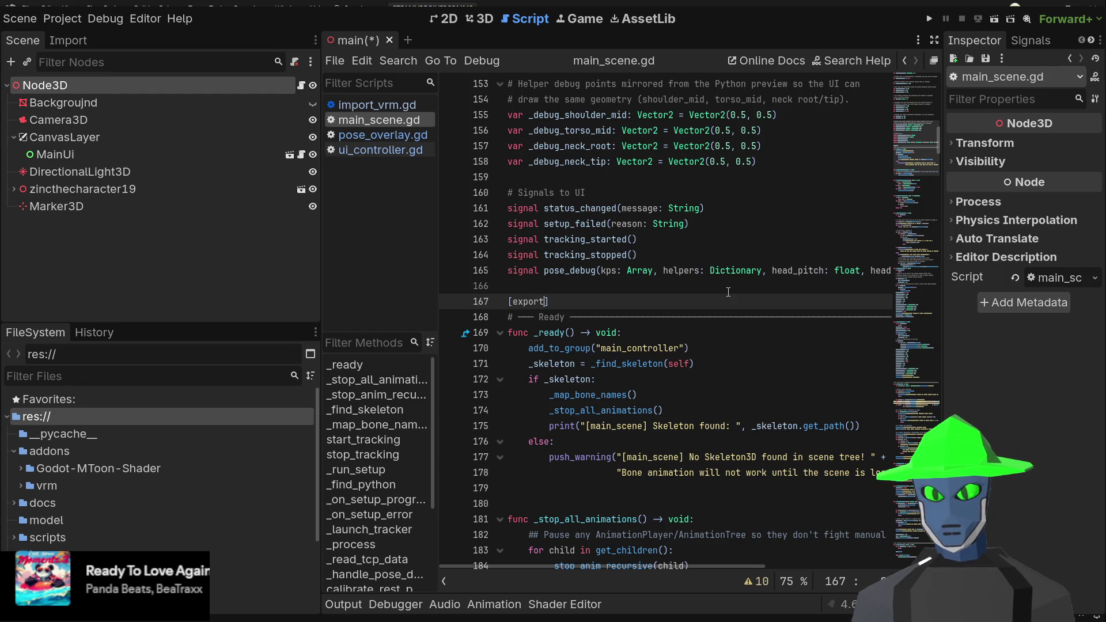
type("]")
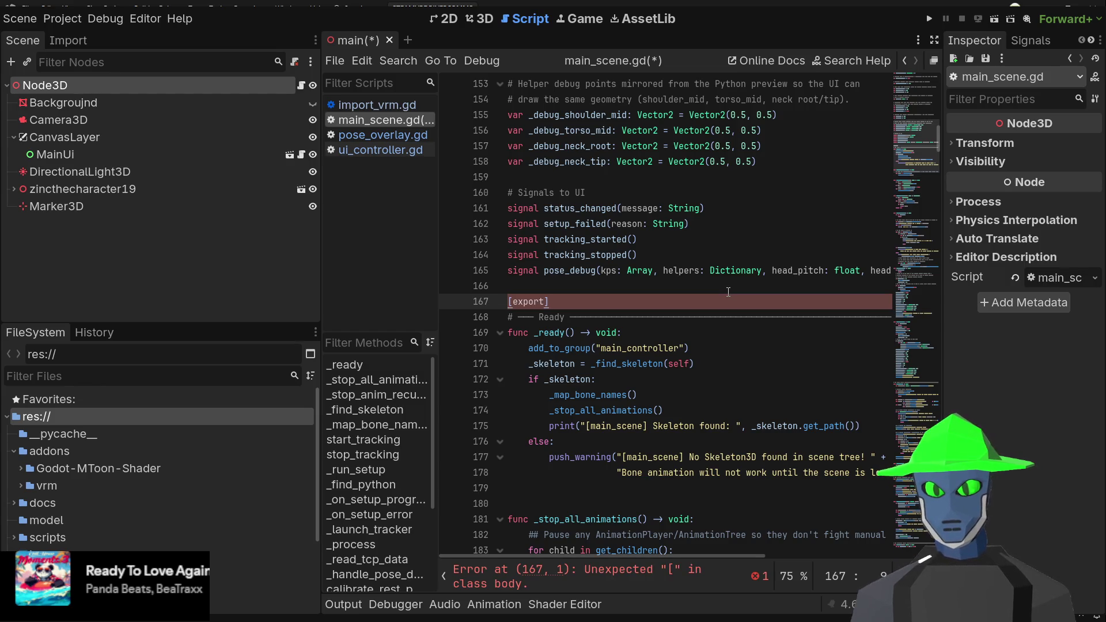
key("shift+Home")
key("Right")
key("Right")
key("Right")
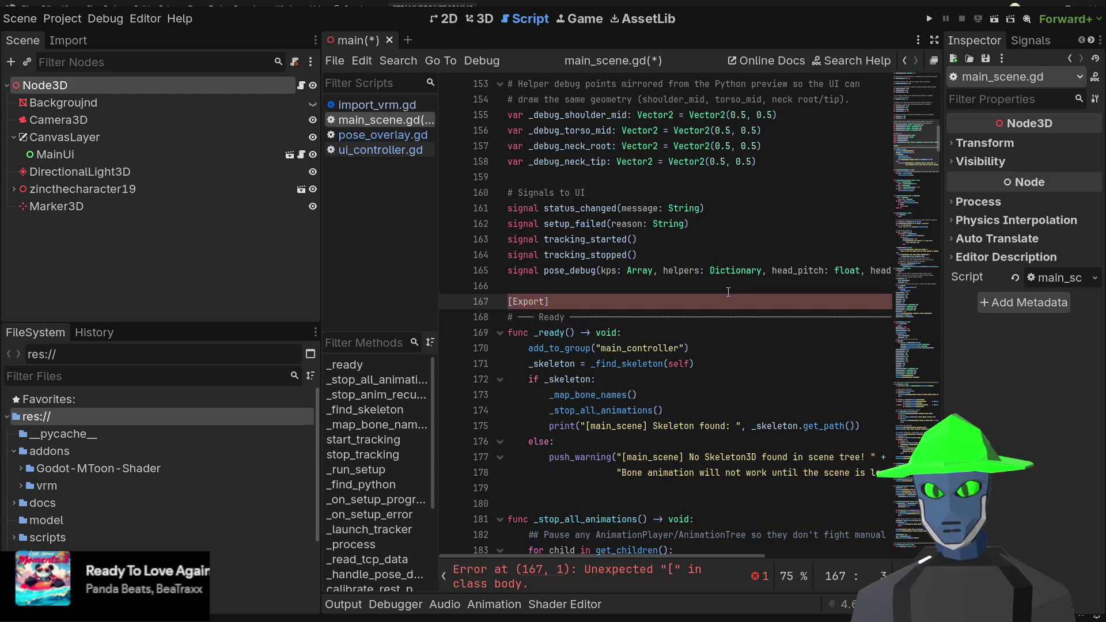
key("BackSpace")
key("BackSpace")
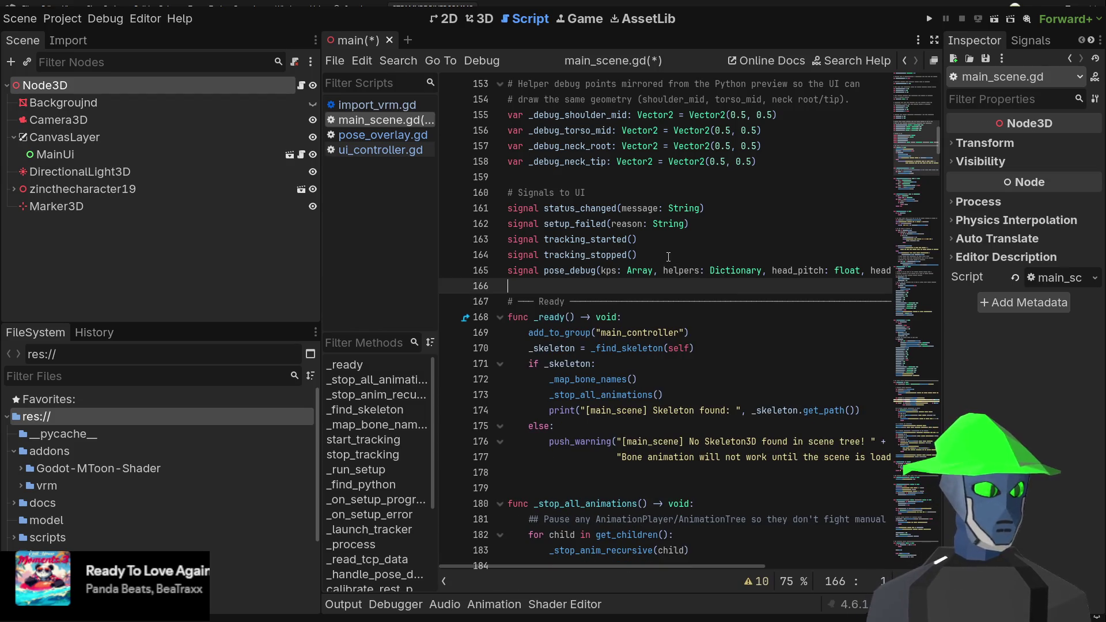
scroll(673, 291, "down", 4)
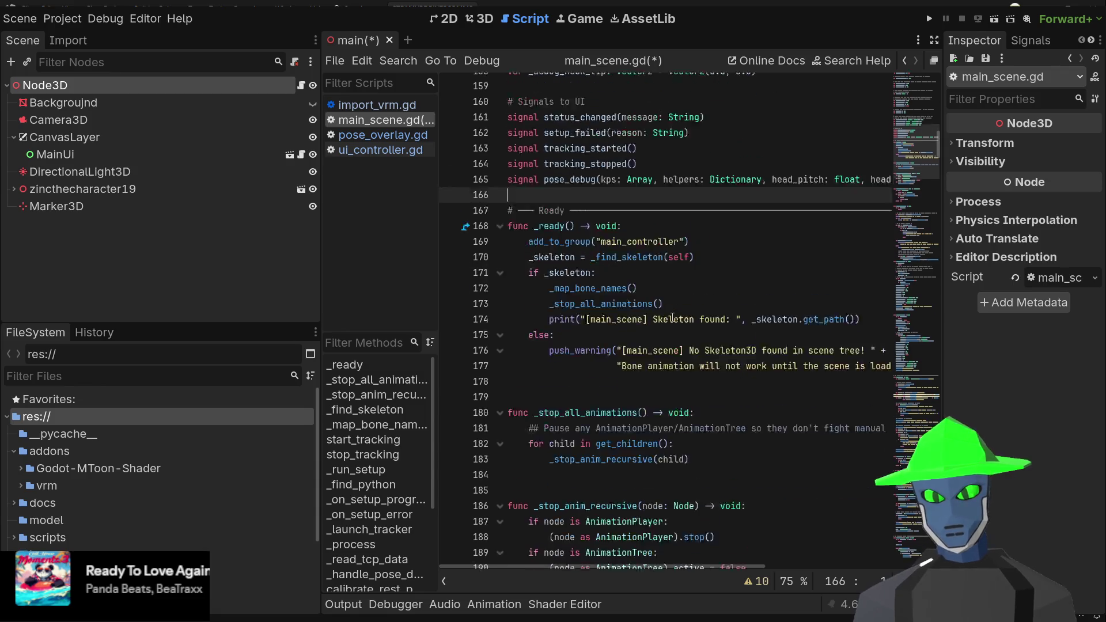
scroll(672, 316, "up", 1)
scroll(672, 316, "up", 1)
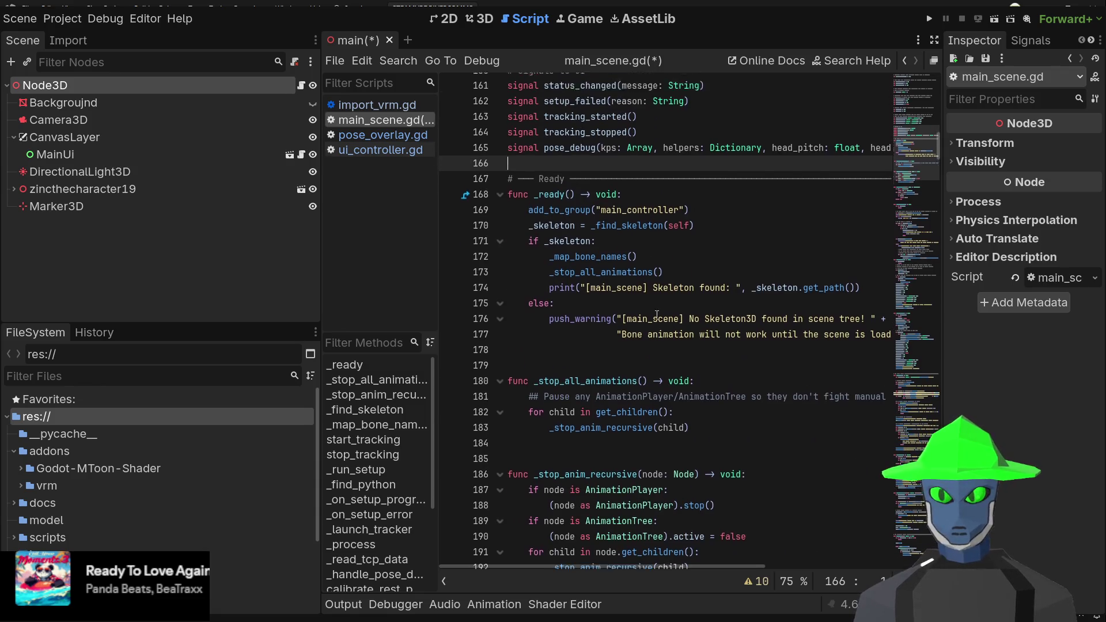
- Drag the Marker3D node into line 166 twice, undoing each inserted plain reference
left_click_drag(80, 206, 576, 196)
key("ctrl+z")
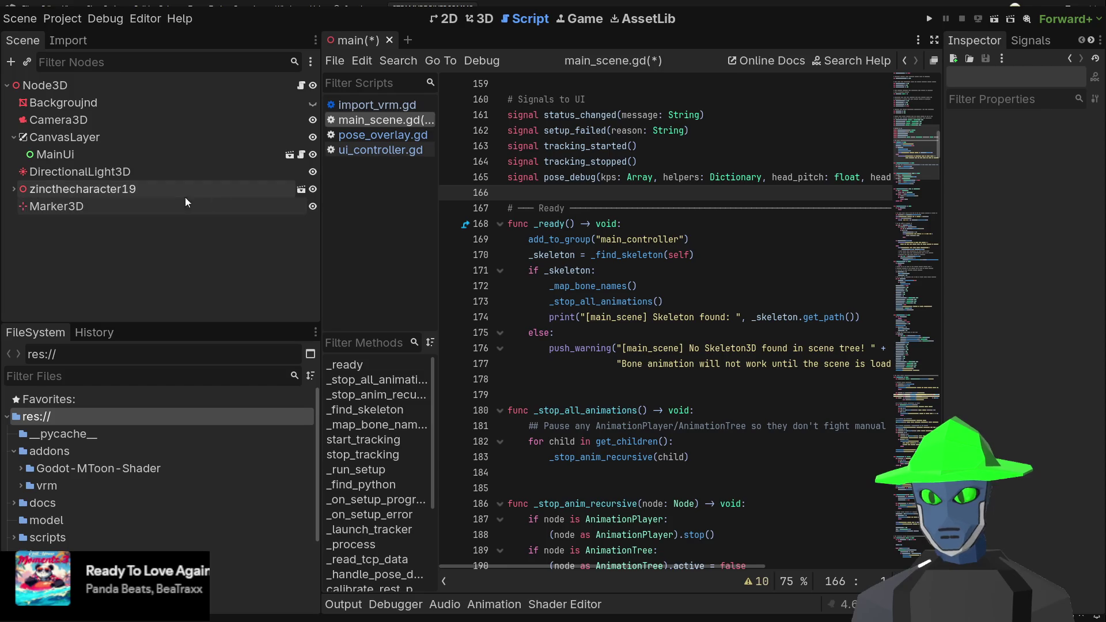
left_click(140, 209)
left_click_drag(158, 209, 595, 196)
key("ctrl+z")
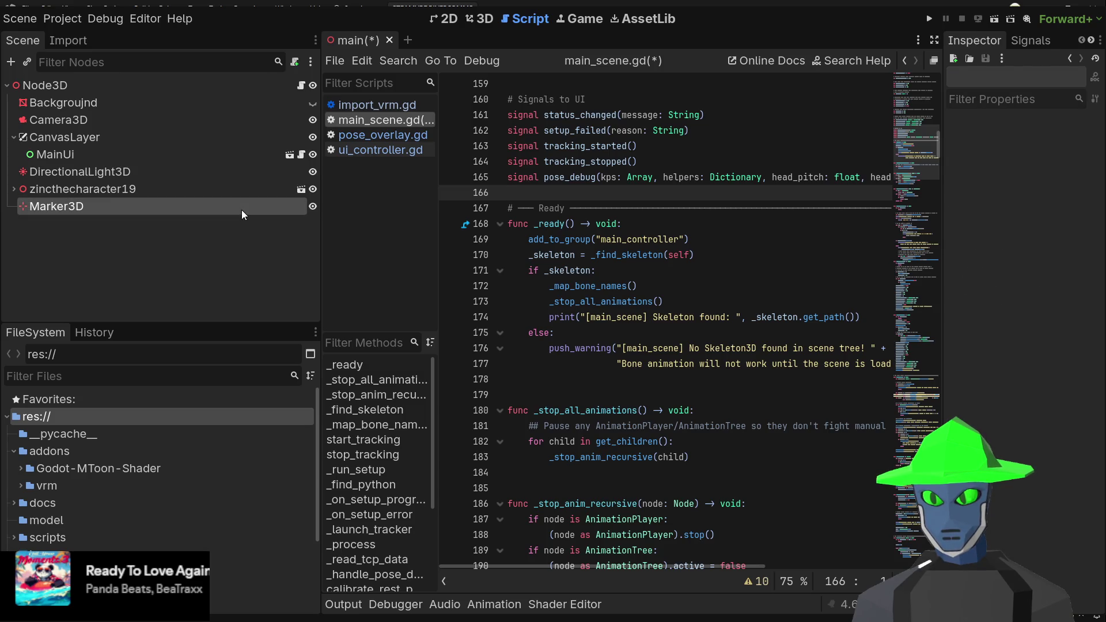
mouse_move(244, 208)
left_mouse_down()
mouse_move(610, 188)
mouse_move(599, 193)
left_mouse_up()
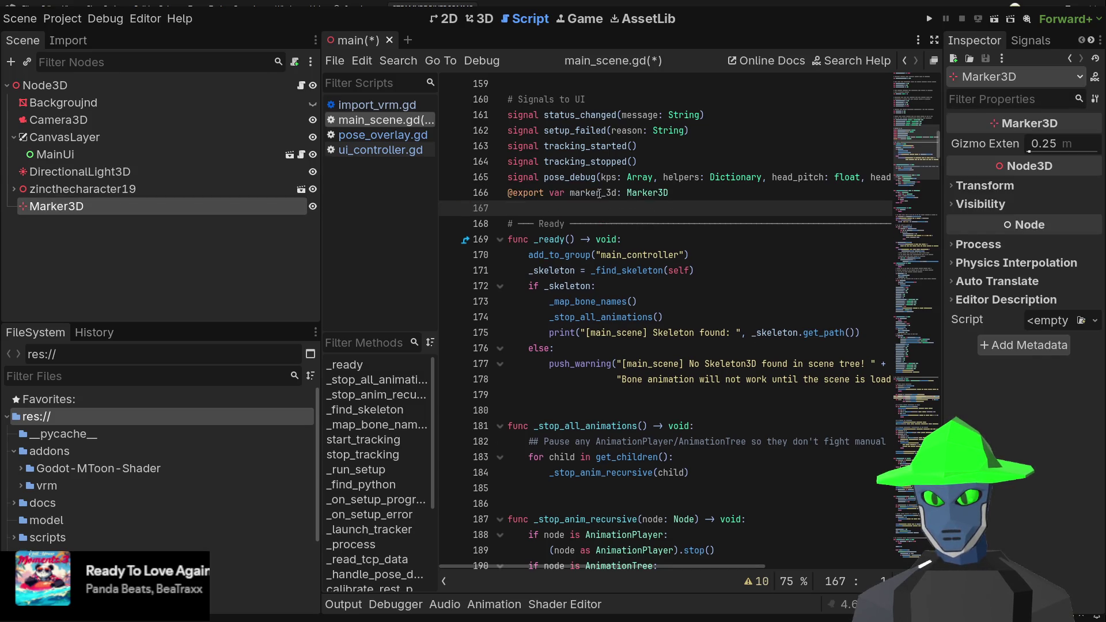
key("Up")
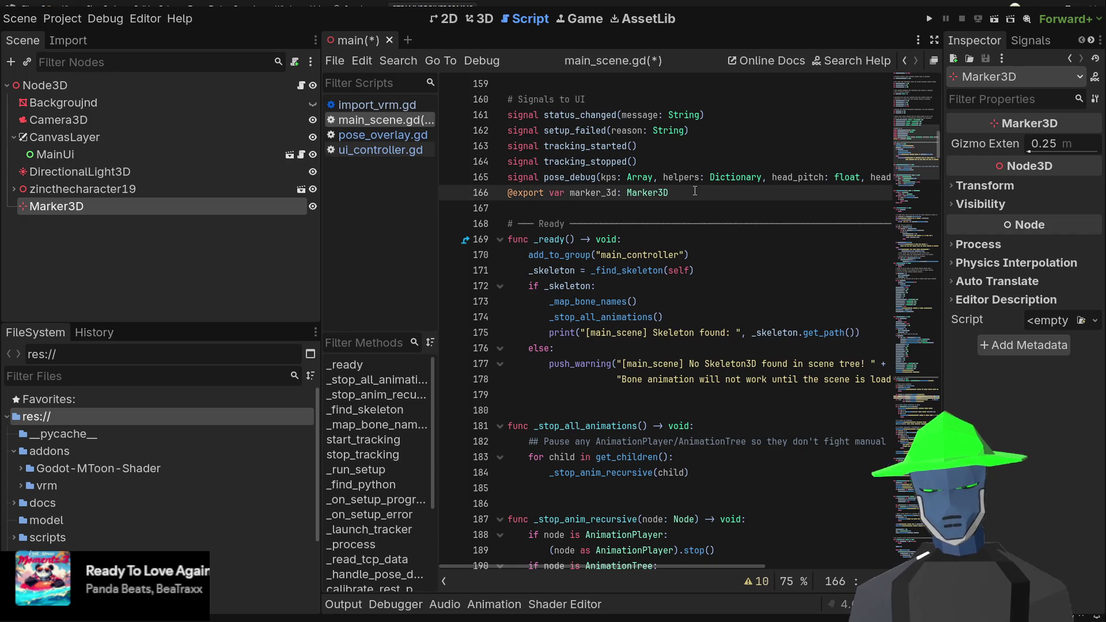
key("Return")
key("Down")
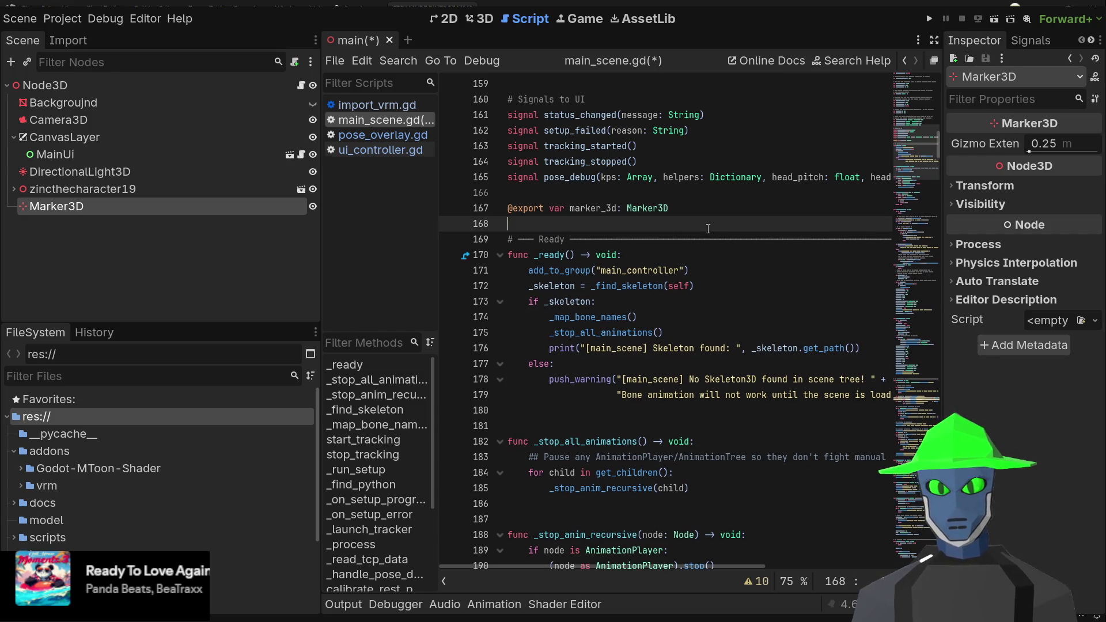
key("ctrl+s")
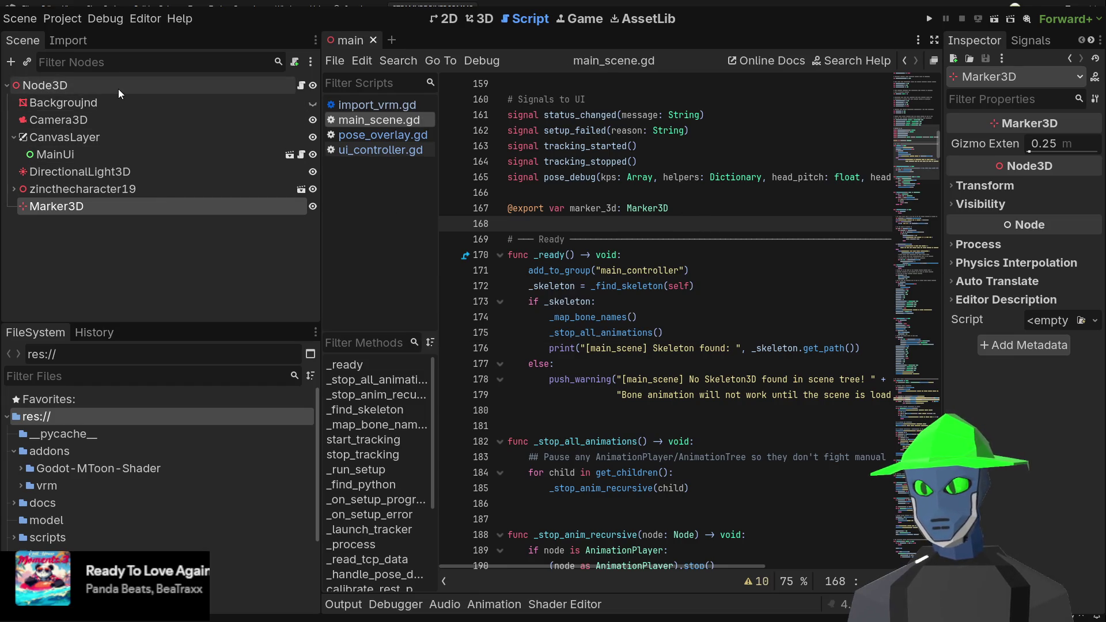
- Select Node3D to see its new Marker 3D property and move below the export line
left_click(119, 88)
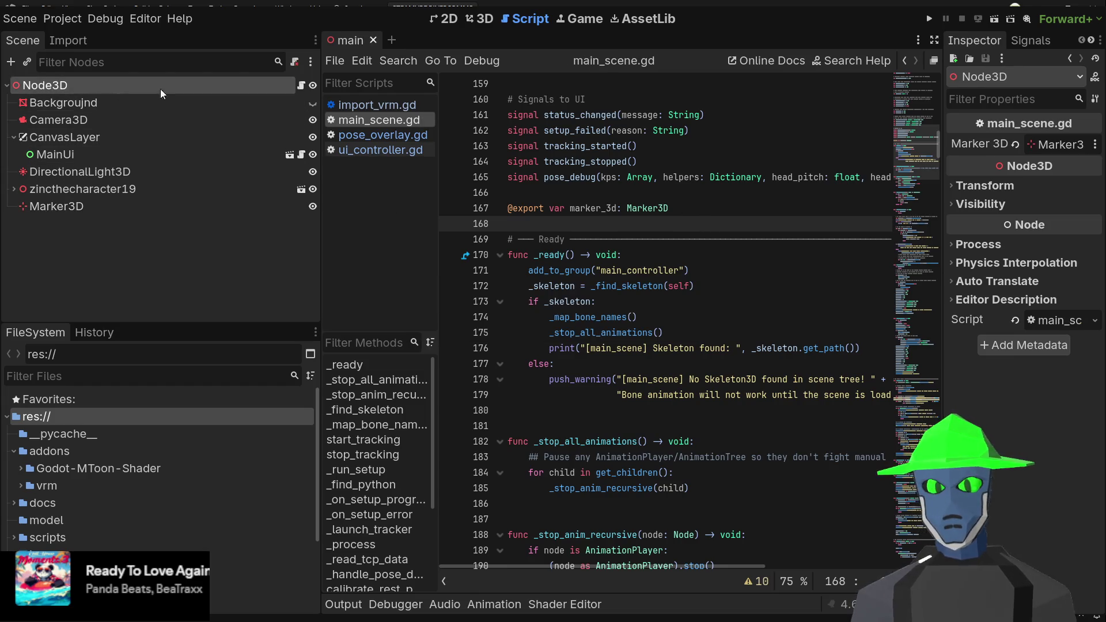
left_click(689, 208)
left_click(670, 226)
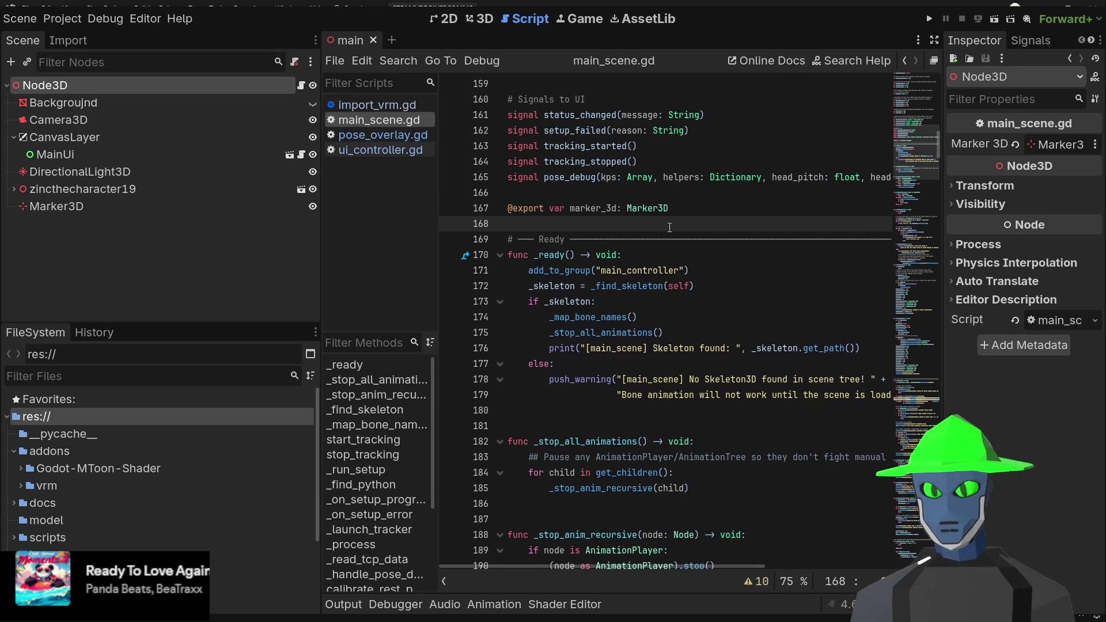
scroll(669, 227, "down", 1)
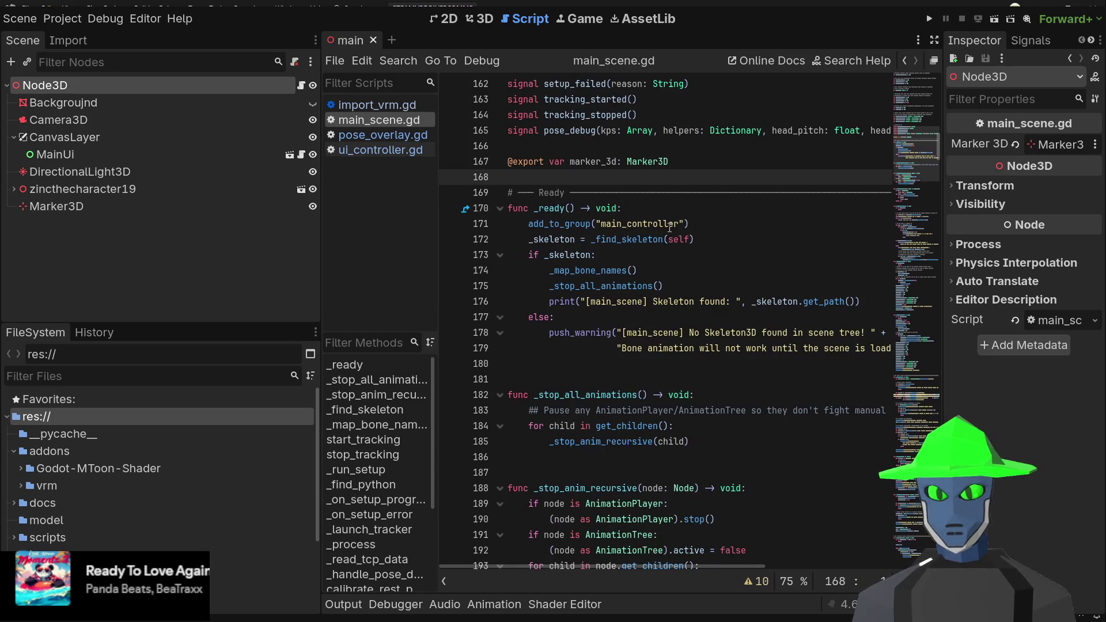
- Jump to the _find_skeleton definition, return to _ready, and read its skeleton and bone-mapping calls
left_click(632, 238)
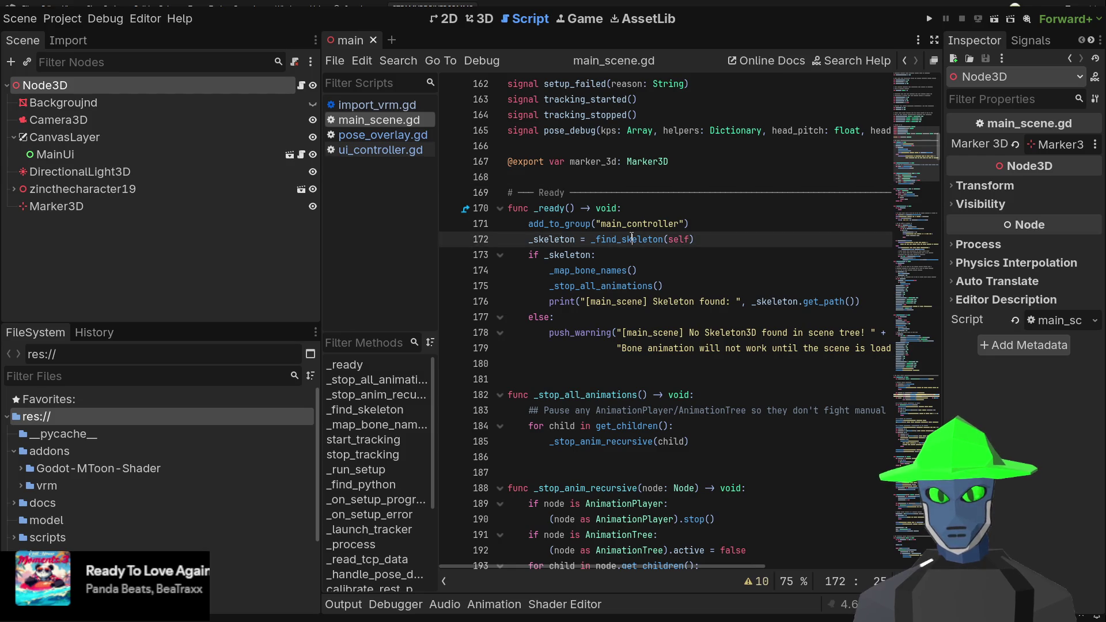
left_click(632, 238, "ctrl")
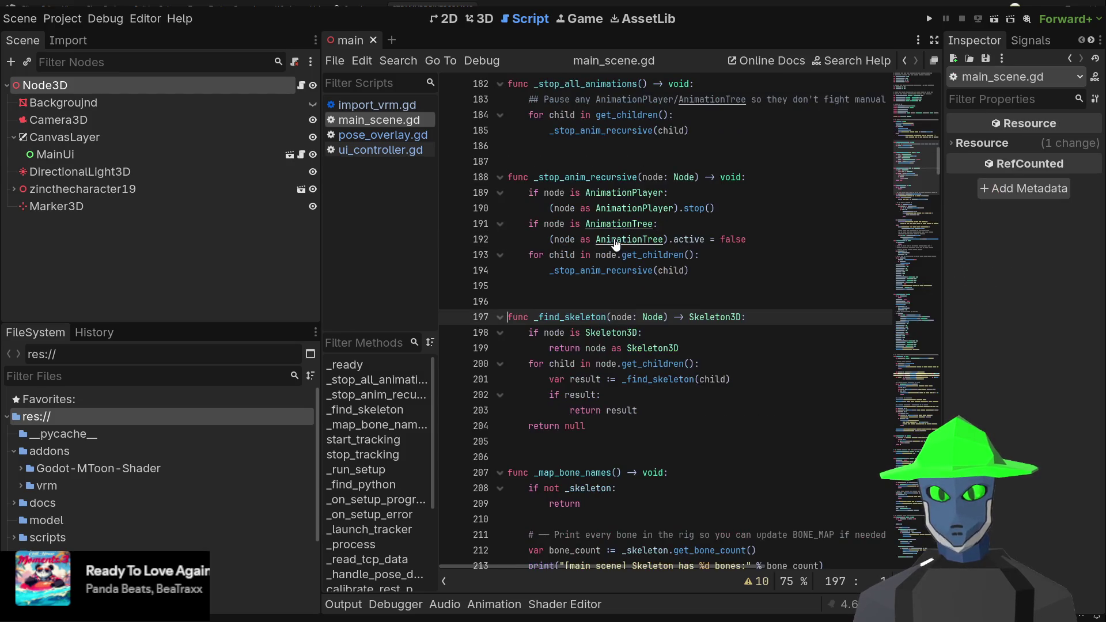
left_click(699, 346)
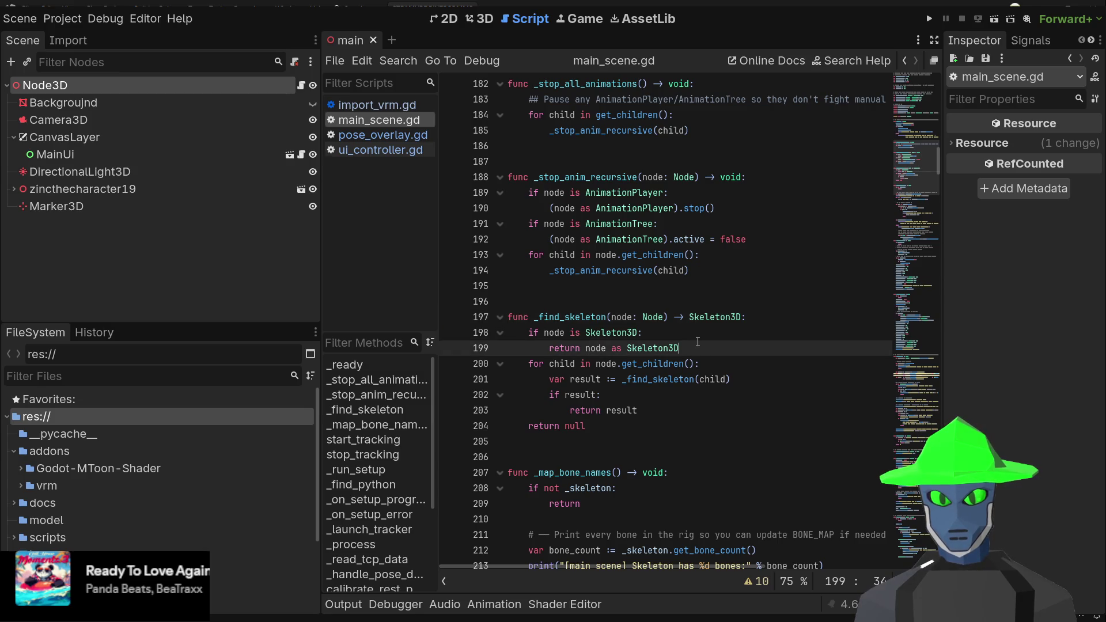
key("alt+Left")
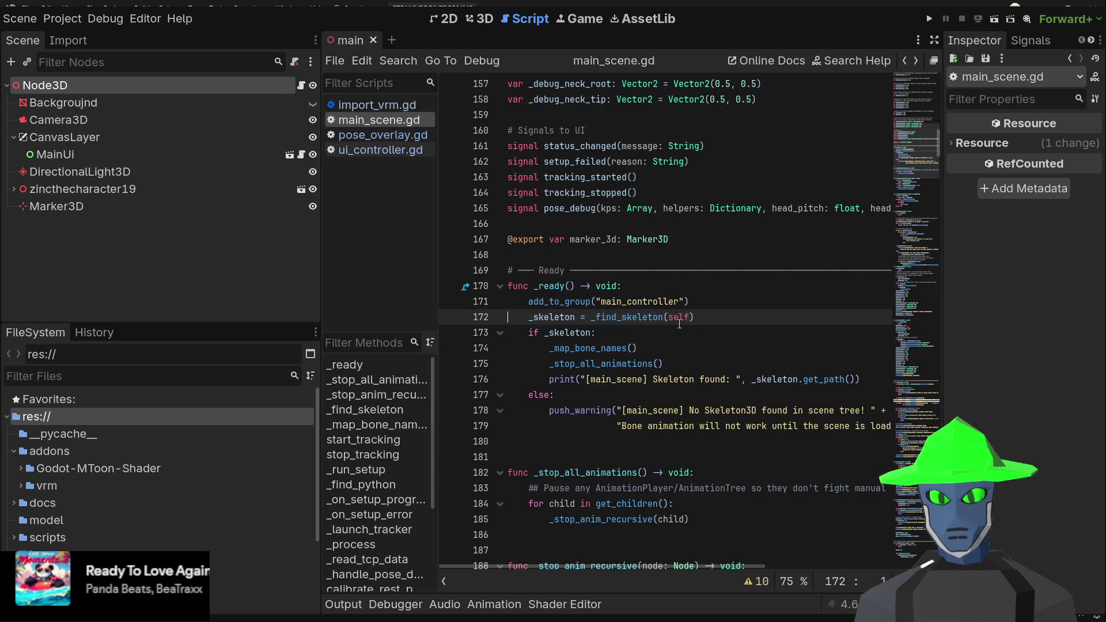
left_click(586, 349)
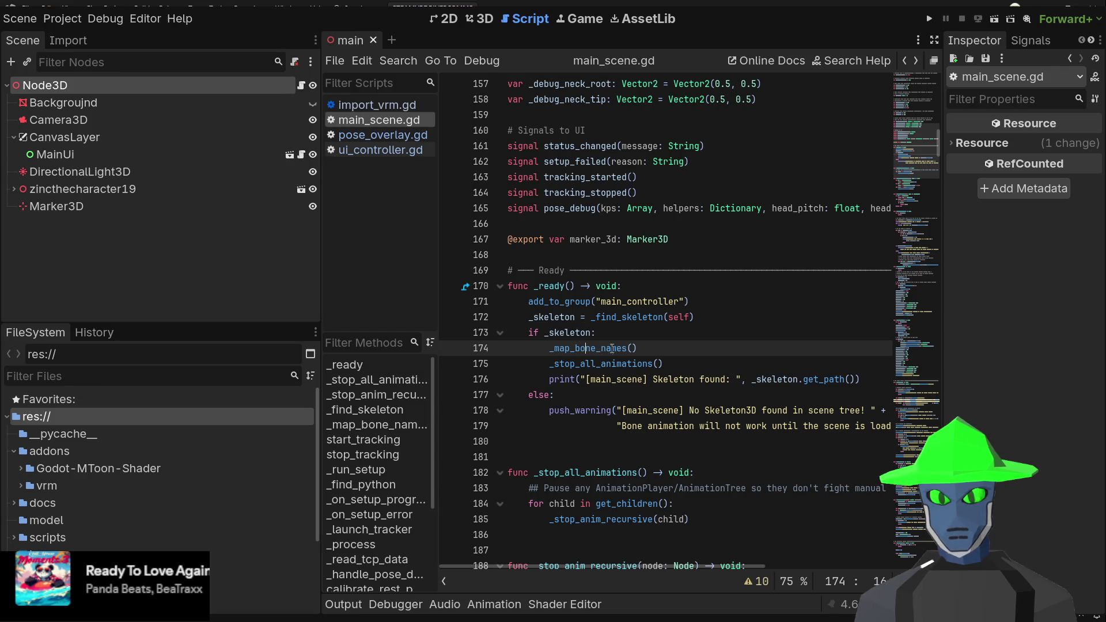
left_click(817, 286)
scroll(817, 288, "down", 2)
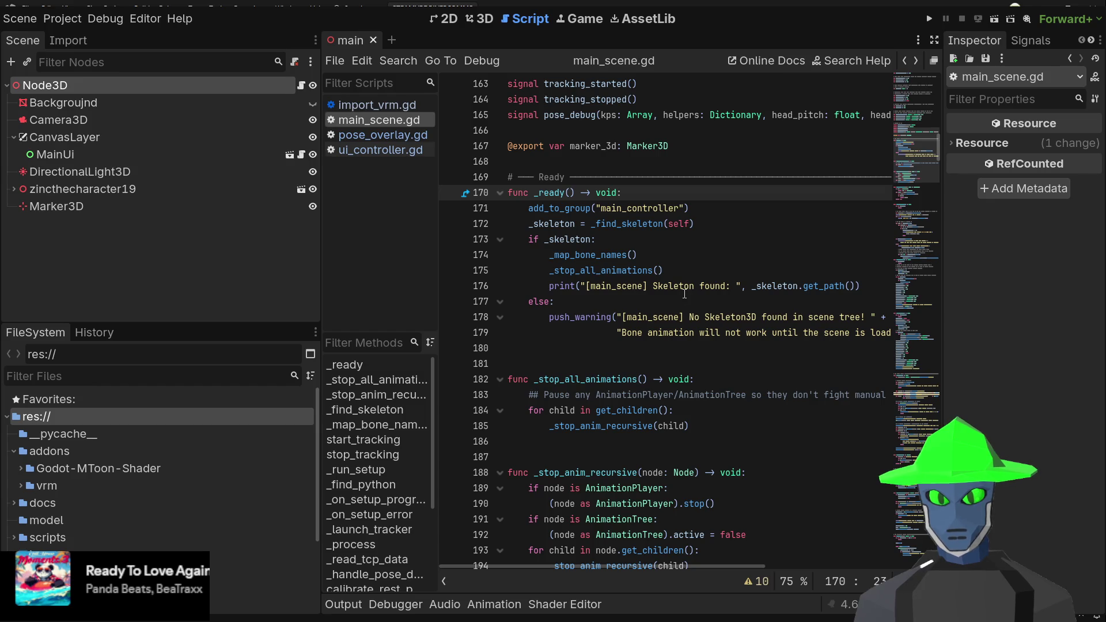
scroll(684, 294, "down", 5)
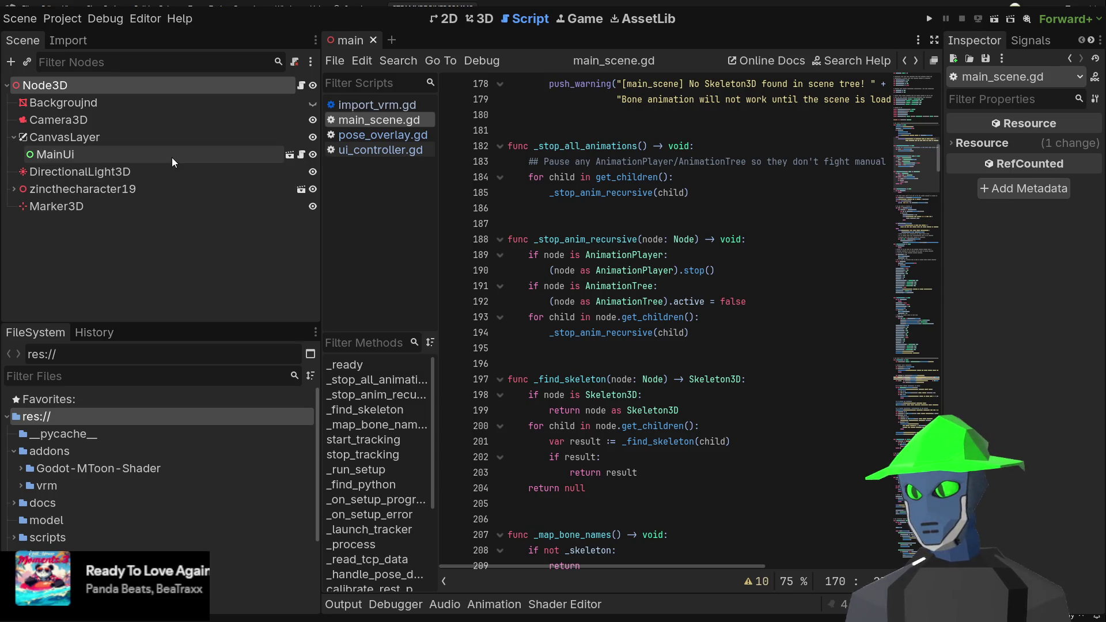
left_click(477, 18)
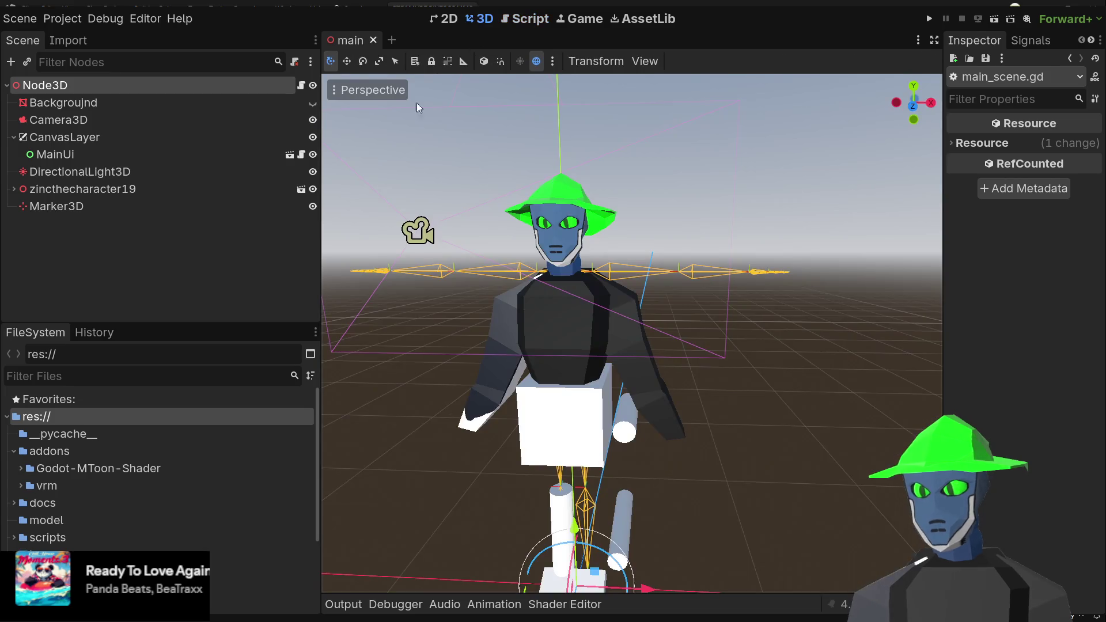
- Switch to Front Orthogonal view, expand zincthecharacter19, and select its FABRIK3D node
left_click(914, 106)
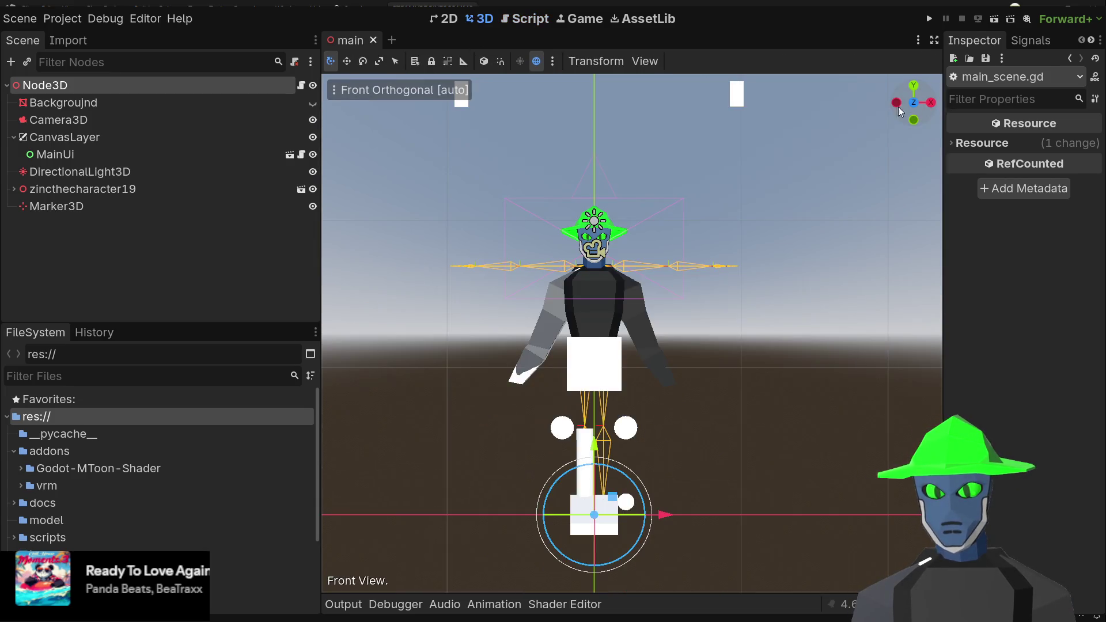
left_click(13, 189)
scroll(113, 226, "down", 6)
scroll(112, 224, "down", 2)
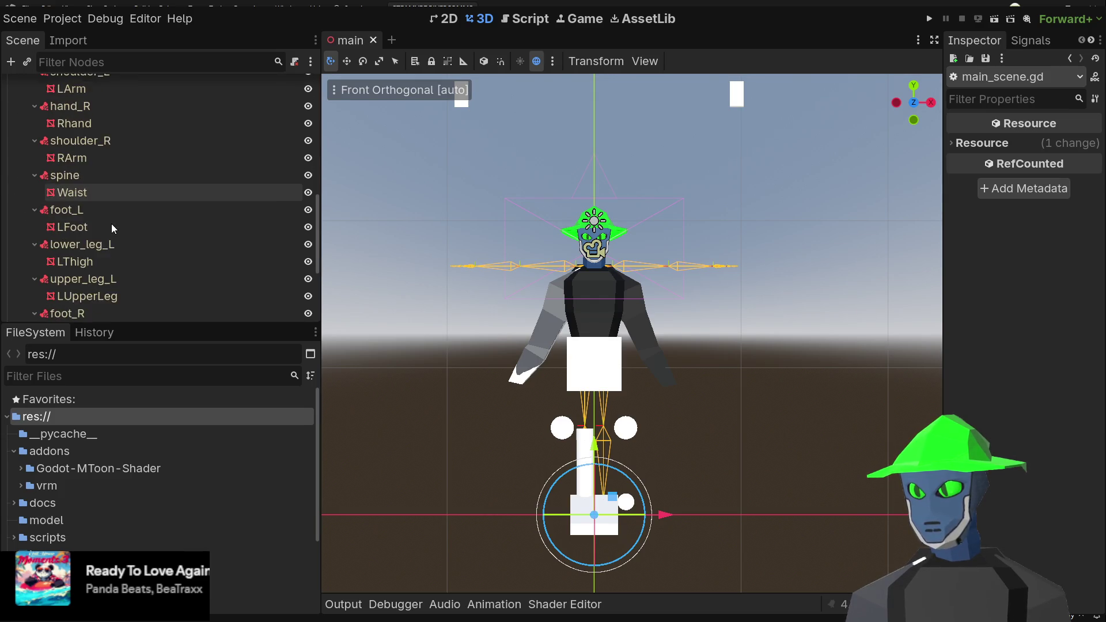
scroll(112, 223, "up", 7)
left_click(29, 193)
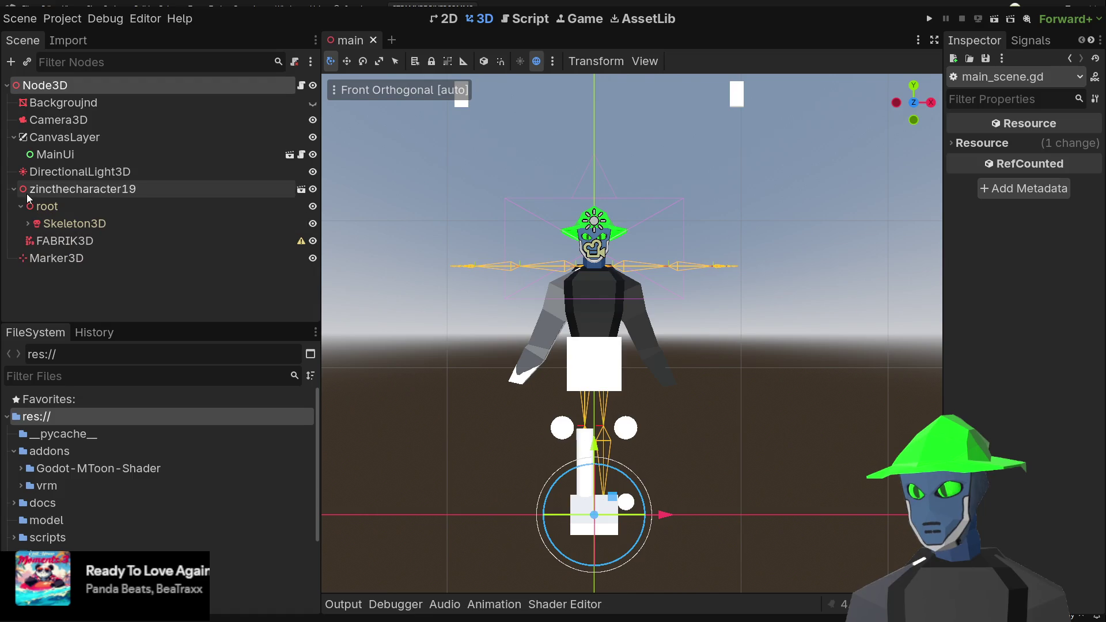
- Reparent FABRIK3D under Skeleton3D and add one IK chain targeting Marker3D, then inspect upper_leg_R
left_click(79, 246)
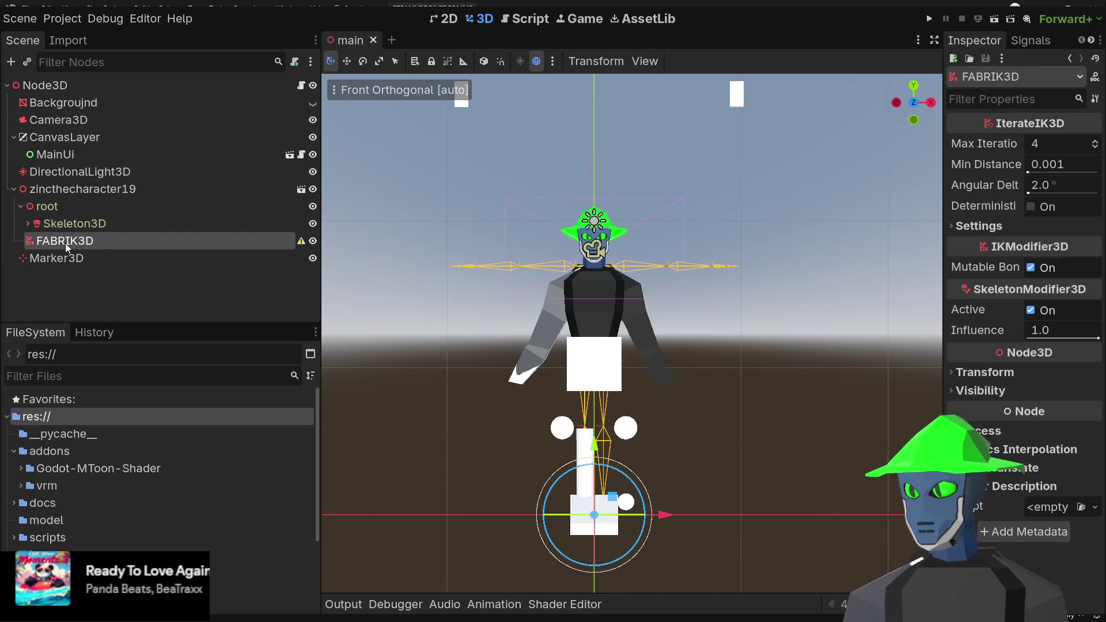
left_click_drag(64, 243, 82, 225)
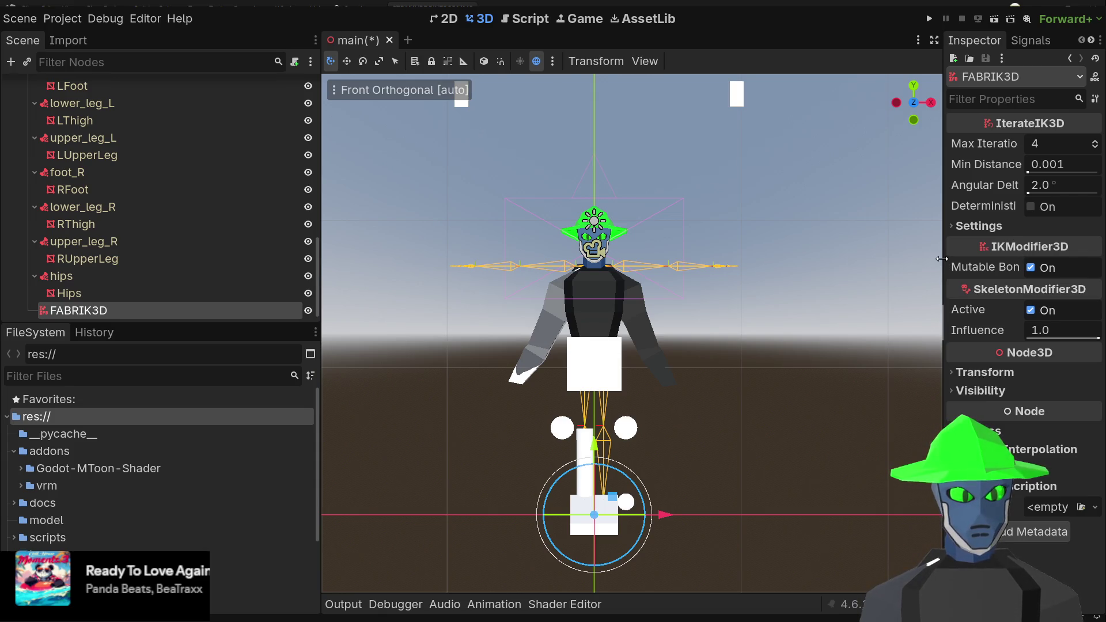
left_click_drag(942, 260, 679, 259)
left_click(746, 233)
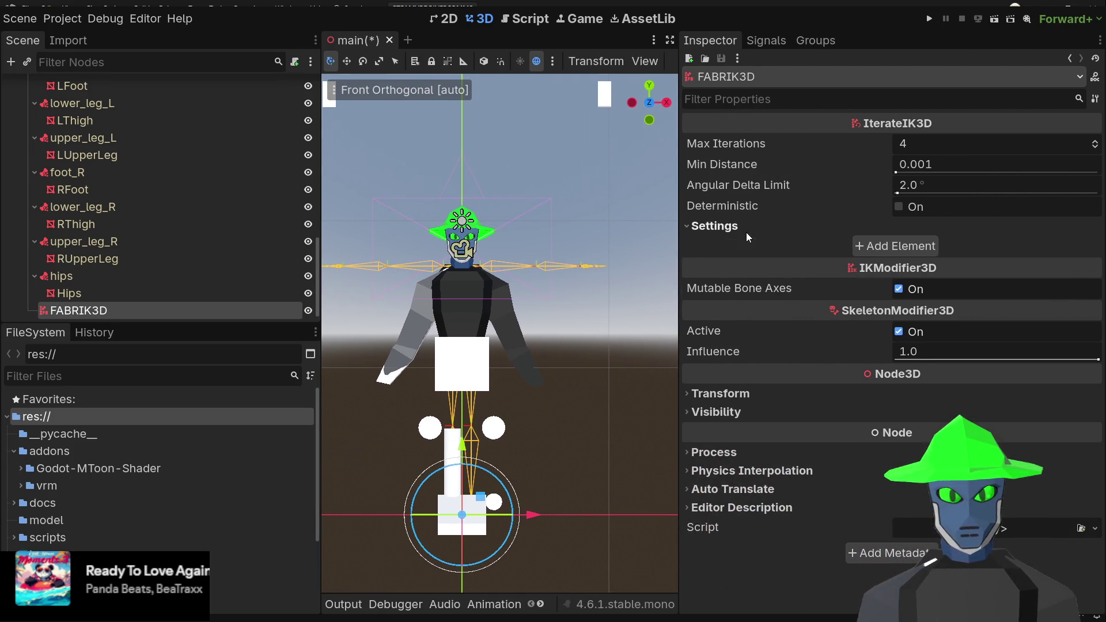
left_click(895, 245)
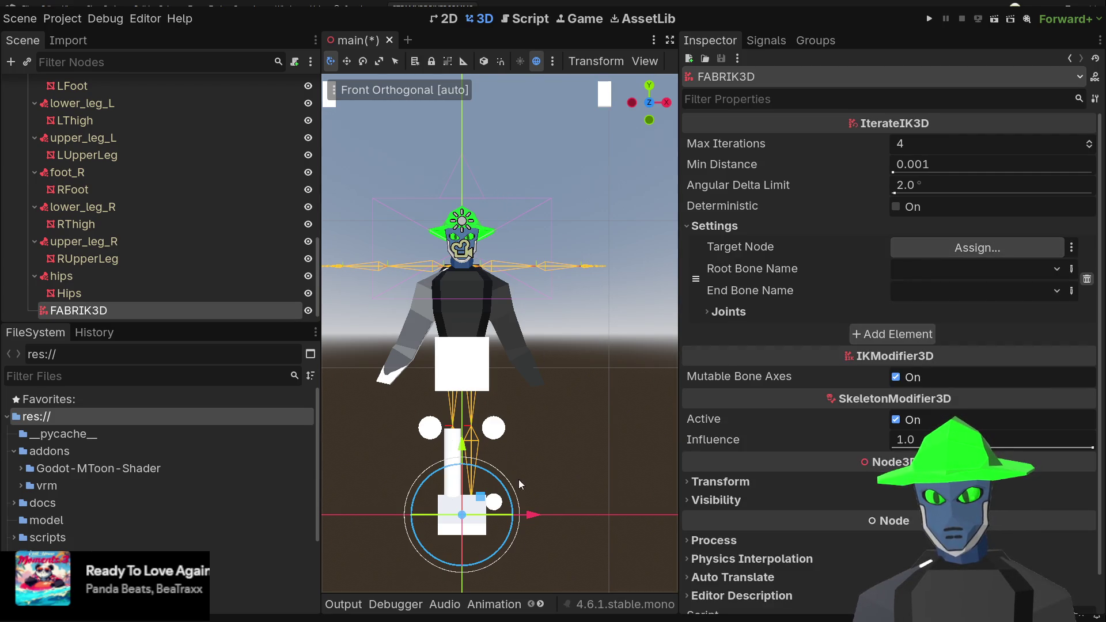
left_click_drag(518, 479, 957, 248)
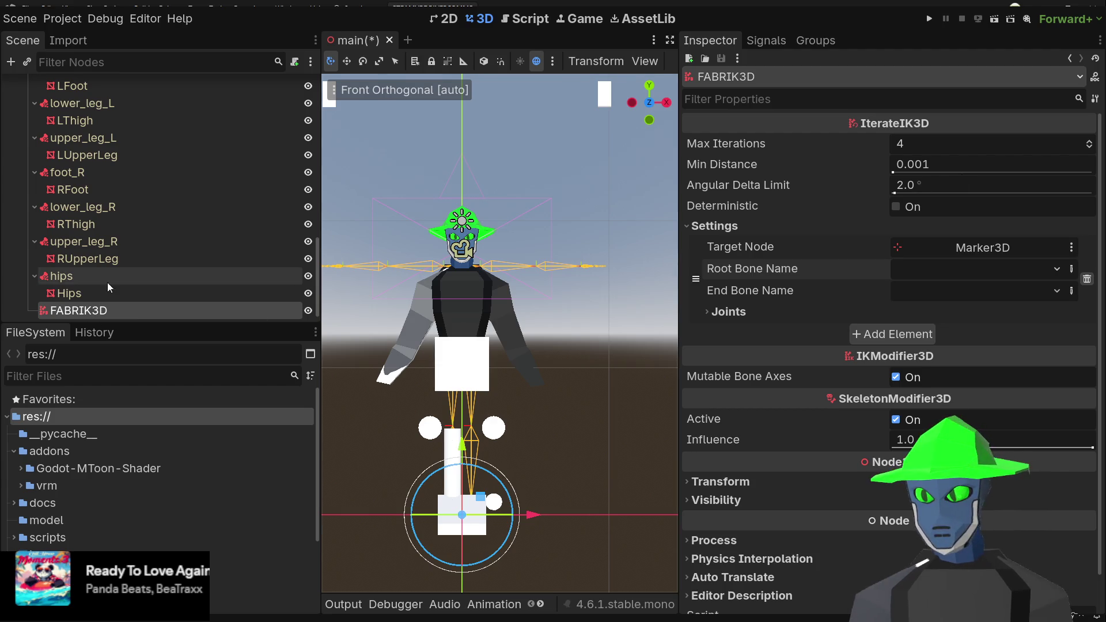
left_click(143, 243)
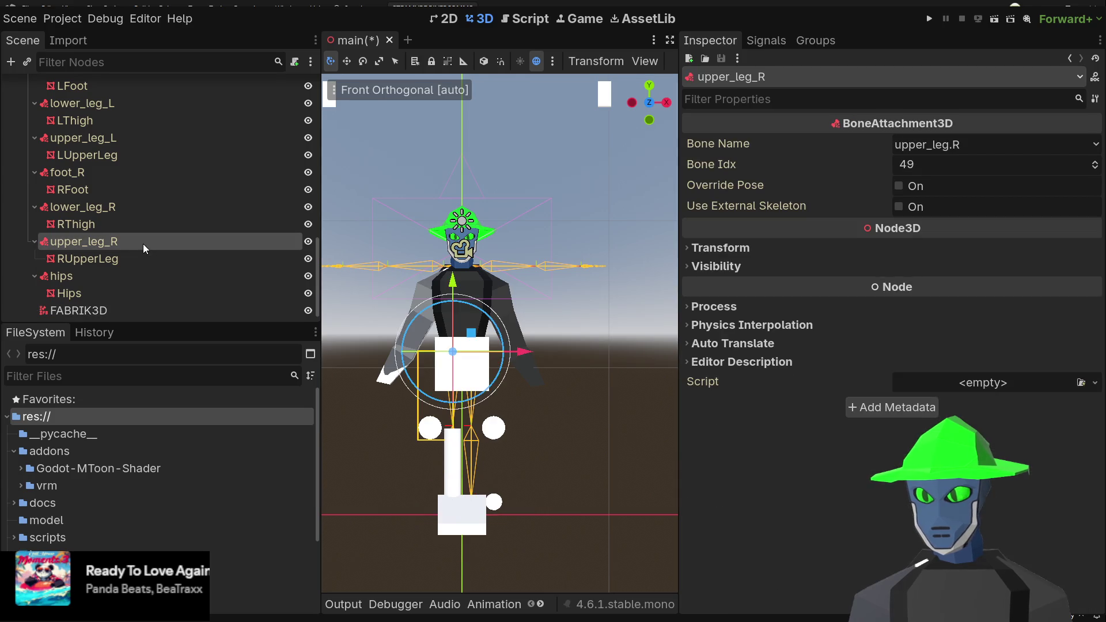
scroll(141, 180, "up", 3)
left_click(123, 188)
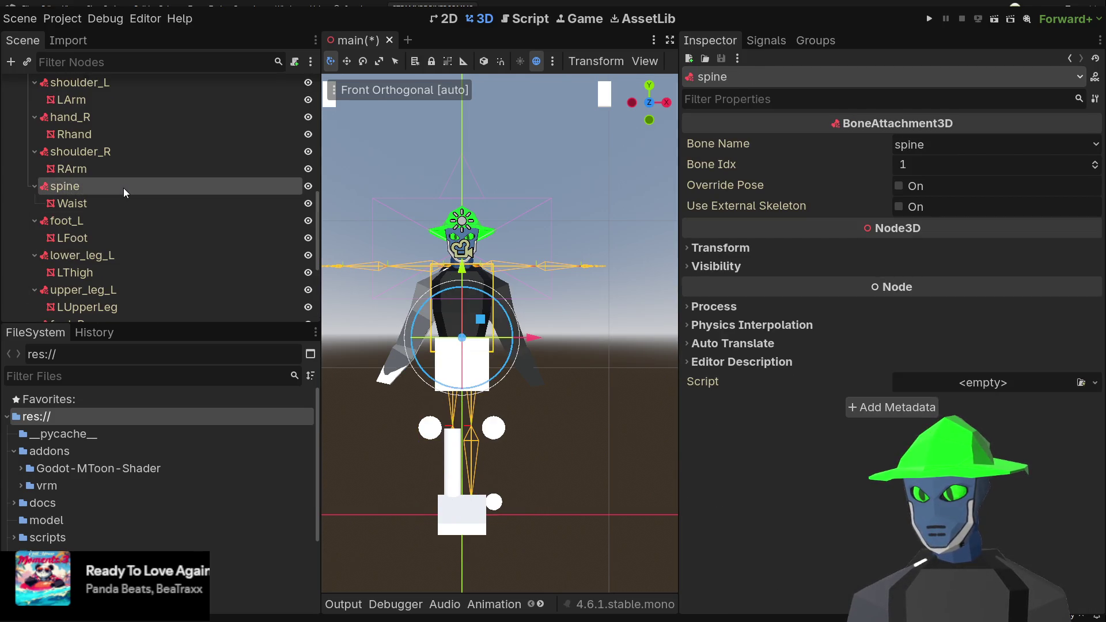
scroll(115, 192, "up", 2)
left_click(85, 212)
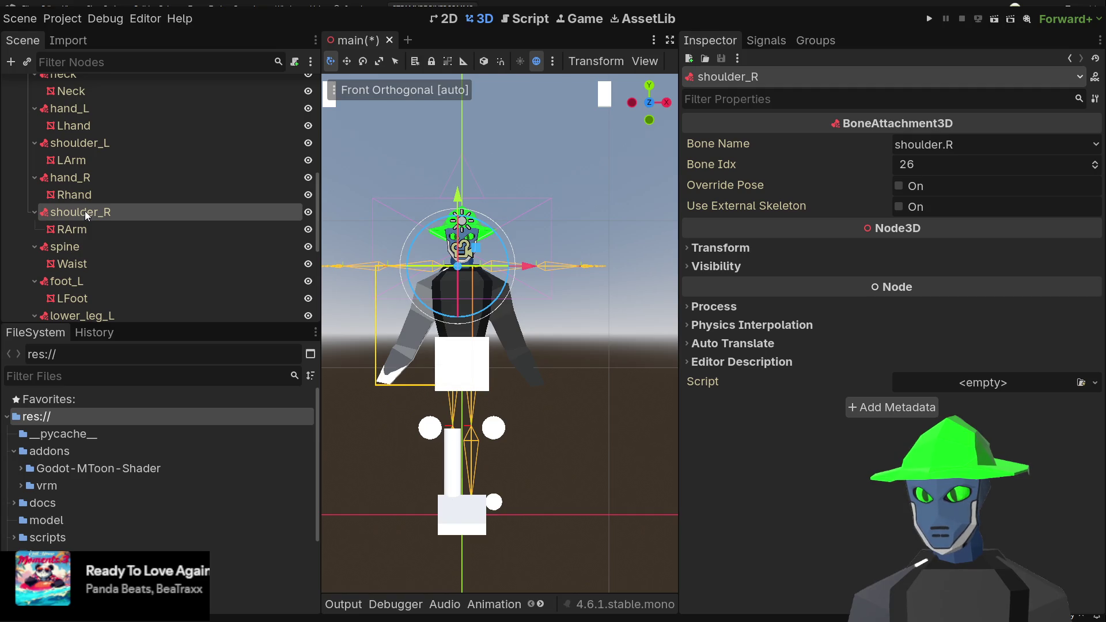
scroll(485, 268, "up", 3)
left_click(113, 182)
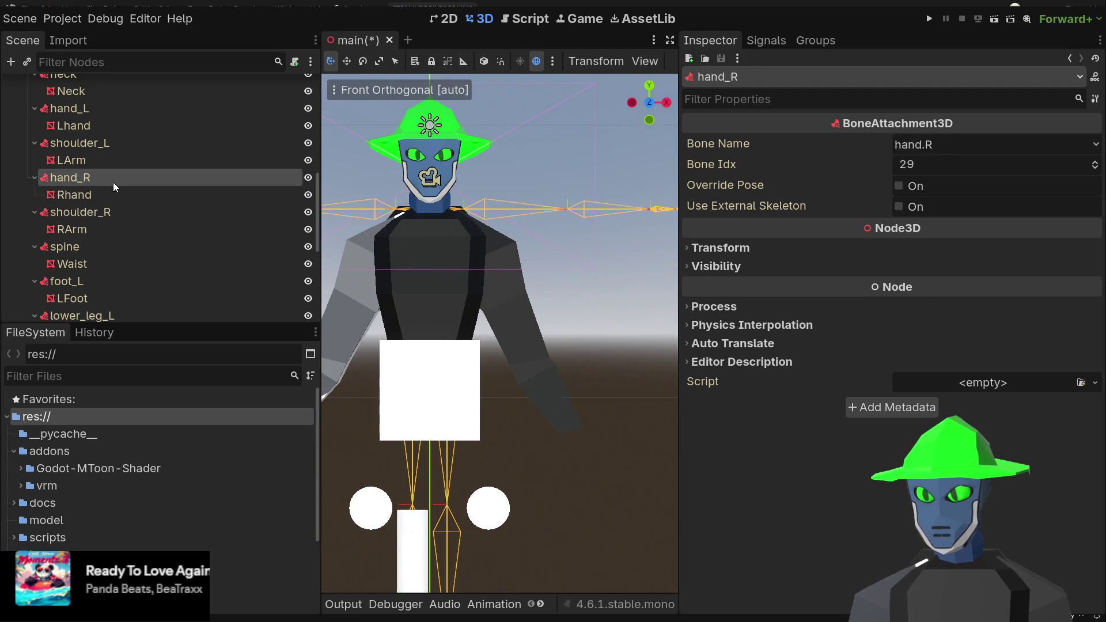
scroll(366, 185, "down", 5)
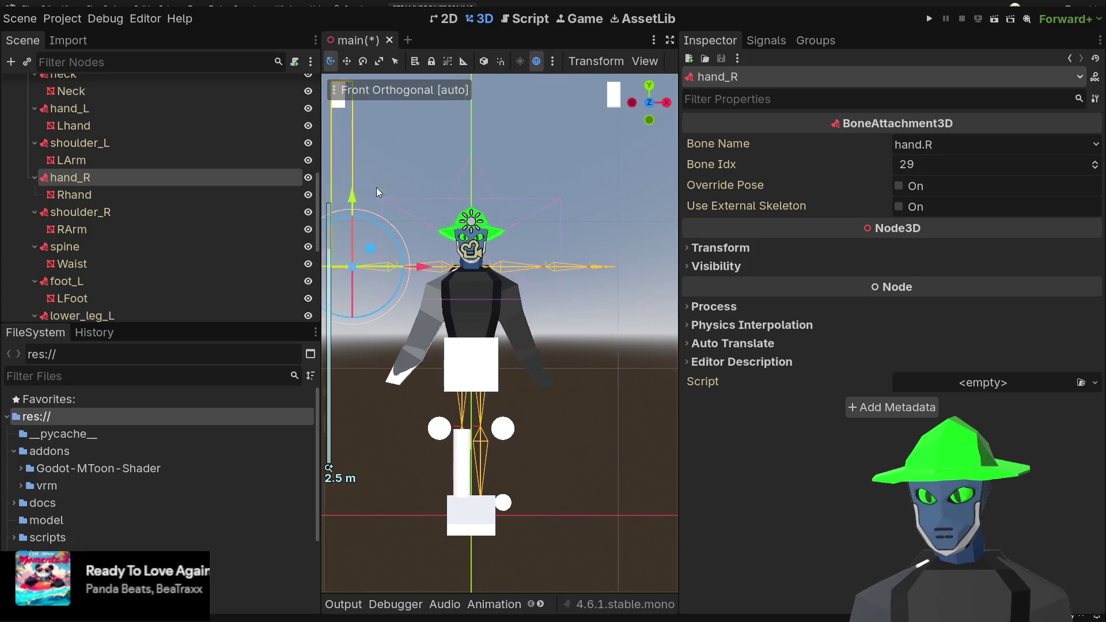
mouse_move(376, 188)
left_mouse_down()
mouse_move(445, 214)
mouse_move(445, 255)
left_mouse_up()
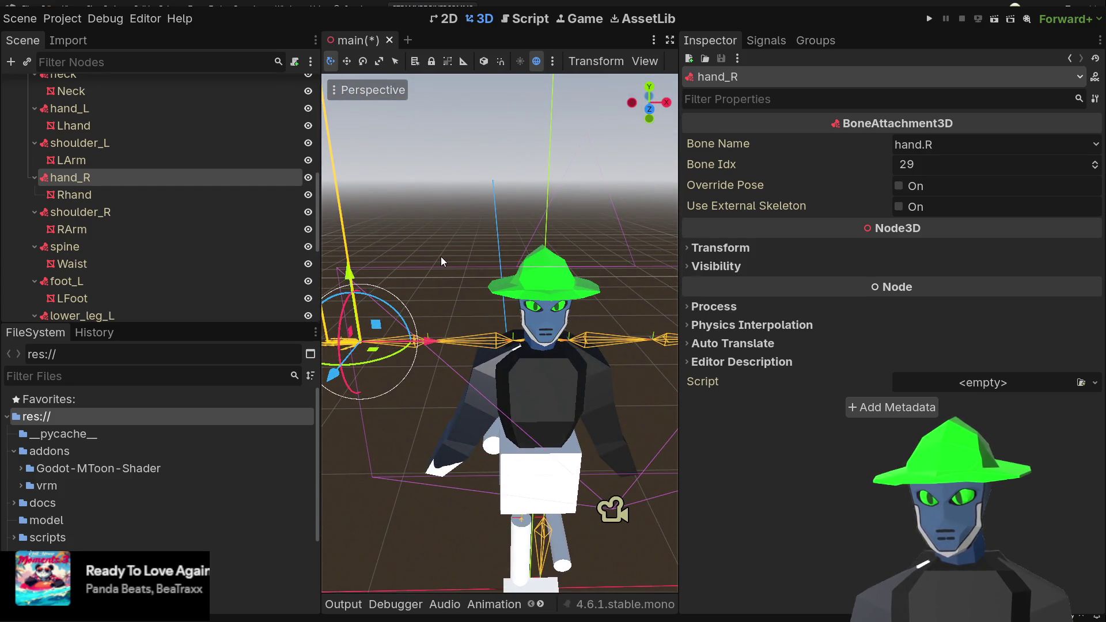
left_click(139, 145)
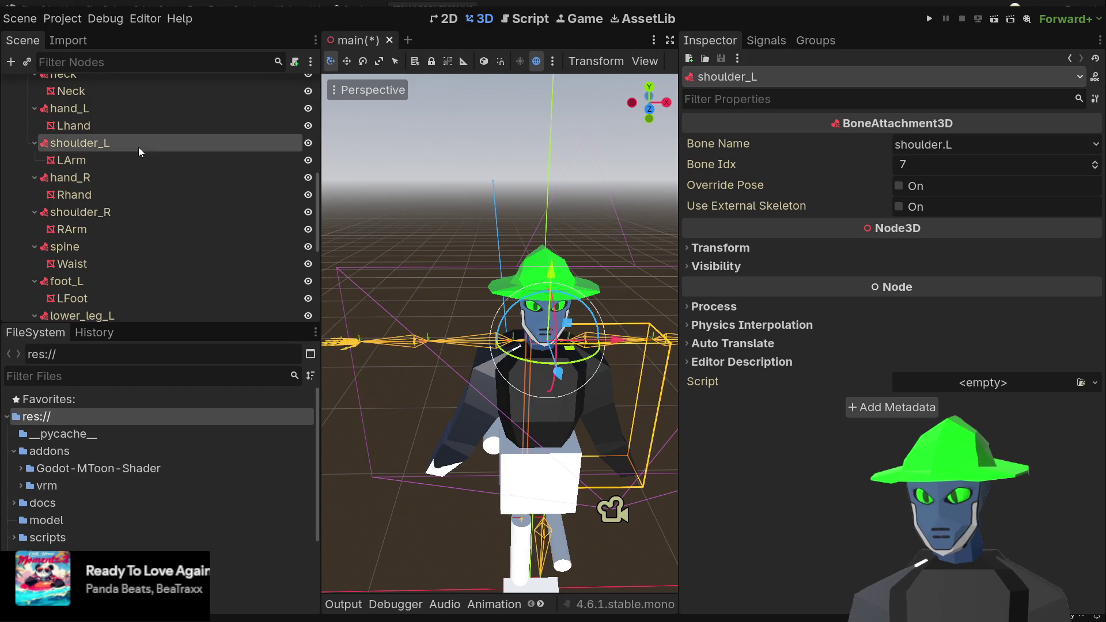
left_click(108, 179)
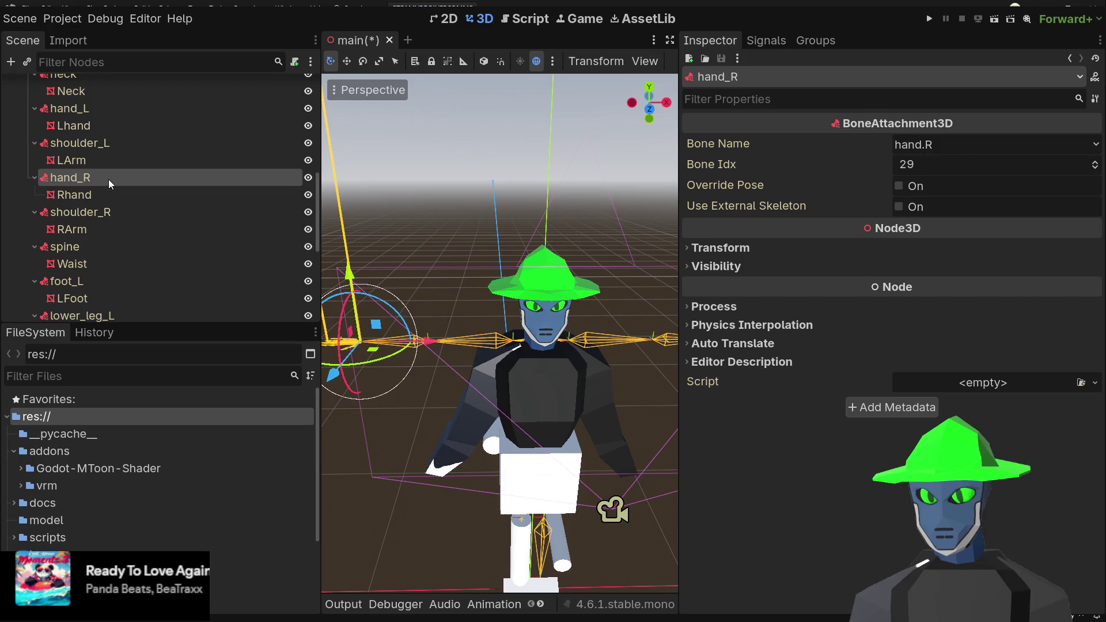
scroll(109, 179, "down", 5)
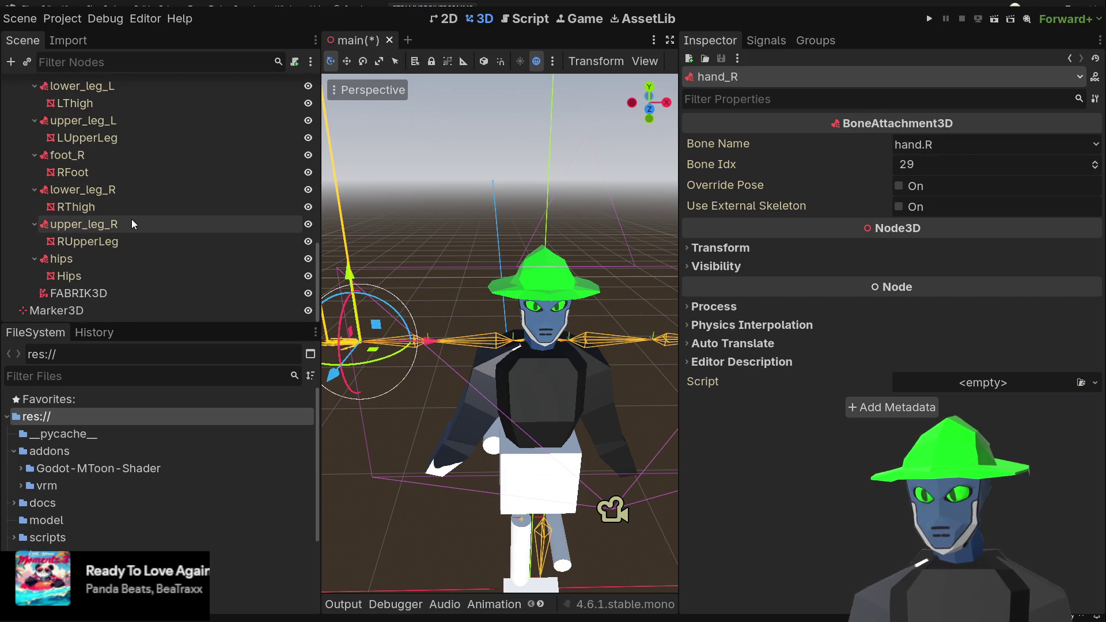
left_click(94, 293)
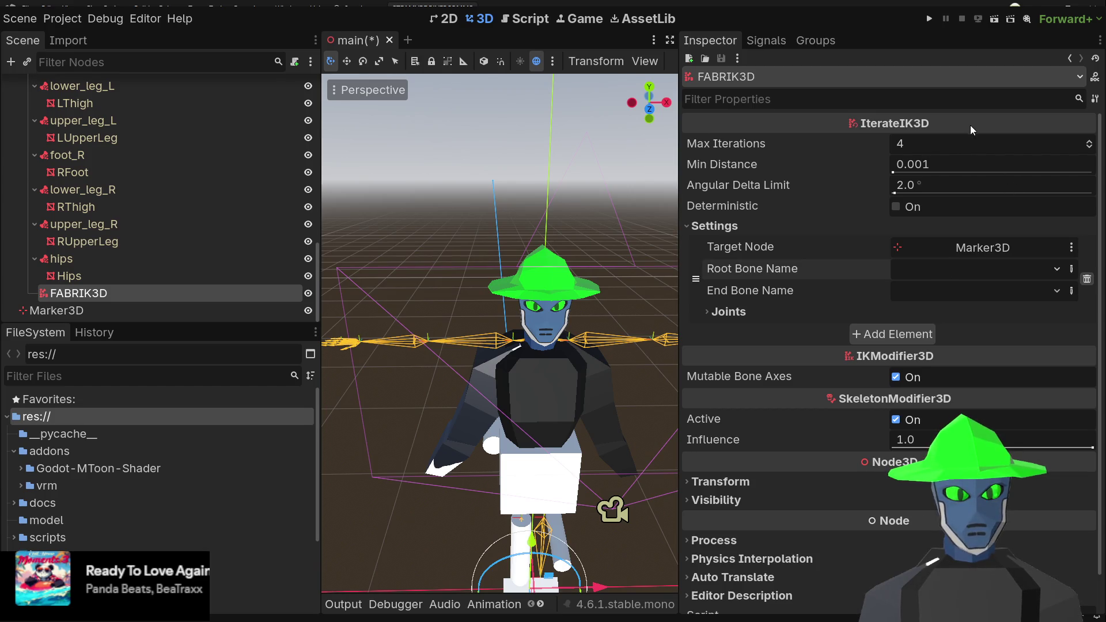
- Set the FABRIK3D chain's root bone to shoulder.R and end bone to hand.R
left_click(958, 271)
left_click(954, 285)
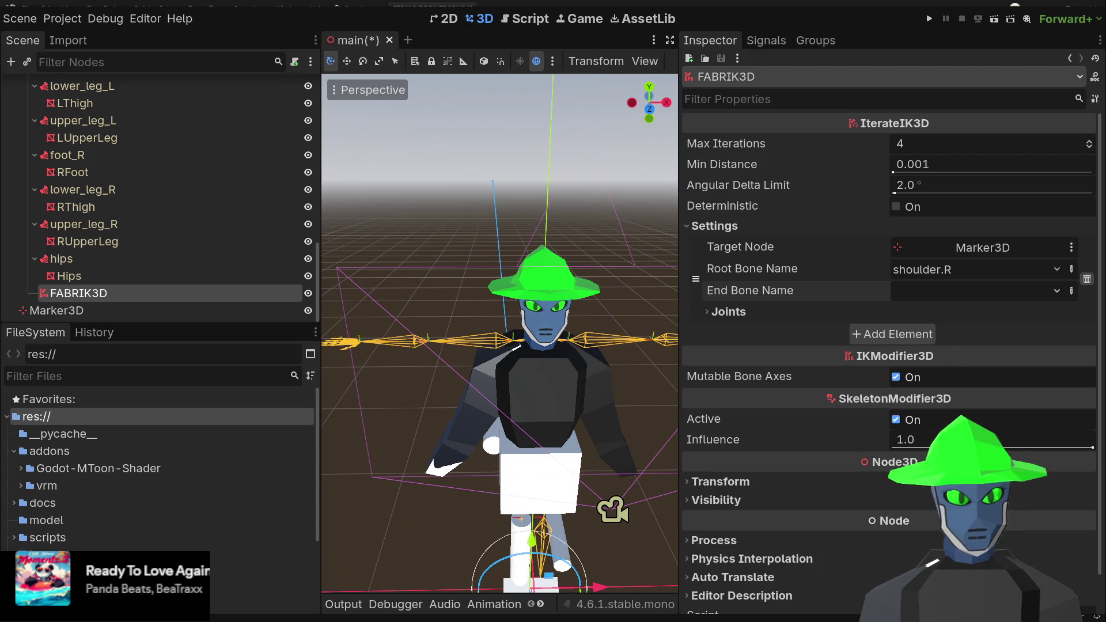
left_click(887, 385)
scroll(598, 299, "down", 3)
scroll(613, 298, "up", 5)
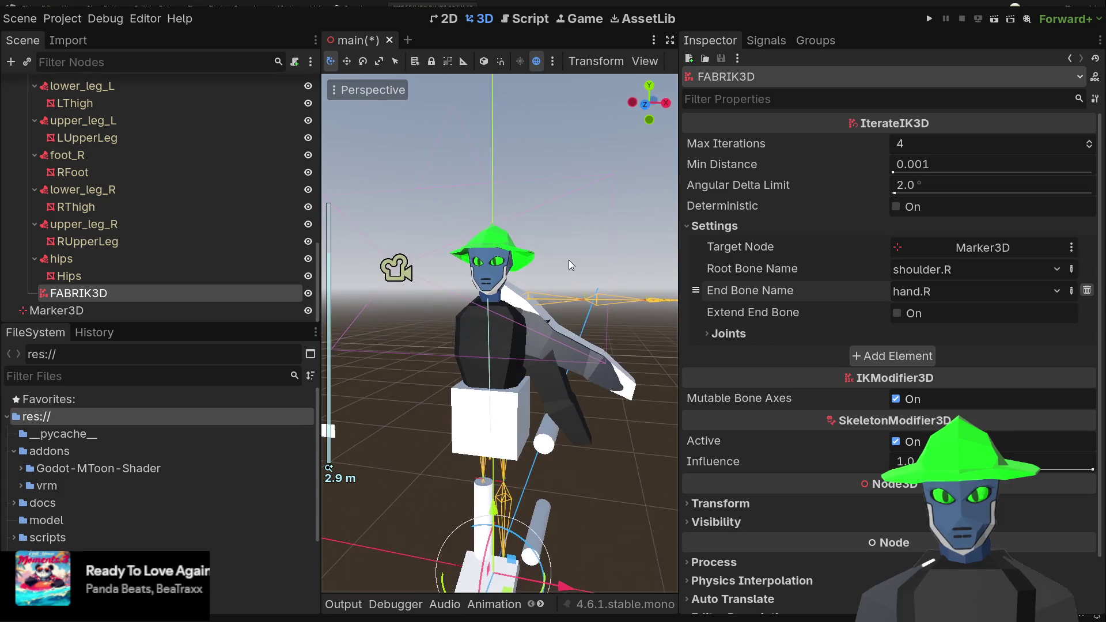
- Orbit to look down at the character and select the Marker3D target
left_click_drag(568, 260, 569, 271)
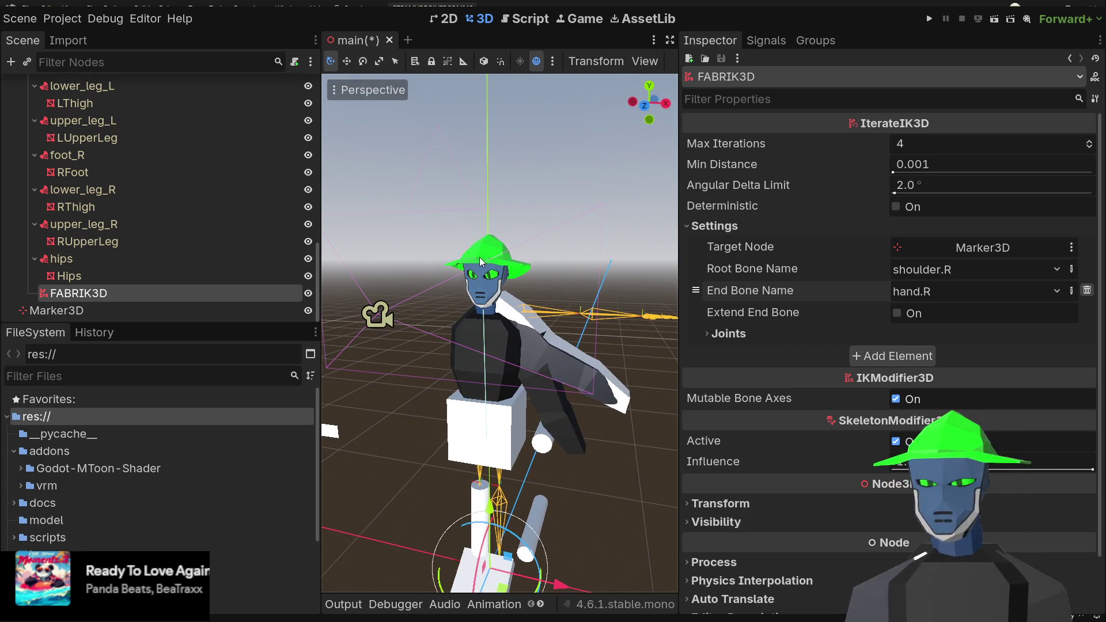
left_click(120, 312)
scroll(622, 286, "down", 3)
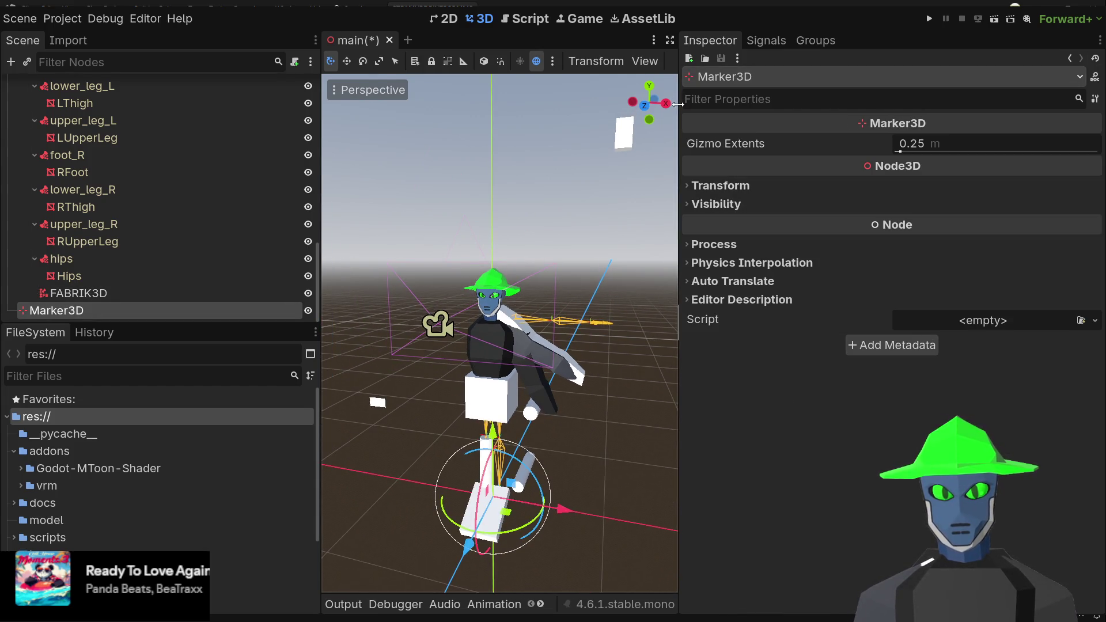
- Widen the 3D view, raise Marker3D and shift it along its Z axis
left_click_drag(677, 105, 902, 103)
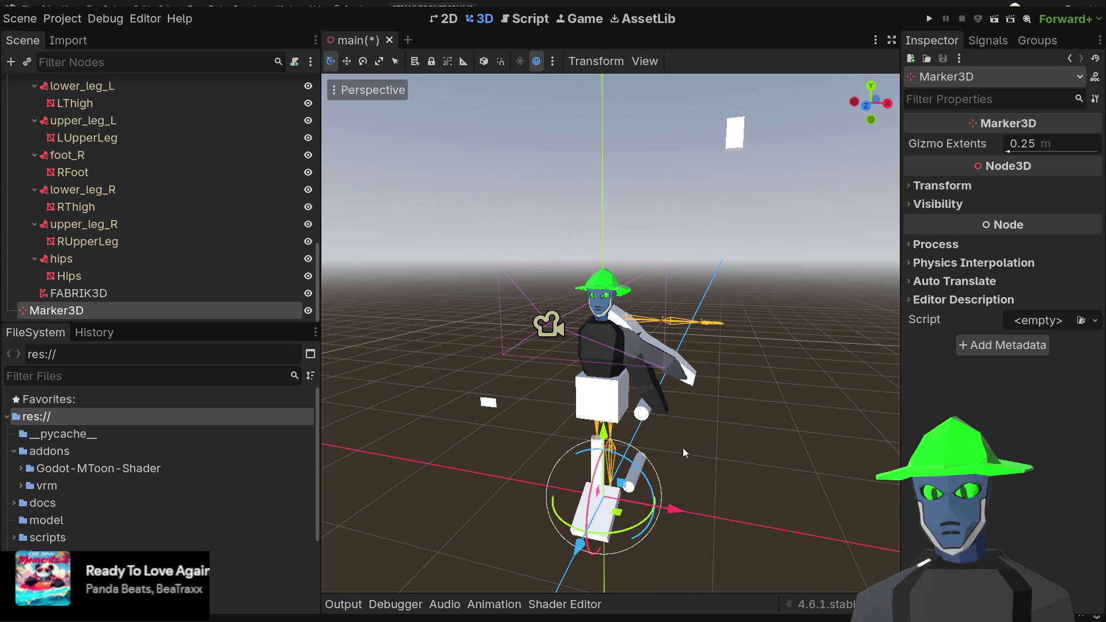
left_click_drag(603, 440, 605, 340)
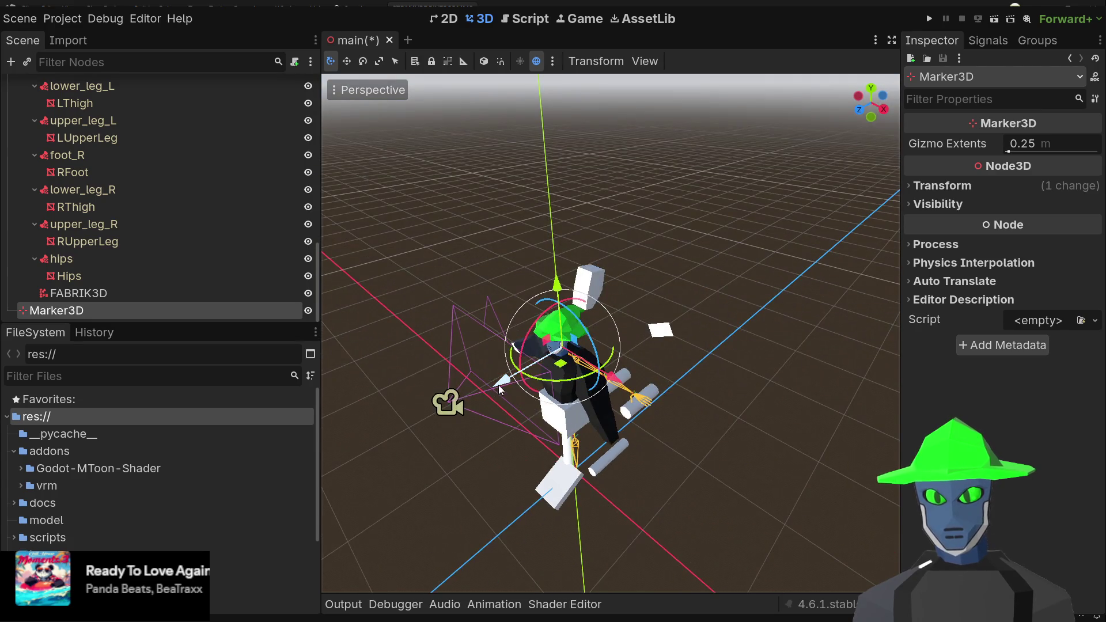
mouse_move(499, 385)
left_mouse_down()
mouse_move(371, 428)
mouse_move(438, 388)
mouse_move(405, 408)
left_mouse_up()
left_click(473, 389)
mouse_move(483, 410)
left_mouse_down()
mouse_move(481, 394)
mouse_move(533, 366)
mouse_move(444, 425)
left_mouse_up()
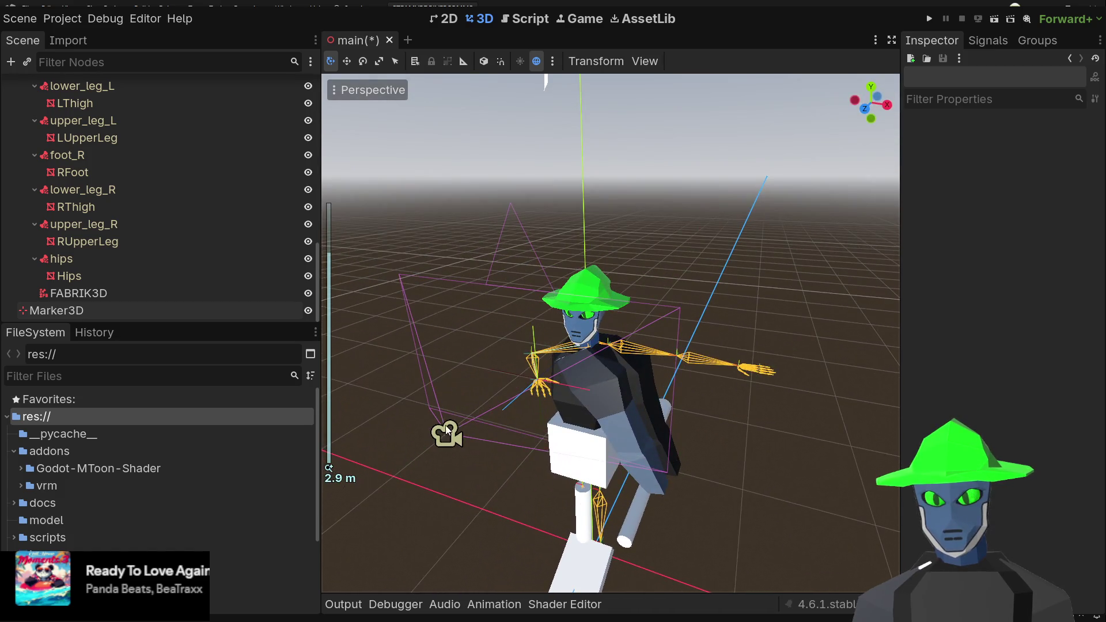
left_click(151, 299)
left_click(129, 311)
- Place Marker3D beside the character at shoulder height so the right arm reaches toward it
mouse_move(596, 397)
left_mouse_down()
mouse_move(443, 366)
mouse_move(480, 372)
left_mouse_up()
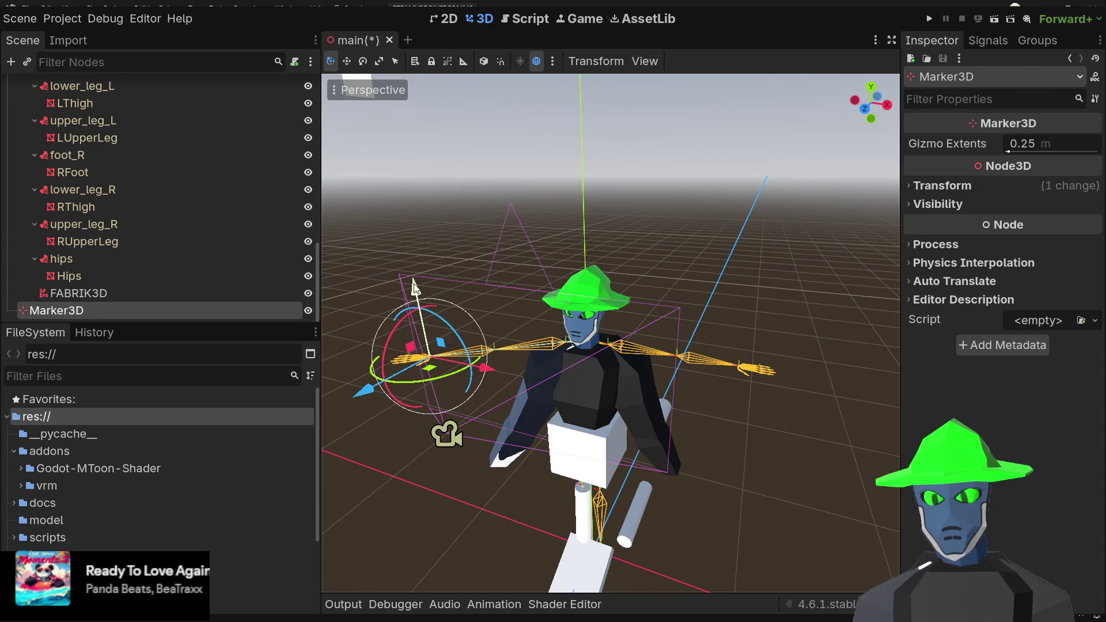
mouse_move(415, 291)
left_mouse_down()
mouse_move(445, 167)
mouse_move(514, 413)
mouse_move(525, 237)
left_mouse_up()
scroll(579, 242, "up", 4)
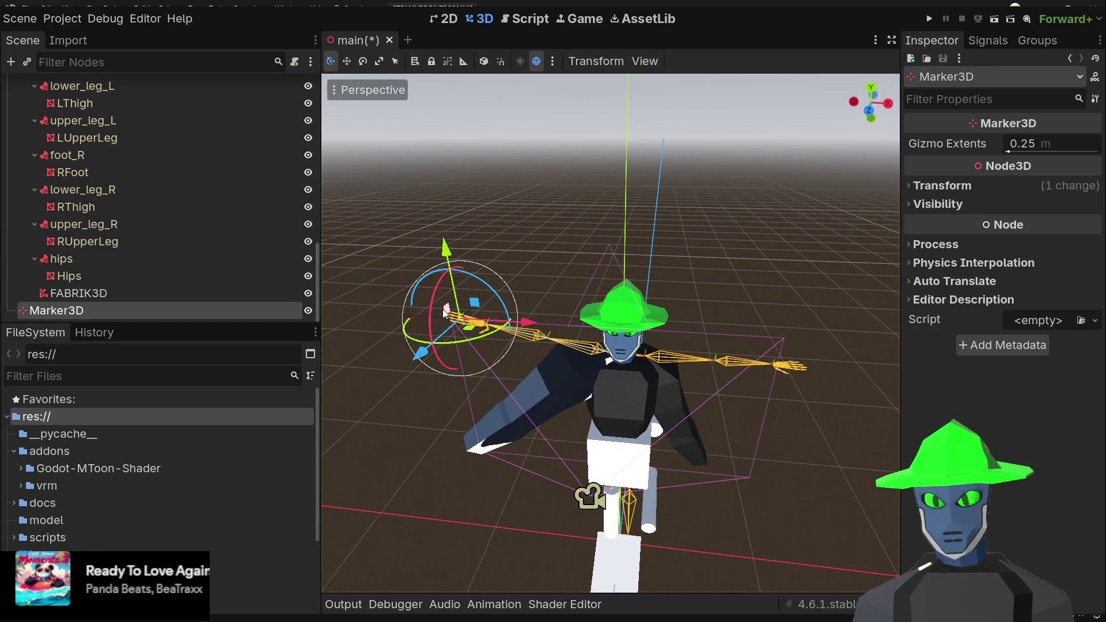
mouse_move(470, 330)
left_mouse_down()
mouse_move(582, 377)
mouse_move(574, 412)
mouse_move(600, 366)
mouse_move(555, 341)
mouse_move(579, 243)
mouse_move(614, 263)
mouse_move(501, 262)
mouse_move(717, 288)
mouse_move(674, 285)
mouse_move(490, 334)
mouse_move(478, 262)
mouse_move(553, 387)
mouse_move(609, 192)
mouse_move(496, 278)
mouse_move(496, 321)
mouse_move(493, 275)
mouse_move(575, 342)
mouse_move(527, 311)
mouse_move(553, 334)
mouse_move(527, 314)
mouse_move(541, 338)
left_mouse_up()
scroll(647, 262, "up", 5)
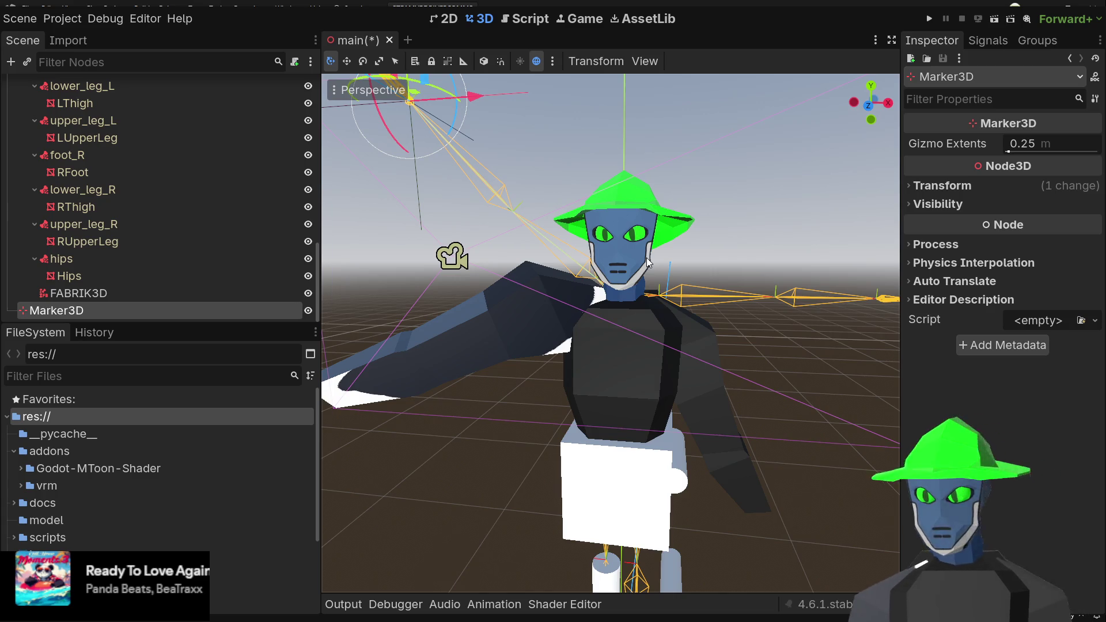
scroll(762, 215, "down", 3)
left_click_drag(761, 214, 670, 250)
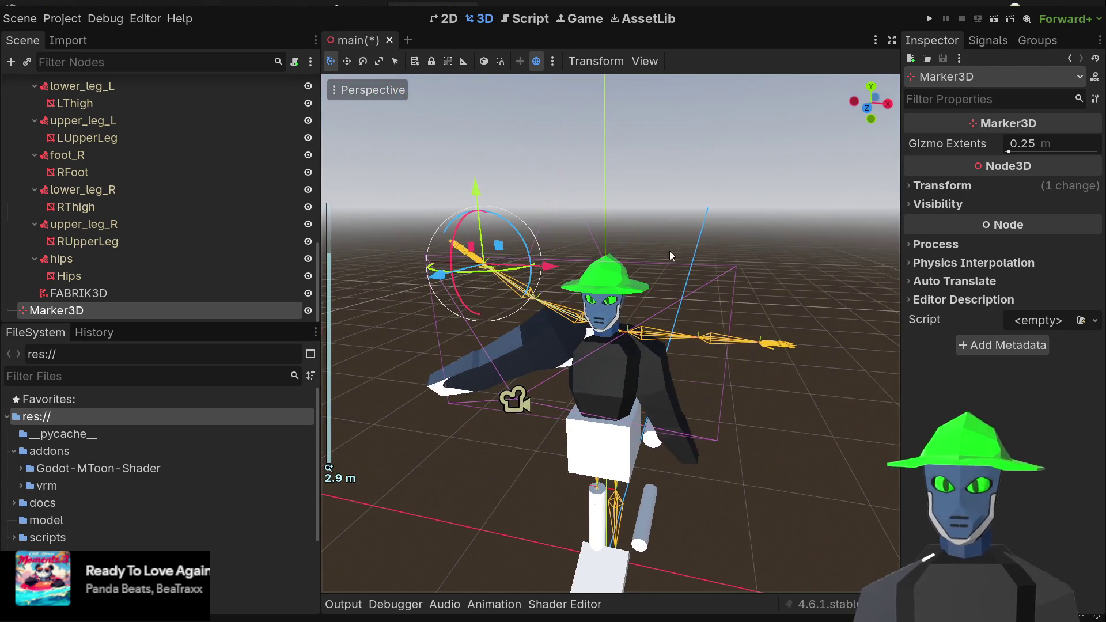
mouse_move(476, 190)
left_mouse_down()
mouse_move(533, 300)
mouse_move(596, 274)
left_mouse_up()
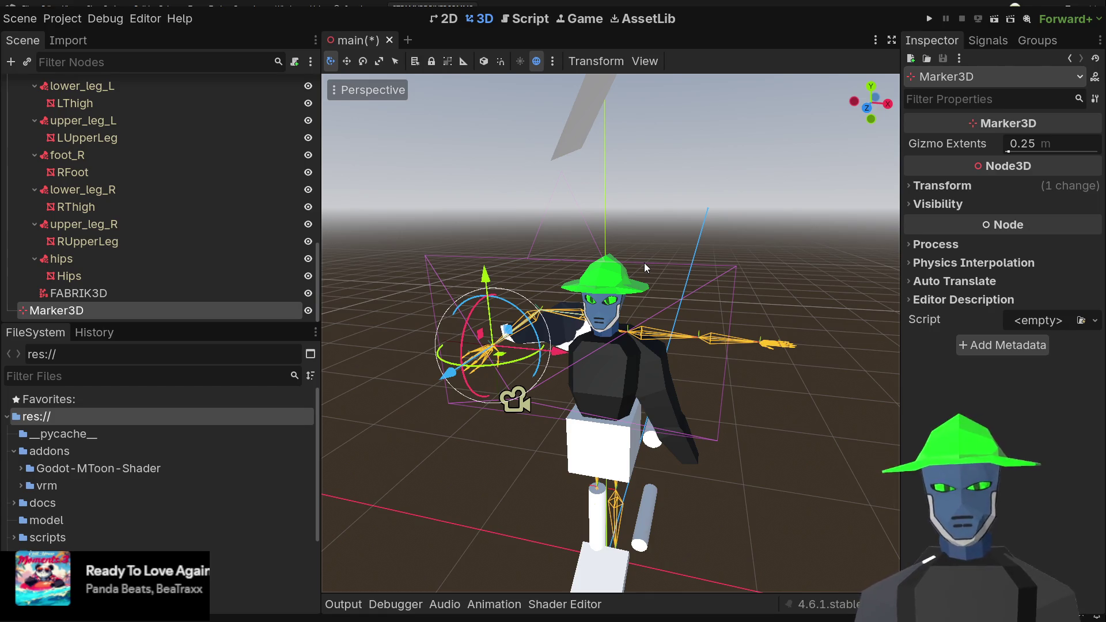
- Select the FABRIK3D node to change its chain bones
left_click(87, 293)
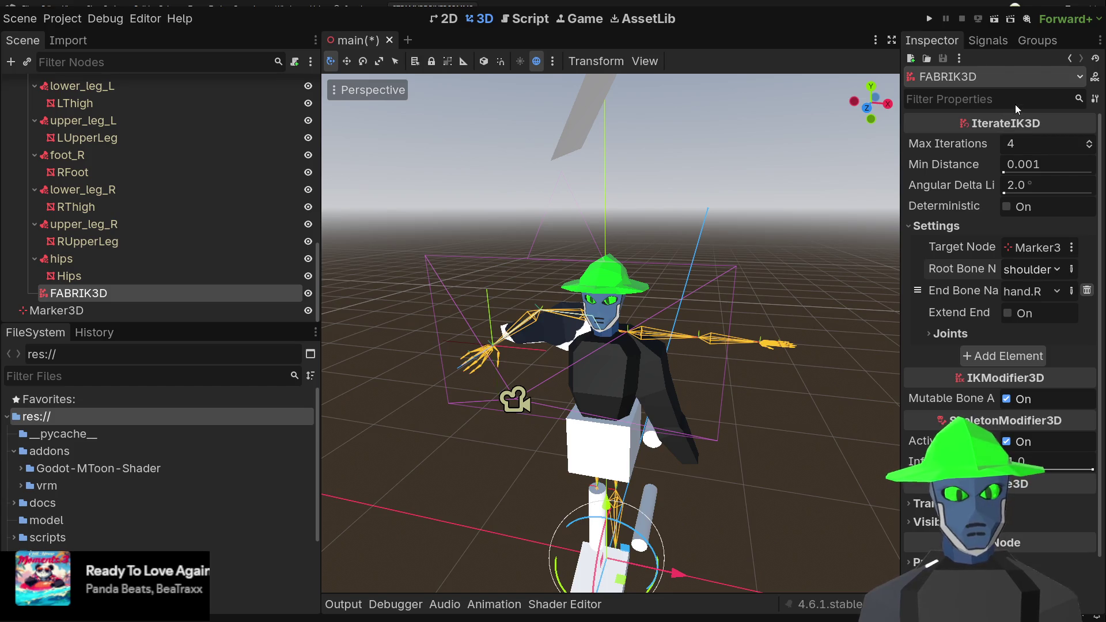
- Retarget the FABRIK3D chain with root bone head and end bone eye.L
key("Up")
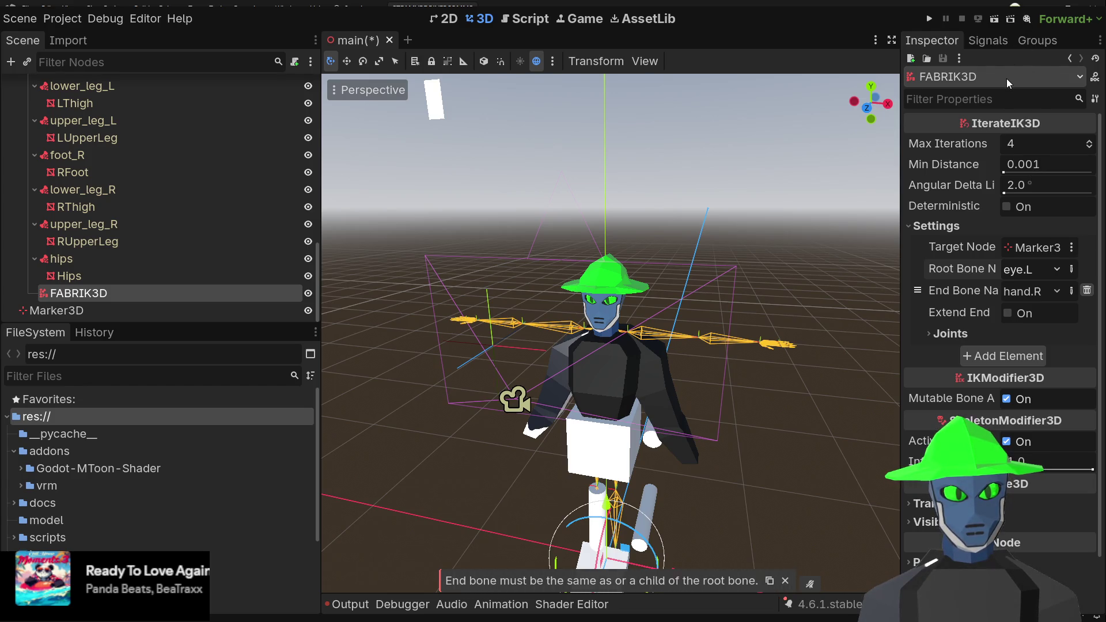
key("Up")
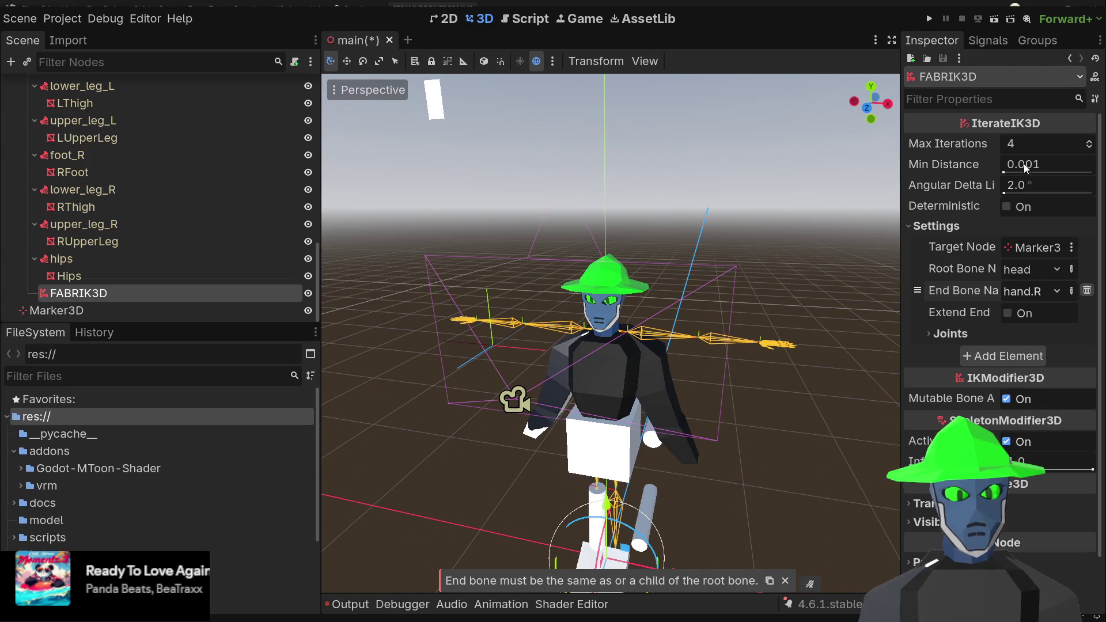
key("Up")
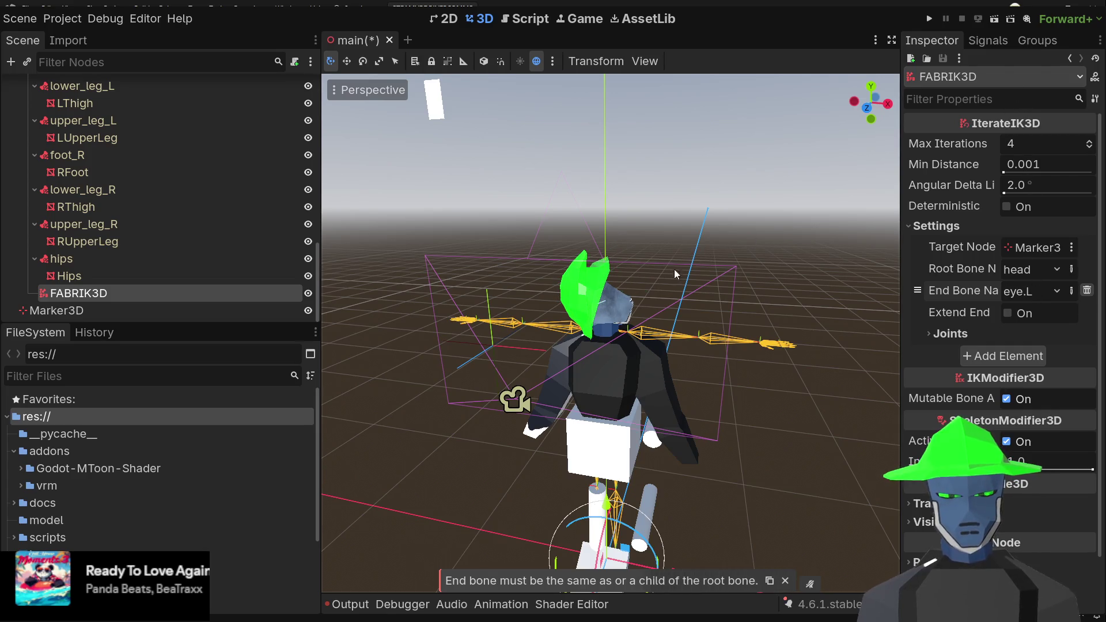
left_click_drag(674, 268, 521, 337)
left_click(140, 311)
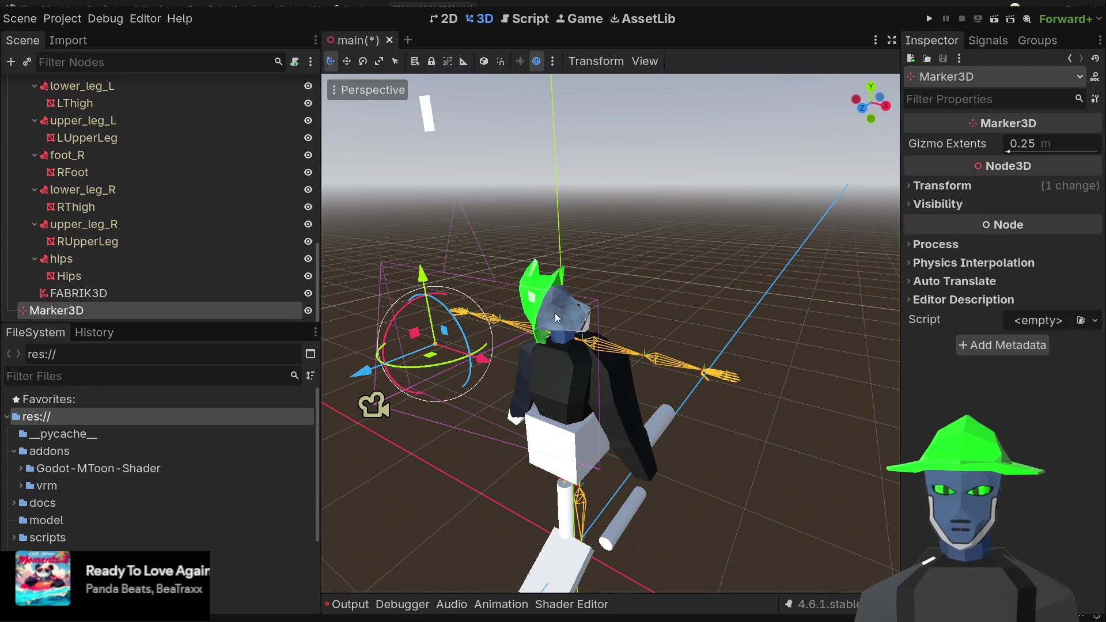
- Move Marker3D above the character's head and root the FABRIK3D chain at the neck
mouse_move(415, 334)
left_mouse_down()
mouse_move(441, 358)
mouse_move(492, 345)
mouse_move(509, 358)
mouse_move(562, 111)
mouse_move(545, 249)
left_mouse_up()
mouse_move(457, 240)
left_mouse_down()
mouse_move(553, 253)
mouse_move(610, 240)
mouse_move(553, 268)
left_mouse_up()
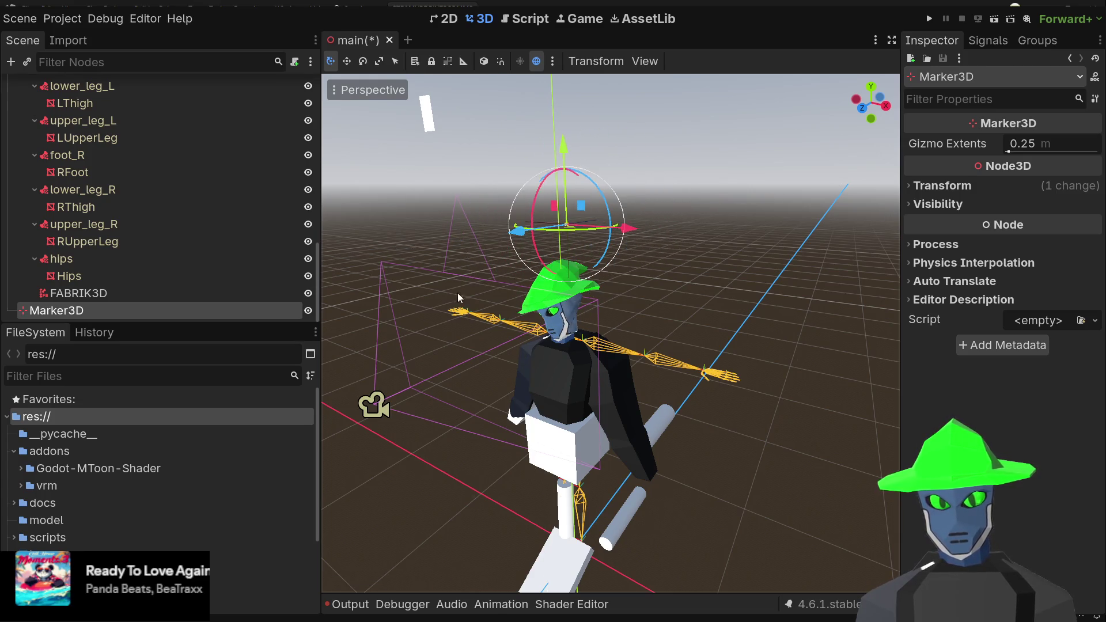
left_click(199, 295)
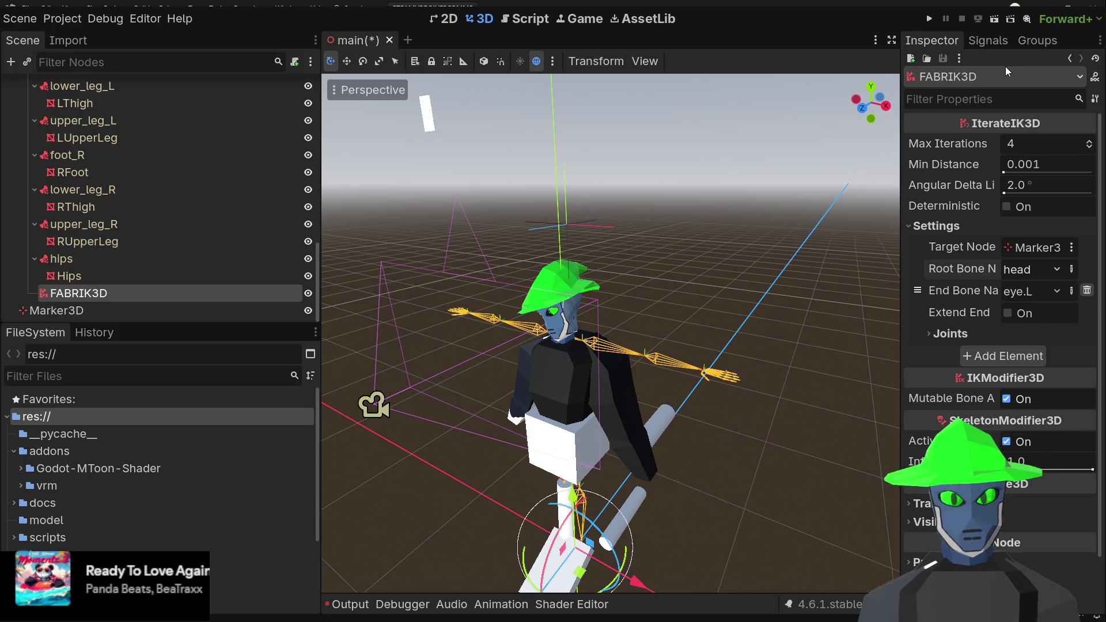
key("ctrl+z")
- Lower Marker3D and shift it left to tilt the head, then save the main scene
left_click(102, 308)
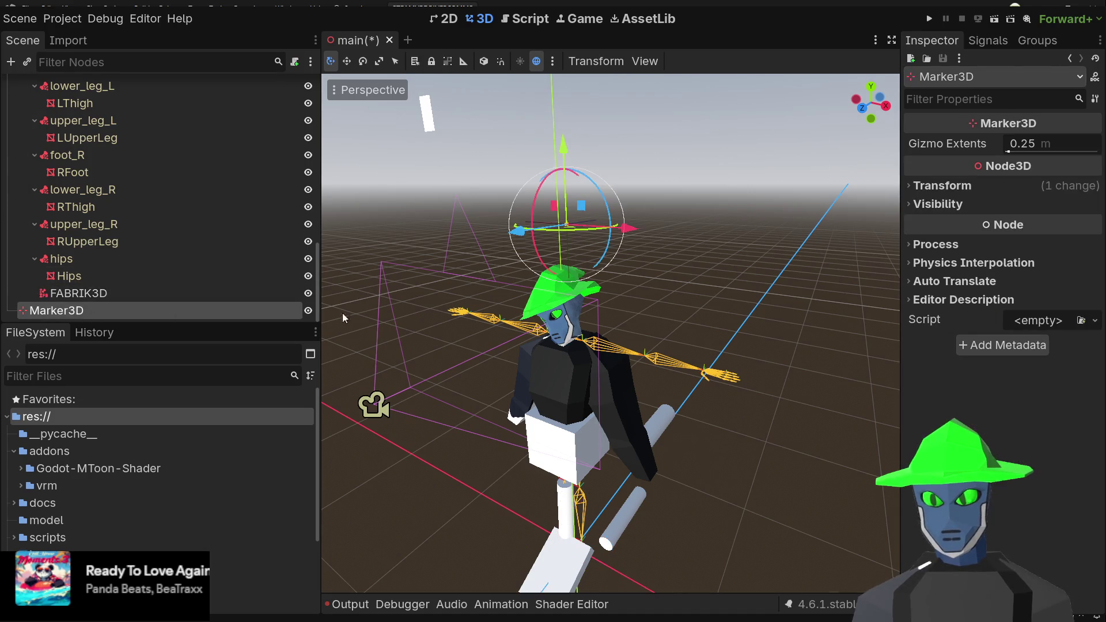
mouse_move(564, 170)
left_mouse_down()
mouse_move(548, 332)
mouse_move(498, 174)
mouse_move(489, 182)
left_mouse_up()
left_click(502, 237)
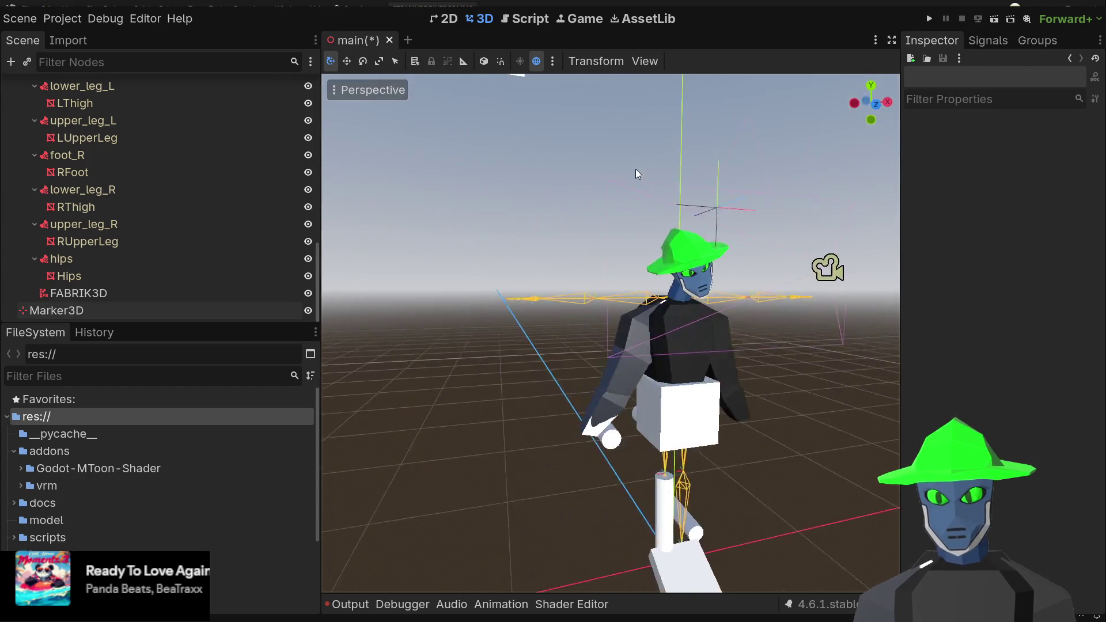
scroll(717, 211, "up", 2)
left_click(713, 196)
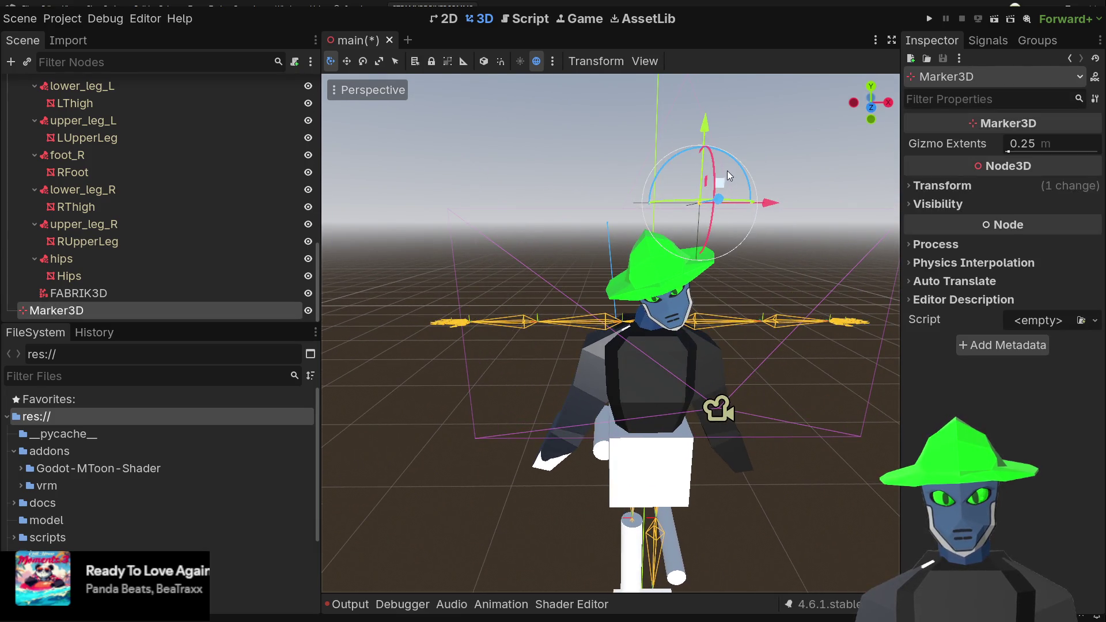
mouse_move(721, 175)
left_mouse_down()
mouse_move(561, 217)
mouse_move(670, 293)
mouse_move(618, 220)
mouse_move(672, 234)
mouse_move(617, 242)
mouse_move(636, 244)
left_mouse_up()
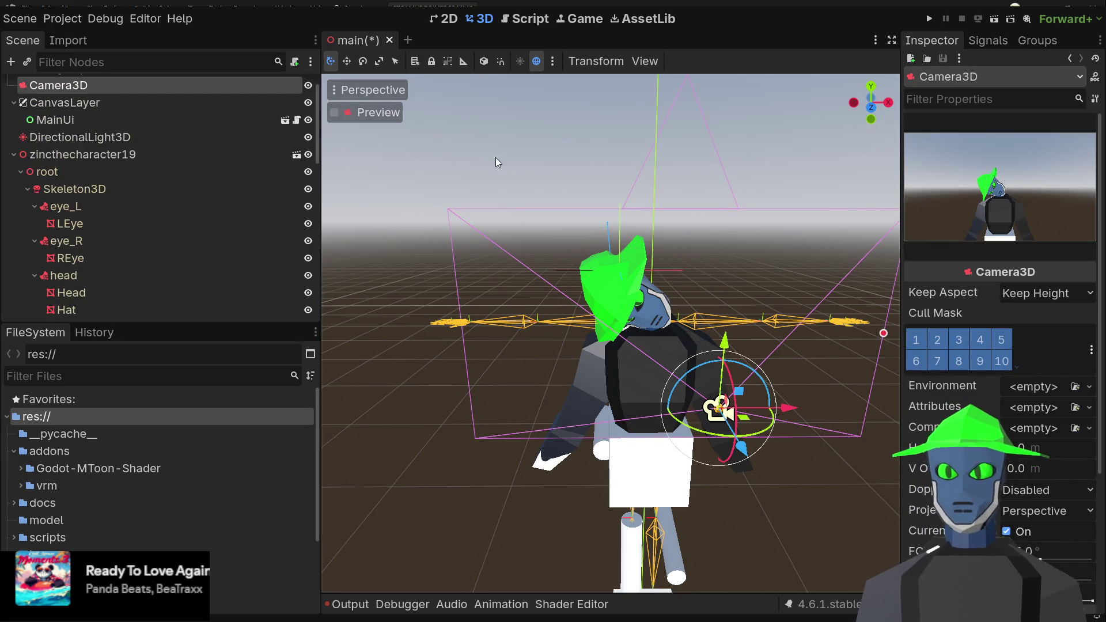
left_click(502, 188)
key("ctrl+s")
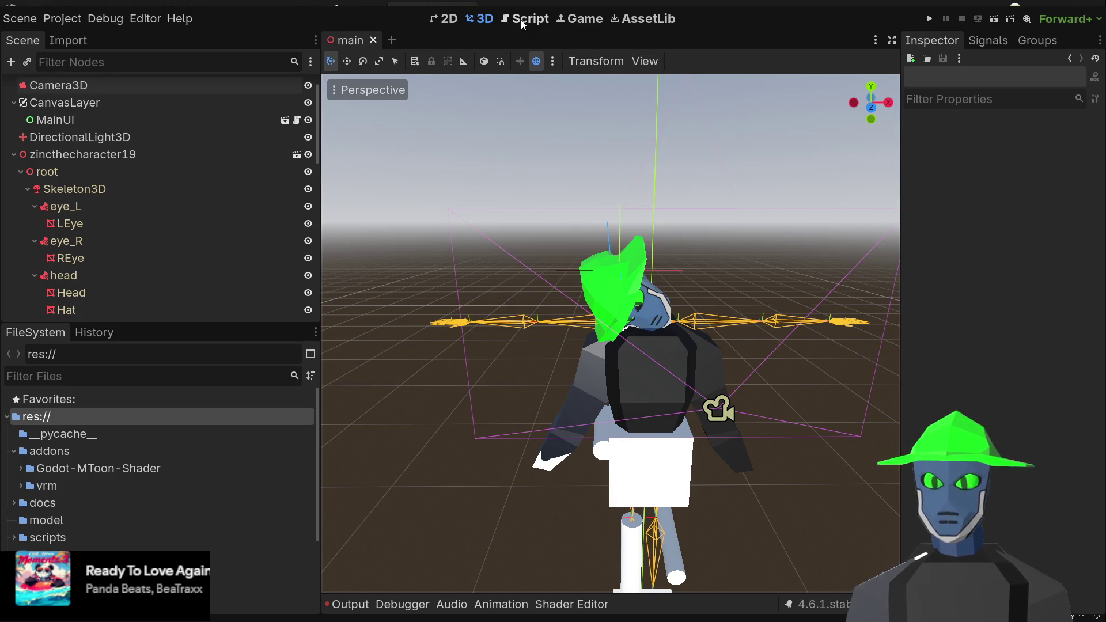
- Open main_scene.gd and read start_tracking's _find_skeleton call and rest-pose and debug-point resets
left_click(523, 20)
scroll(872, 292, "up", 1)
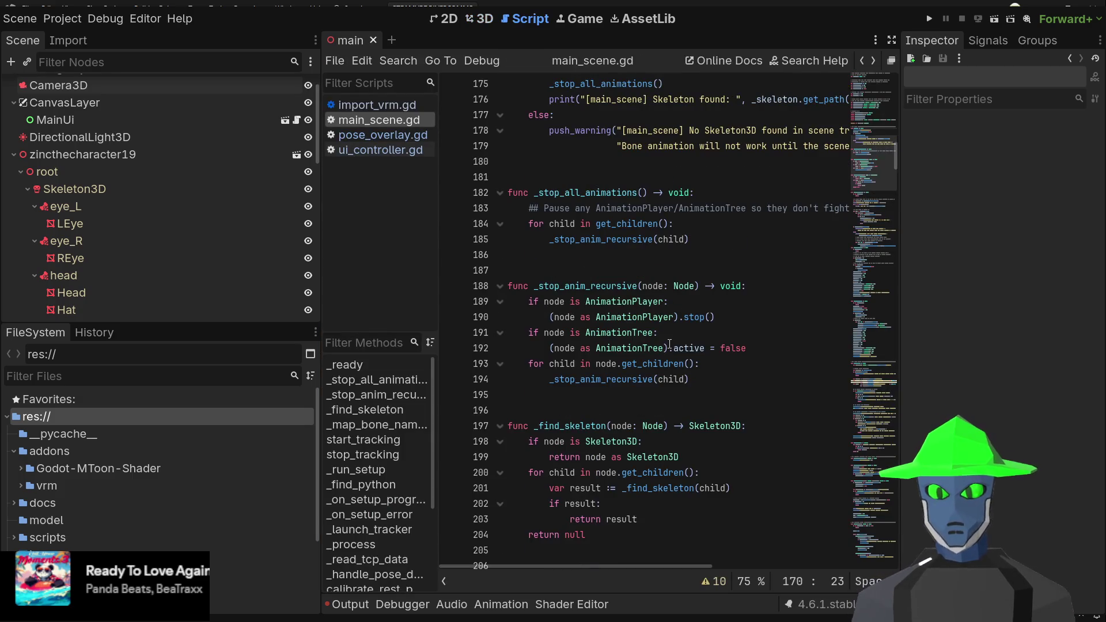
scroll(872, 292, "down", 4)
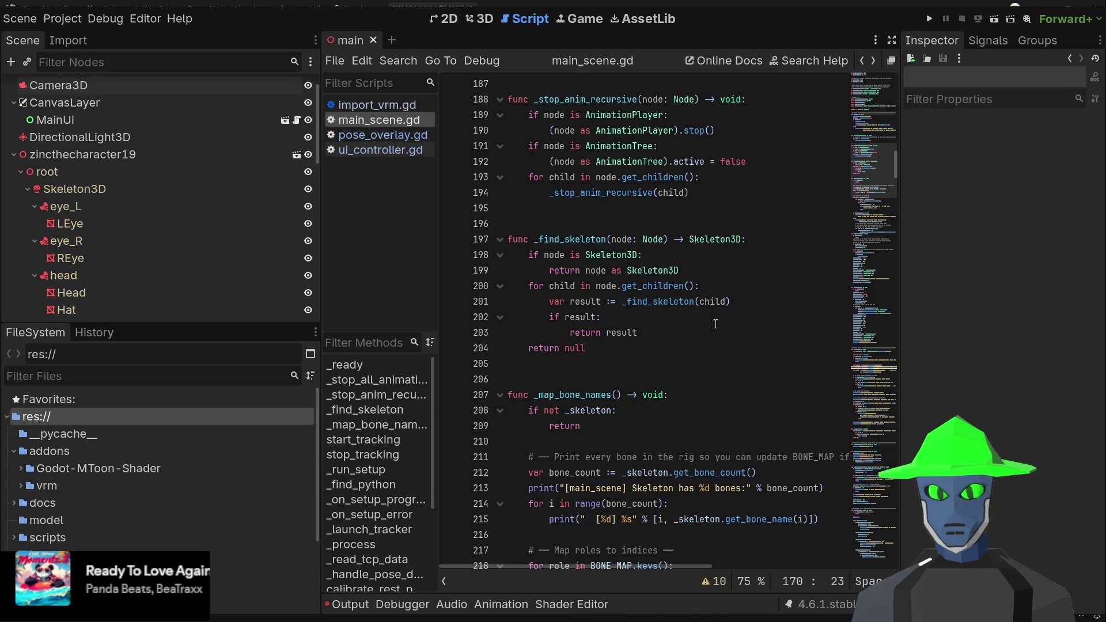
scroll(711, 317, "down", 5)
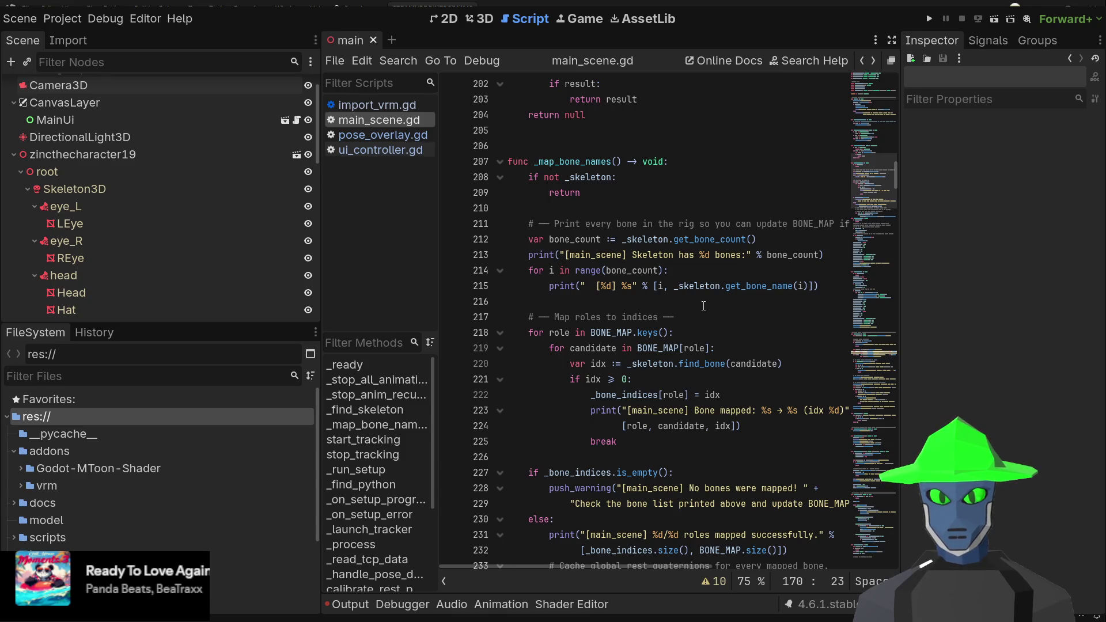
scroll(703, 306, "down", 4)
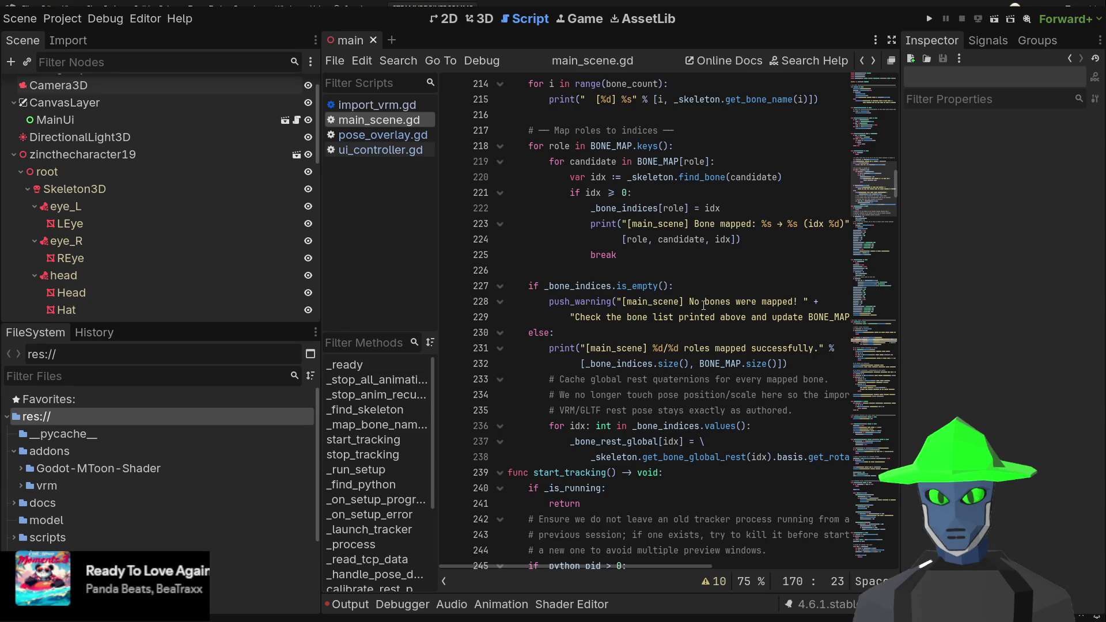
scroll(703, 306, "down", 4)
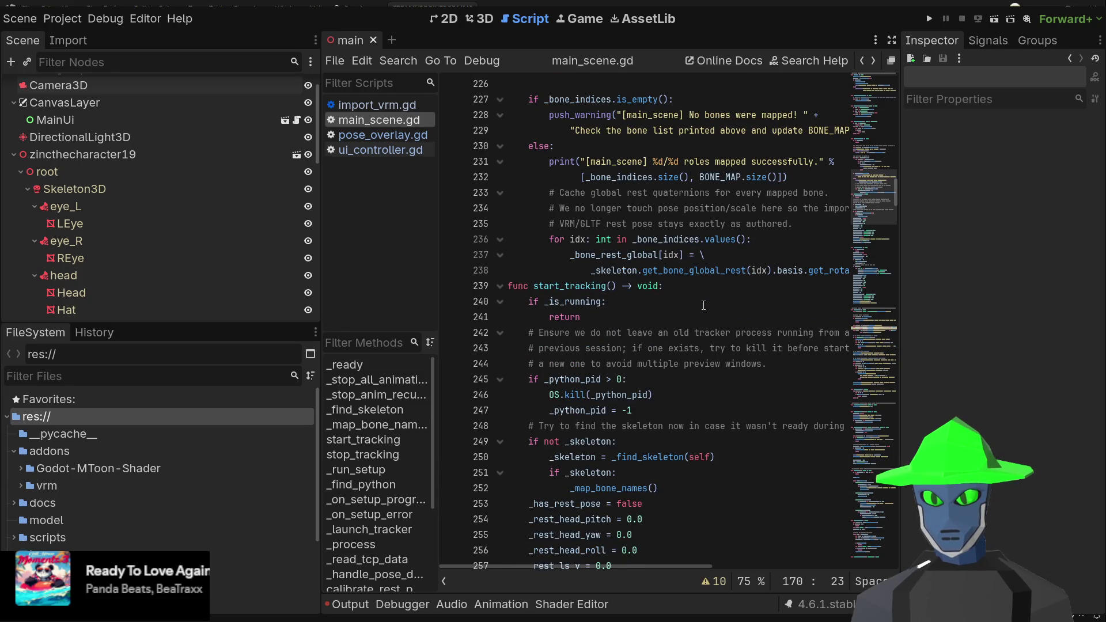
scroll(703, 305, "down", 3)
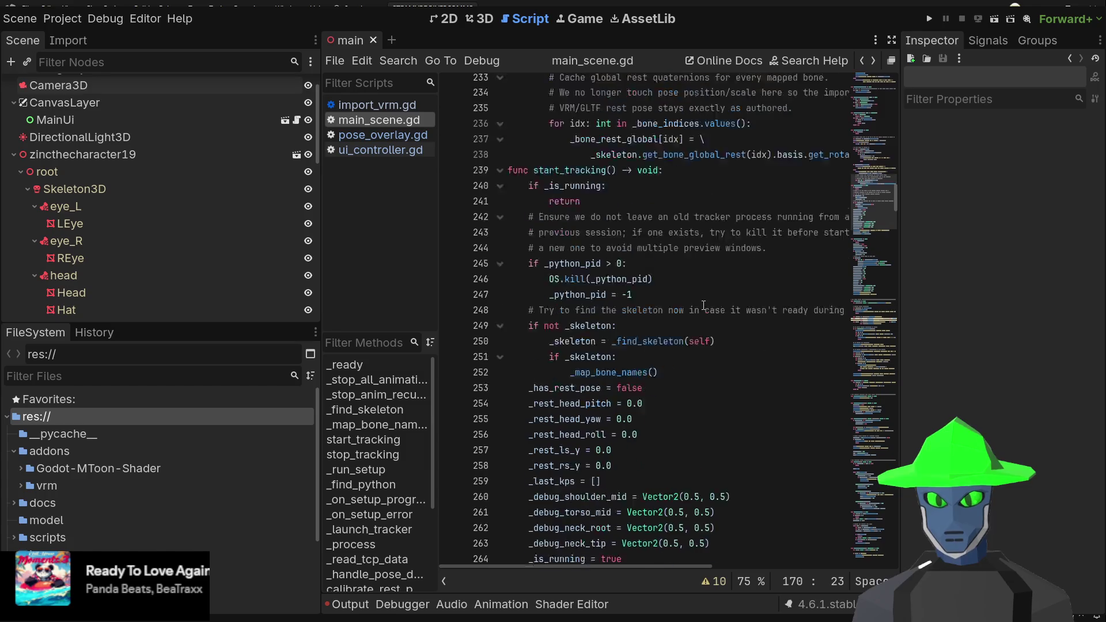
left_click(685, 314)
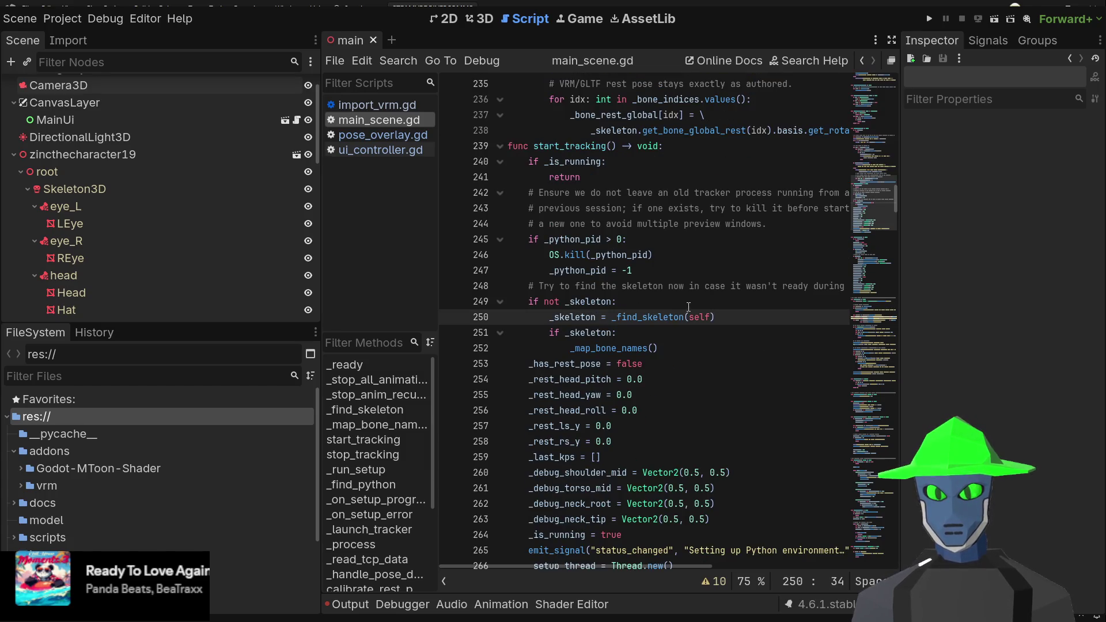
scroll(689, 306, "down", 2)
left_click(695, 298)
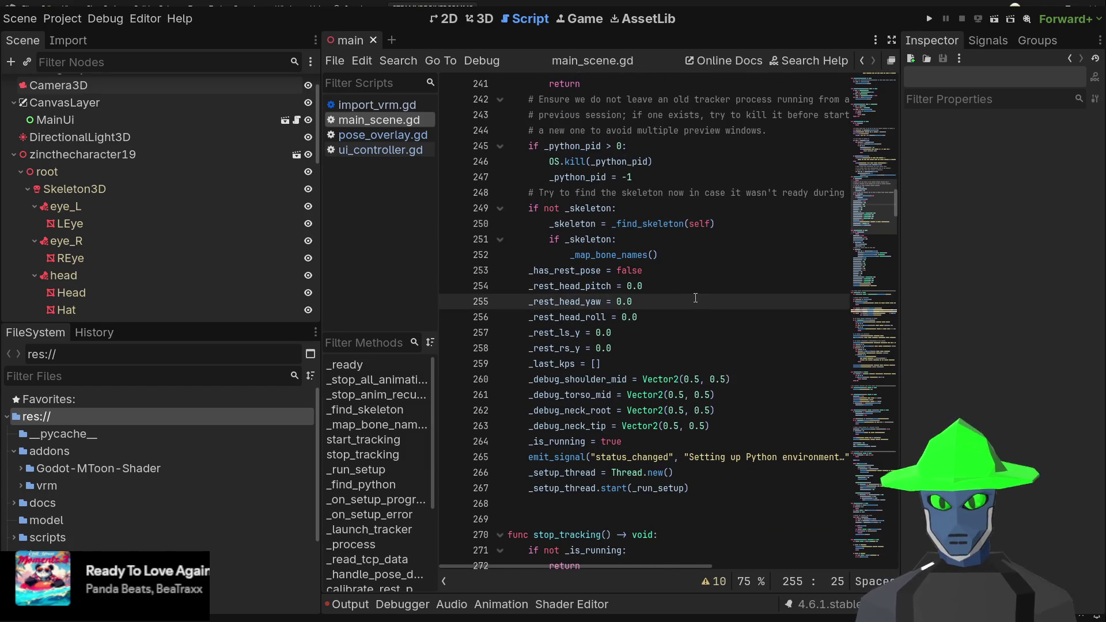
left_click(689, 317)
left_click(534, 441)
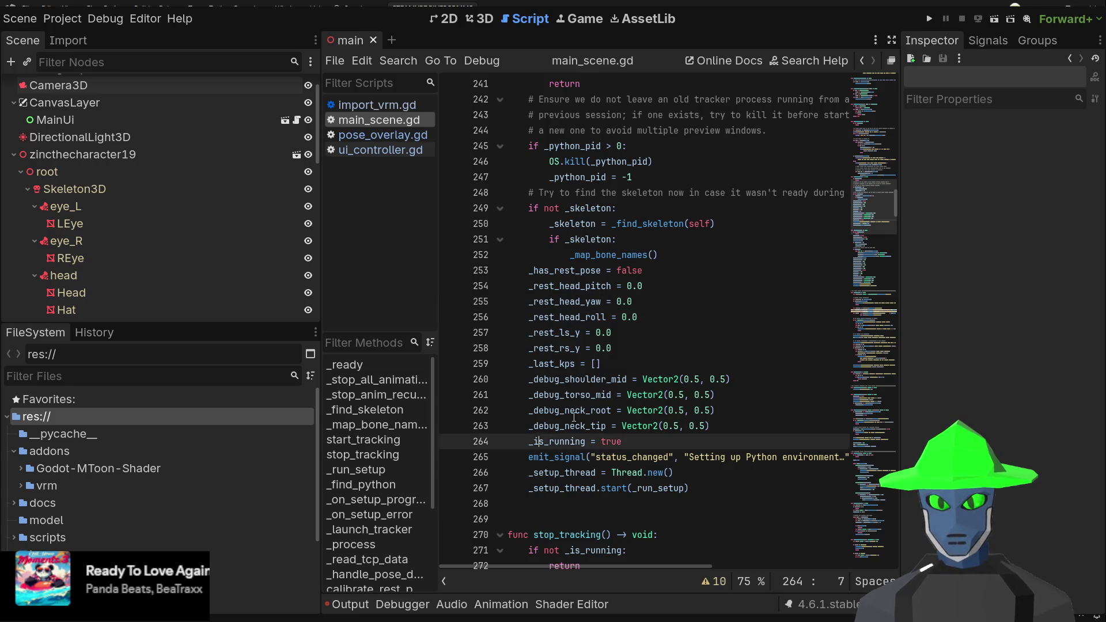
left_click(574, 417)
left_click(551, 425)
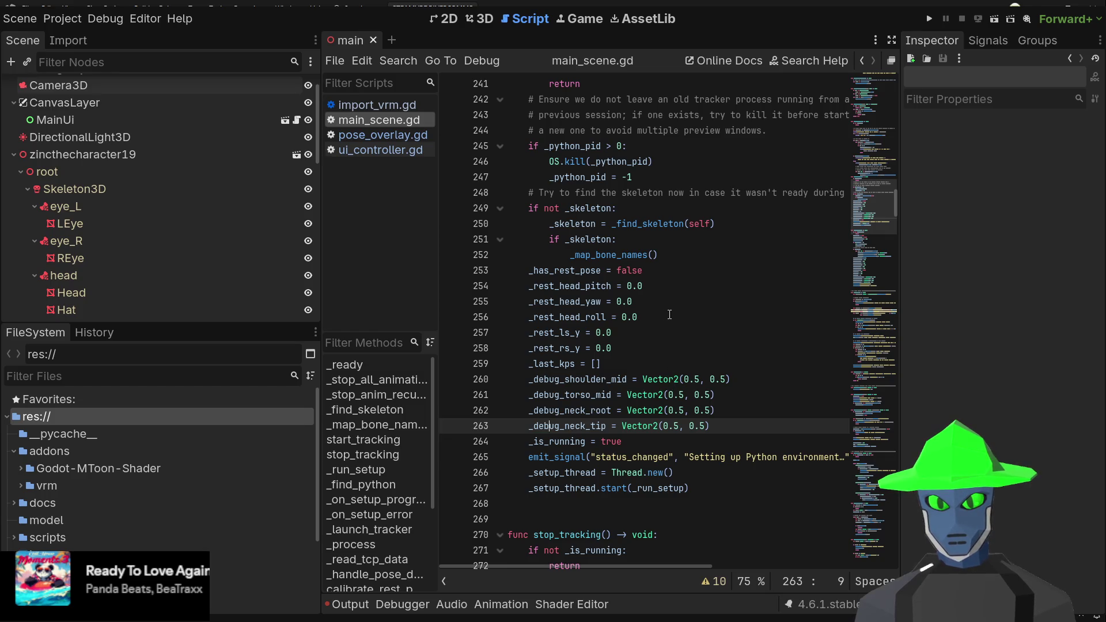
- Review the _map_bone_names call and stop_tracking's _bone_indices loop resetting bone poses
scroll(669, 314, "down", 1)
scroll(669, 314, "down", 4)
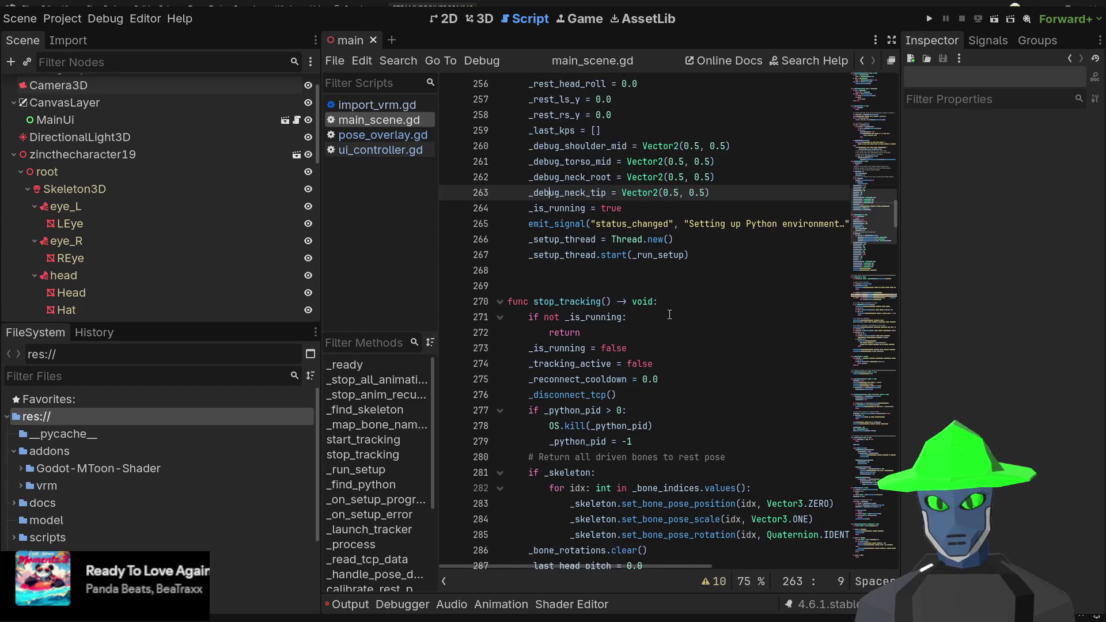
scroll(669, 314, "up", 10)
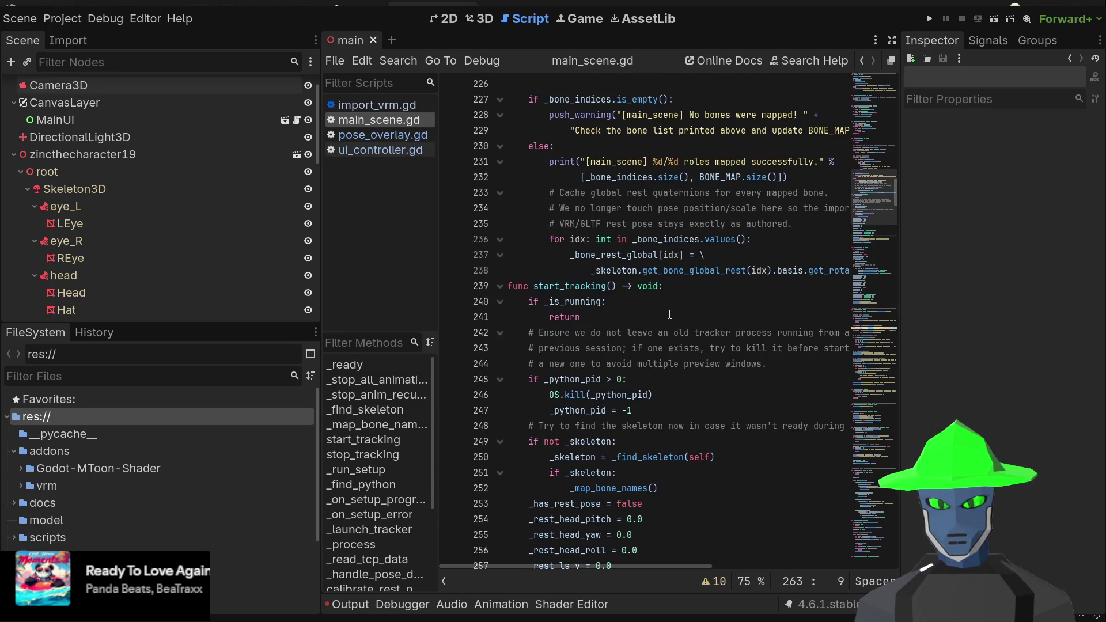
scroll(669, 315, "down", 1)
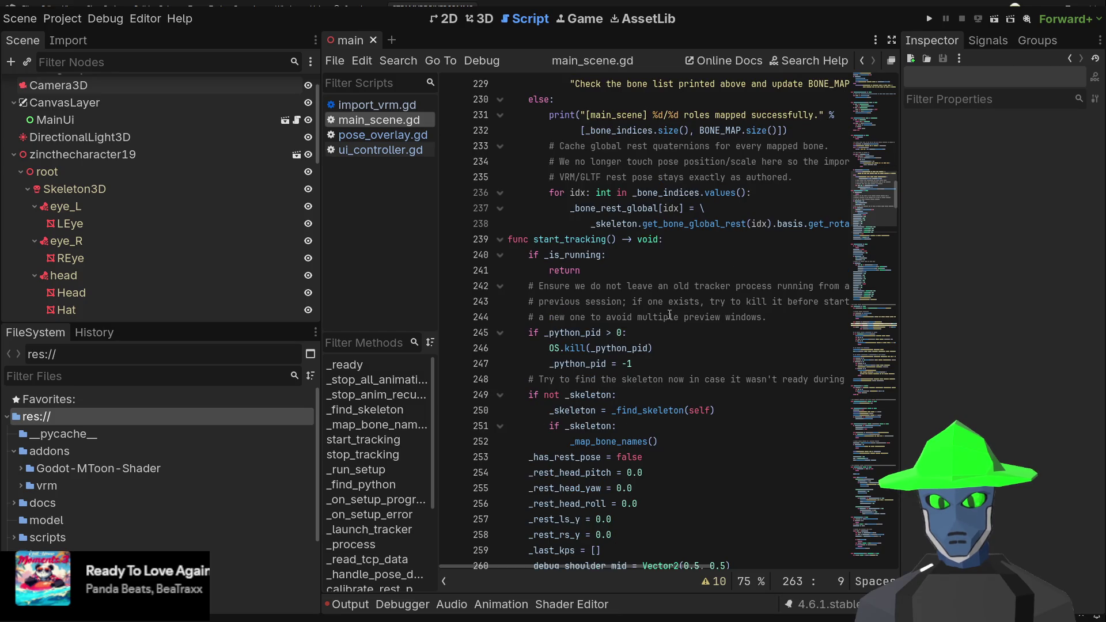
left_click(618, 442)
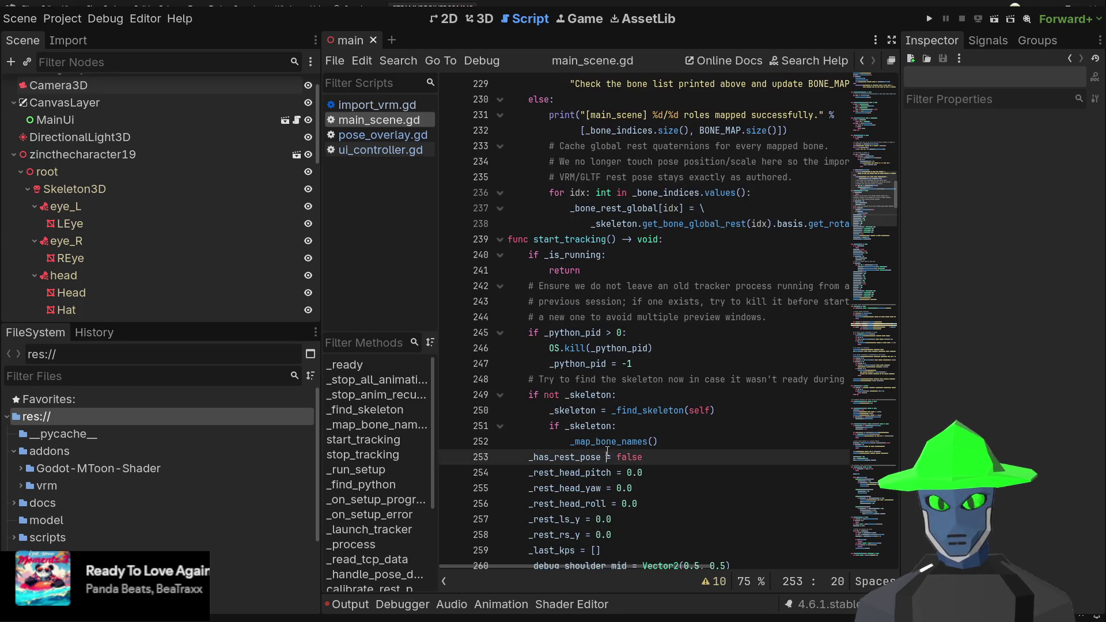
scroll(617, 442, "down", 4)
scroll(617, 442, "down", 7)
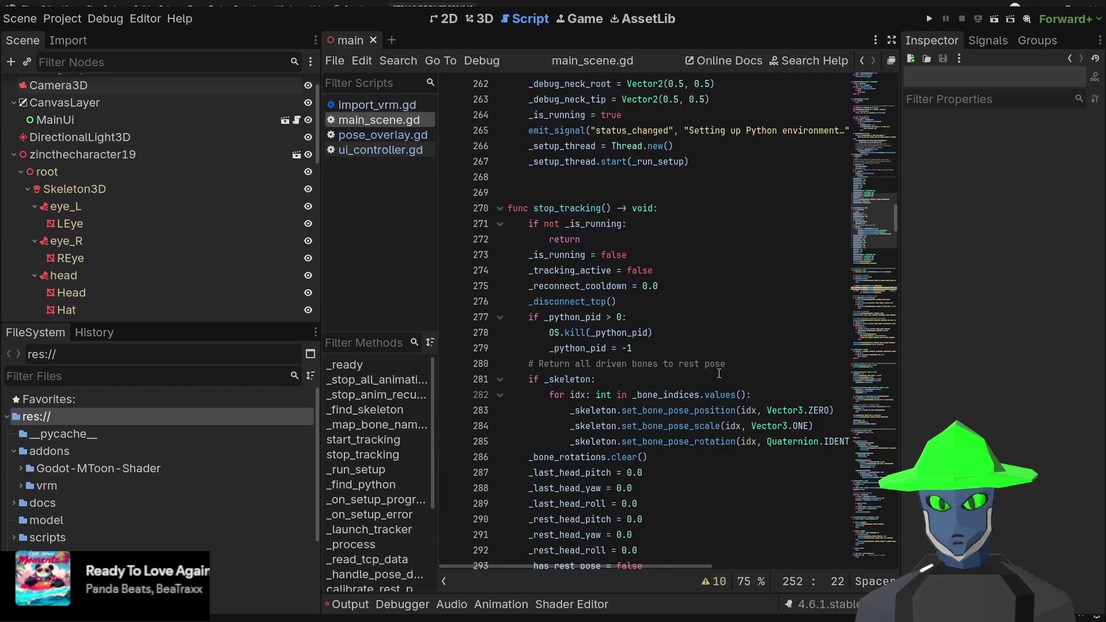
left_click(668, 394)
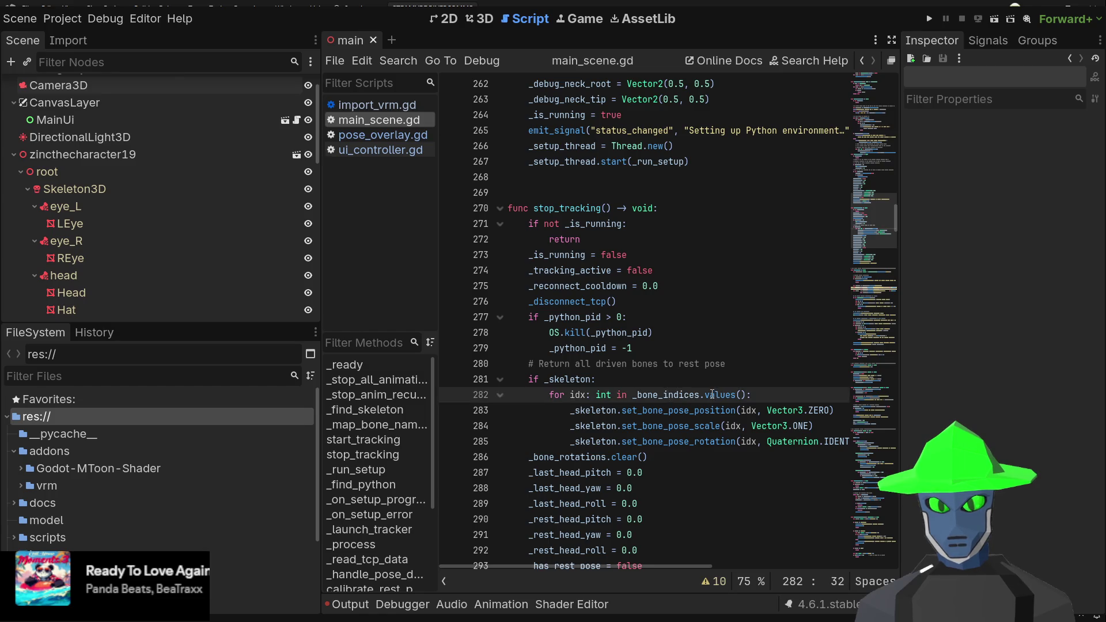
left_click(674, 405)
scroll(742, 371, "down", 2)
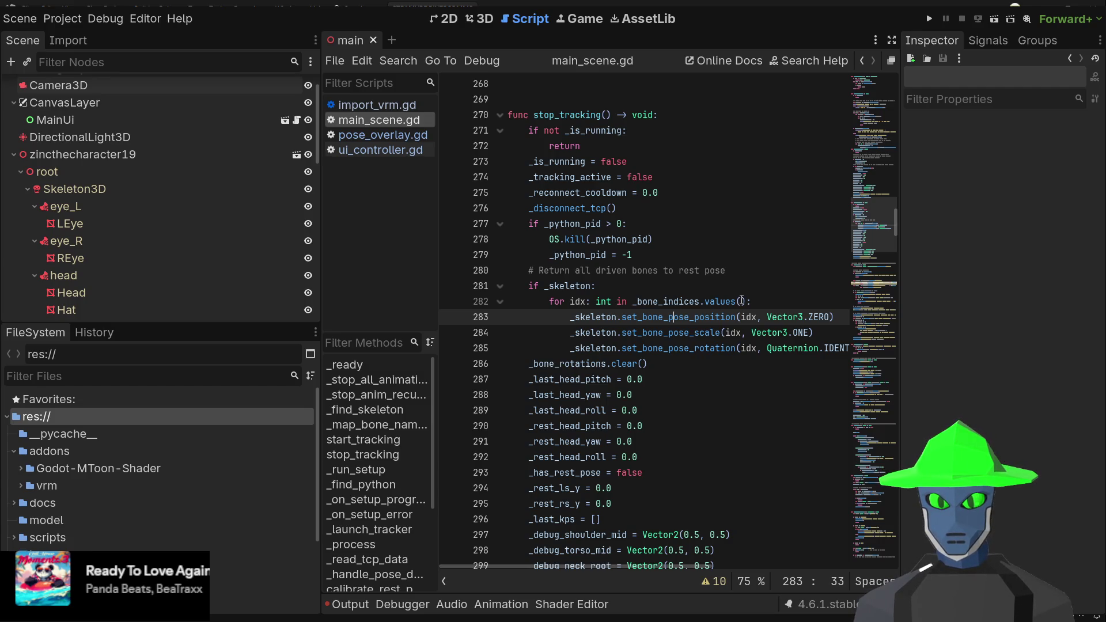
scroll(741, 301, "down", 2)
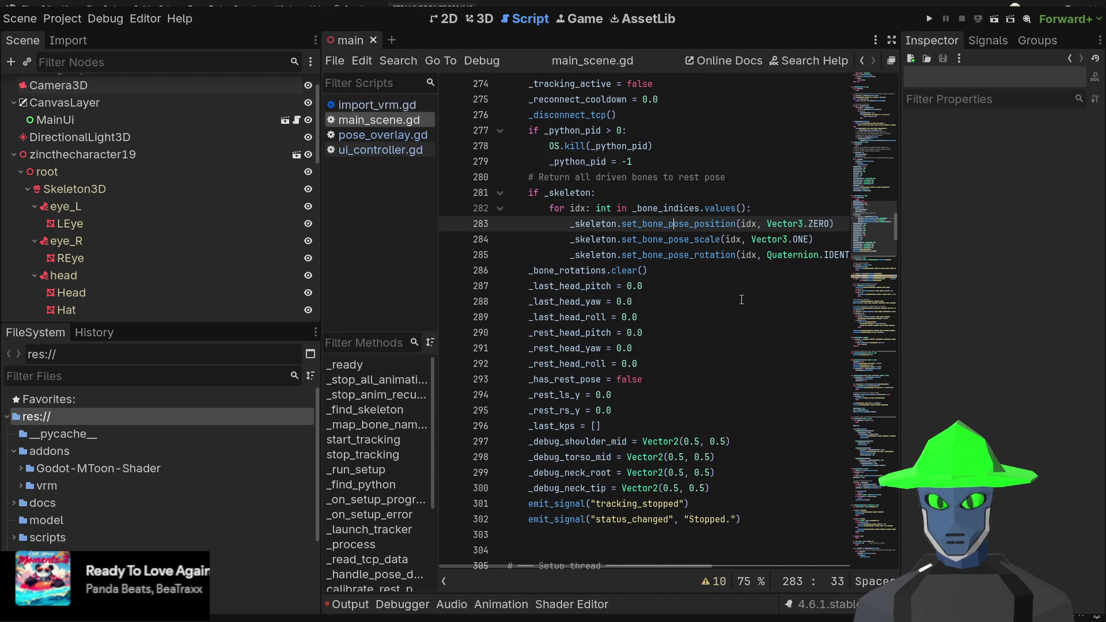
scroll(660, 478, "down", 3)
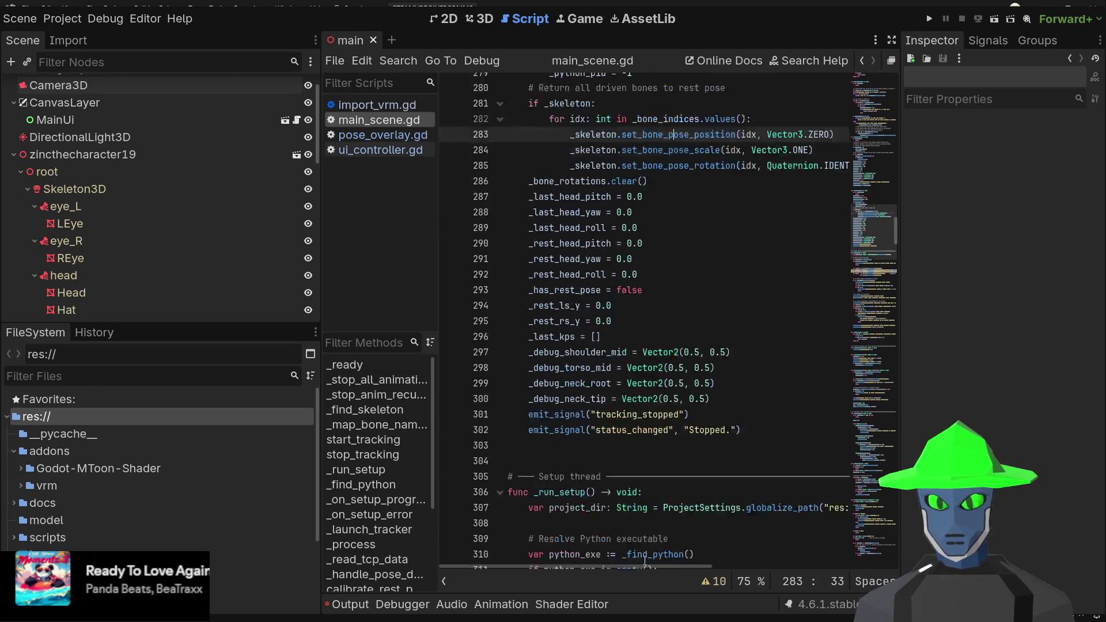
scroll(651, 449, "up", 6)
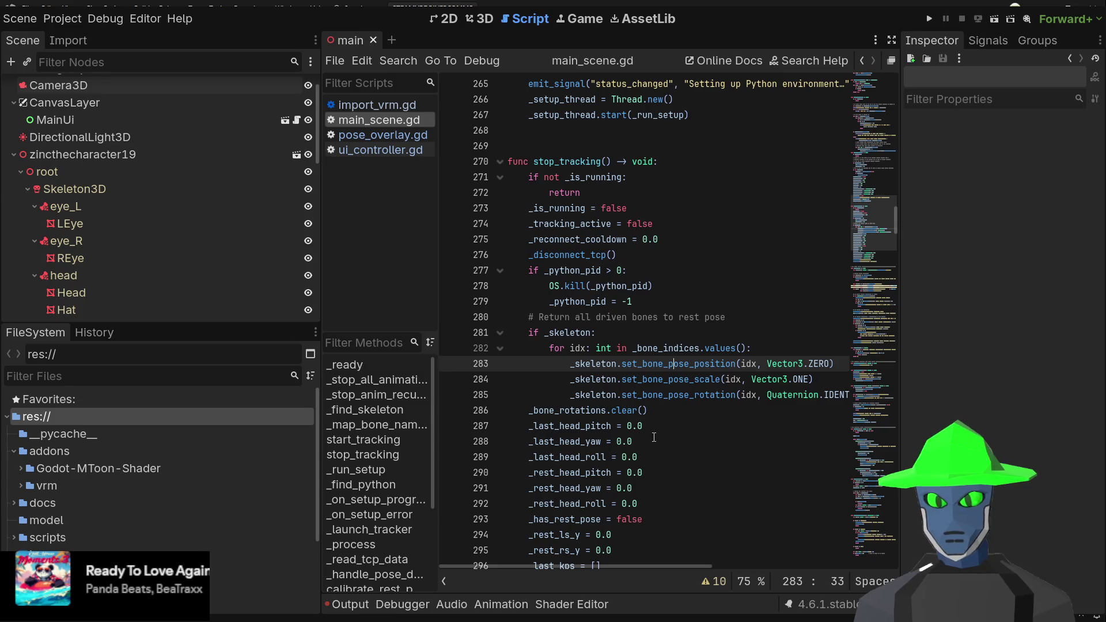
left_click(721, 349)
scroll(723, 353, "up", 7)
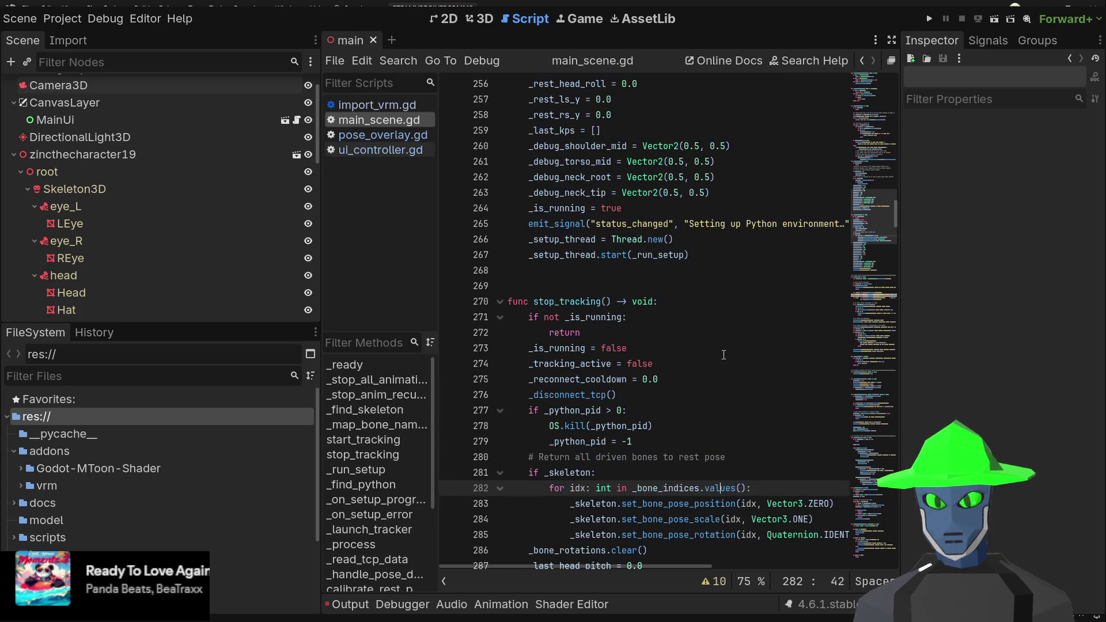
scroll(723, 352, "up", 3)
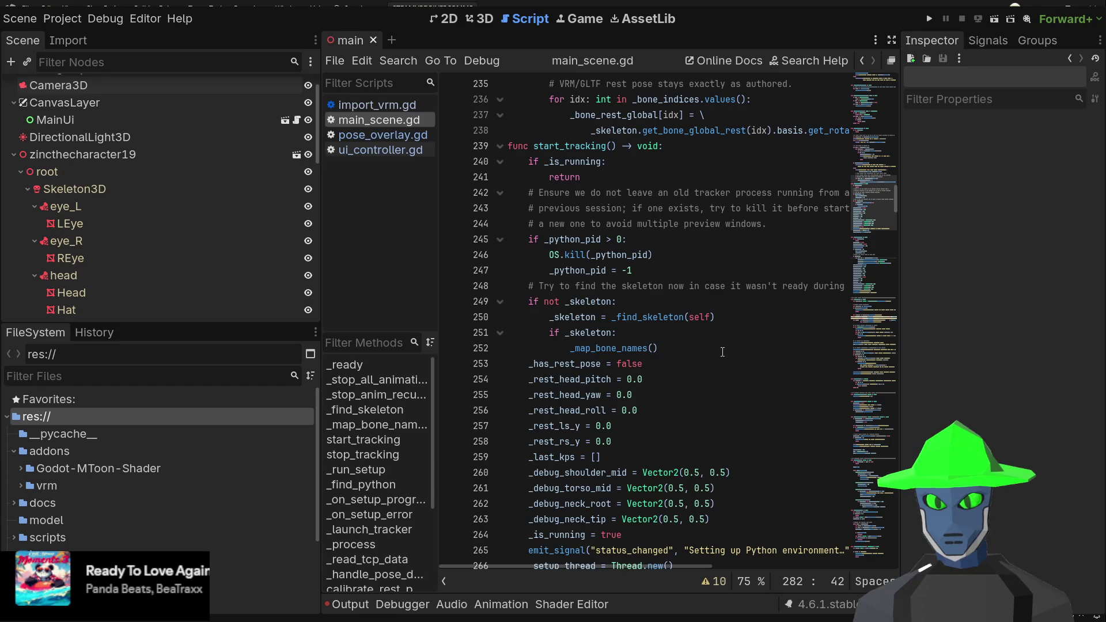
scroll(723, 352, "up", 7)
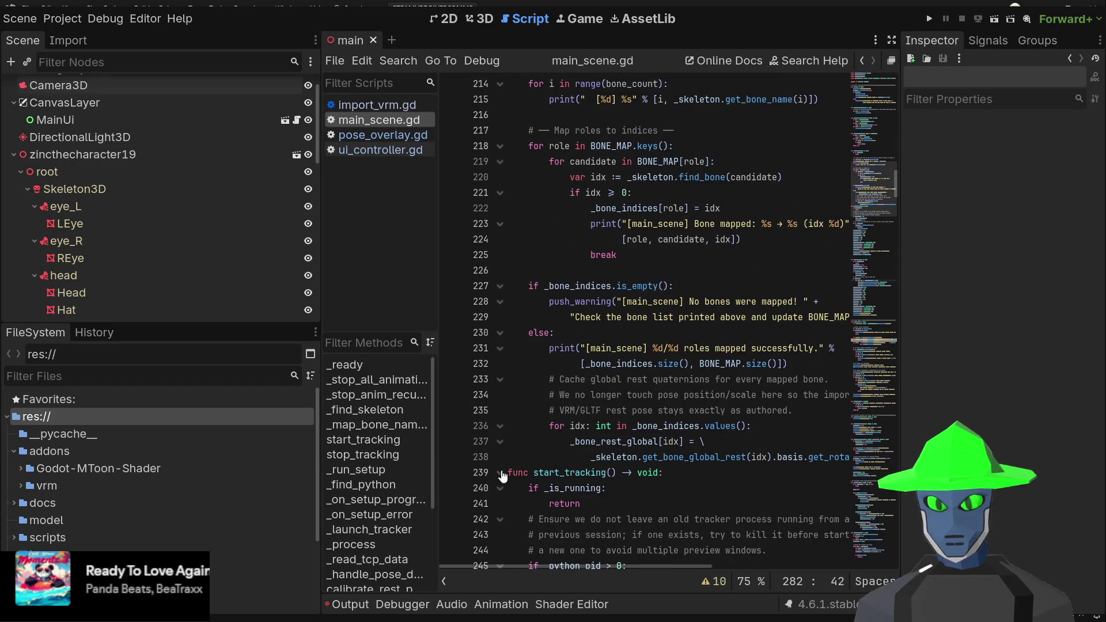
- Fold start_tracking, stop_tracking, _run_setup and _on_setup_progress in main_scene.gd
left_click(500, 473)
scroll(491, 346, "down", 3)
left_click(499, 382)
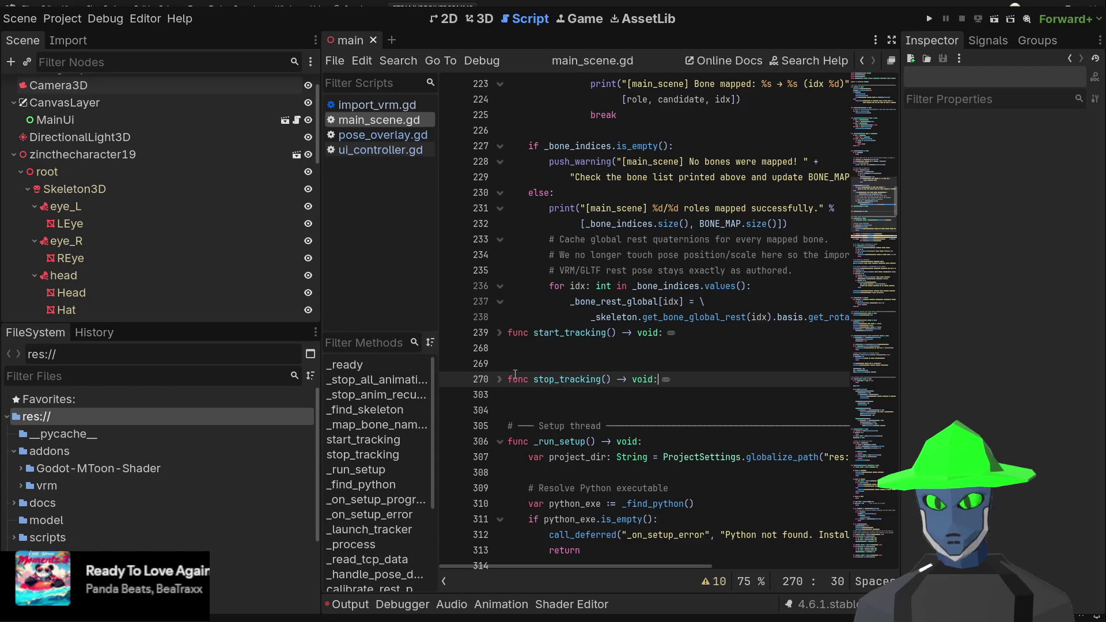
scroll(539, 308, "down", 3)
scroll(584, 337, "down", 1)
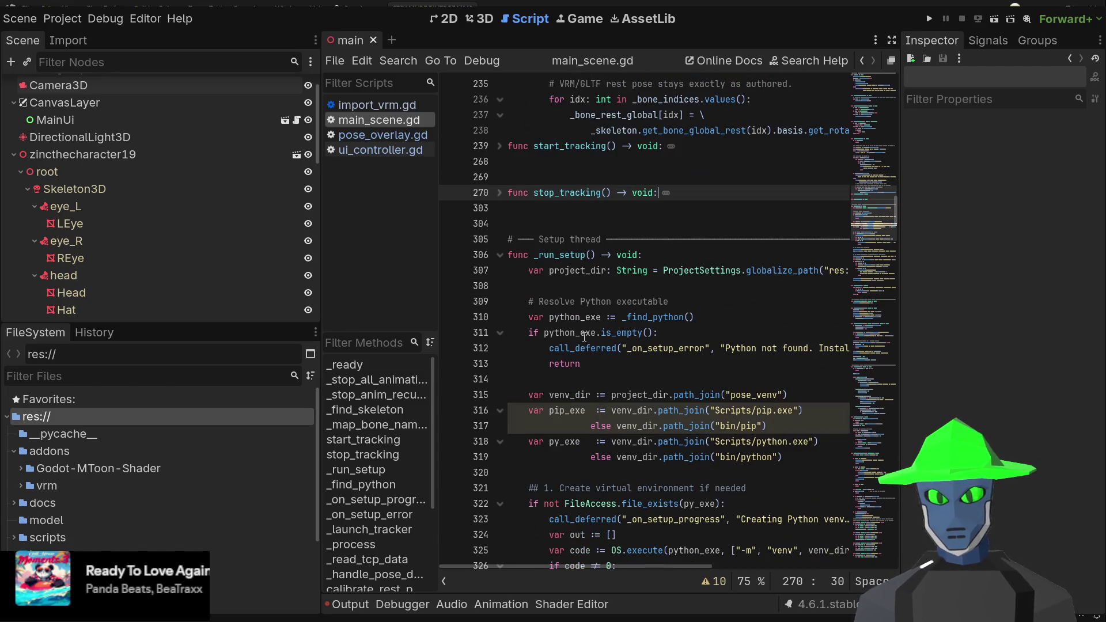
scroll(584, 337, "down", 2)
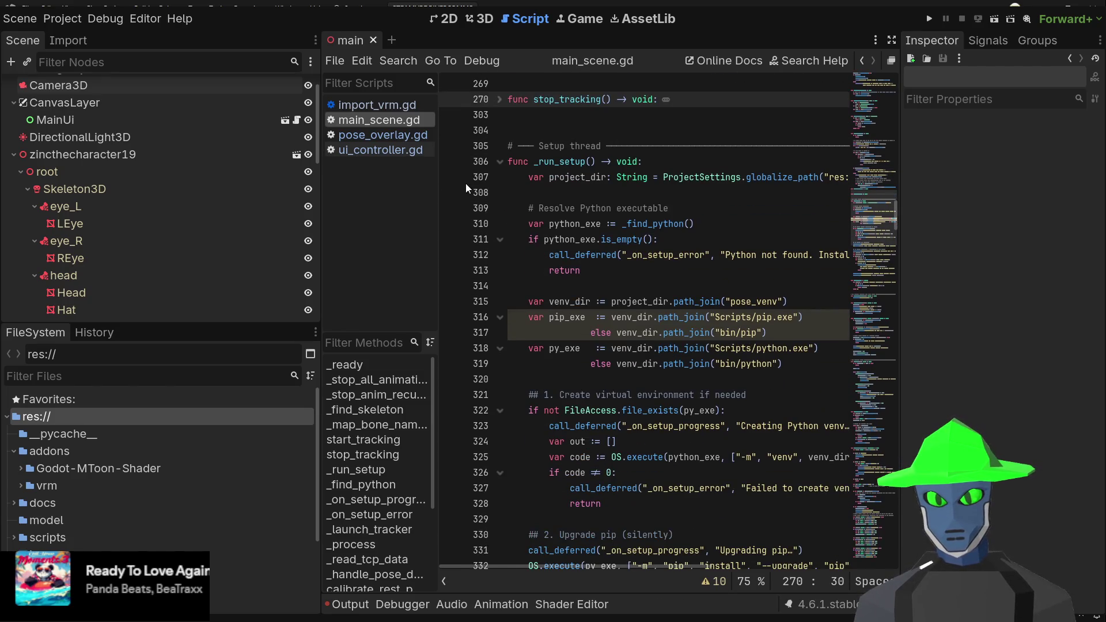
left_click(500, 161)
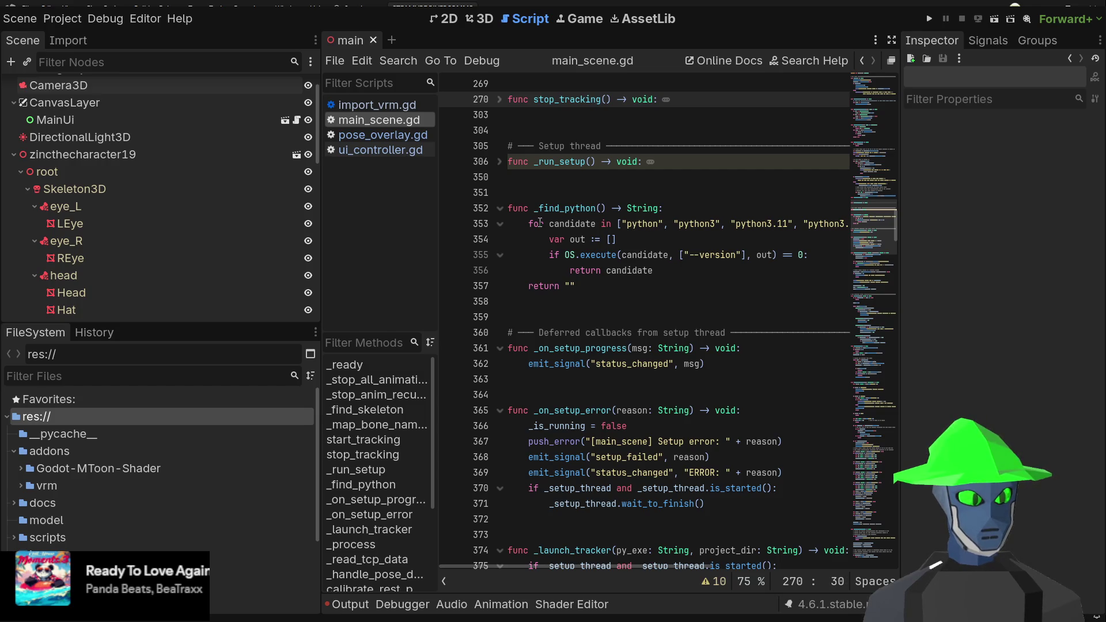
left_click(499, 349)
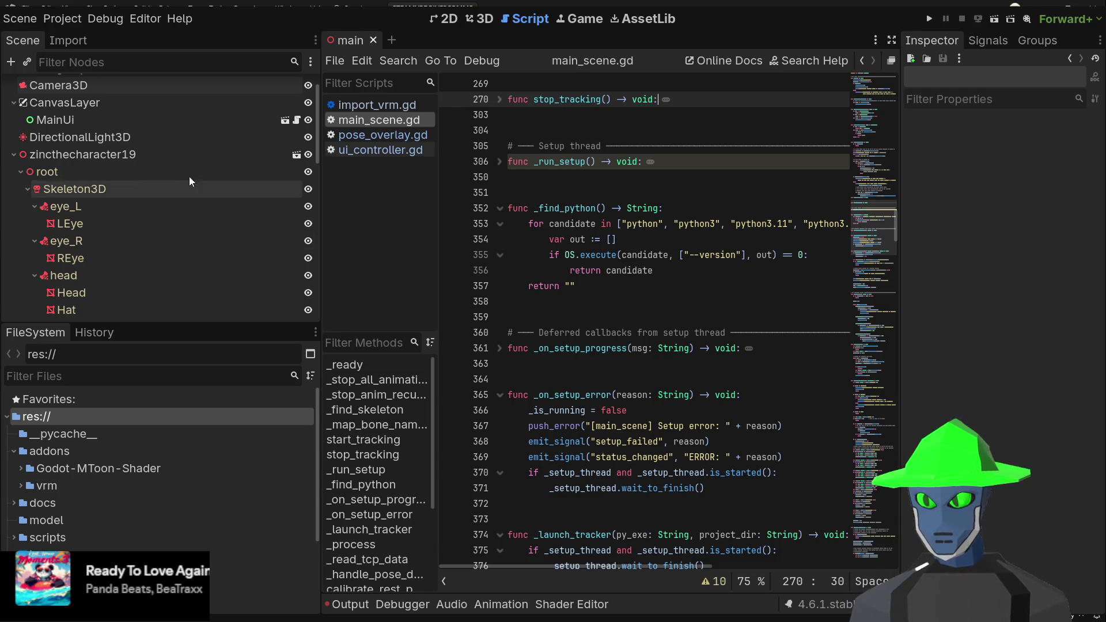
left_click(189, 107)
- Open MainUi's ui_controller.gd script and the main_ui scene, then select PoseOverlay
left_click(174, 120)
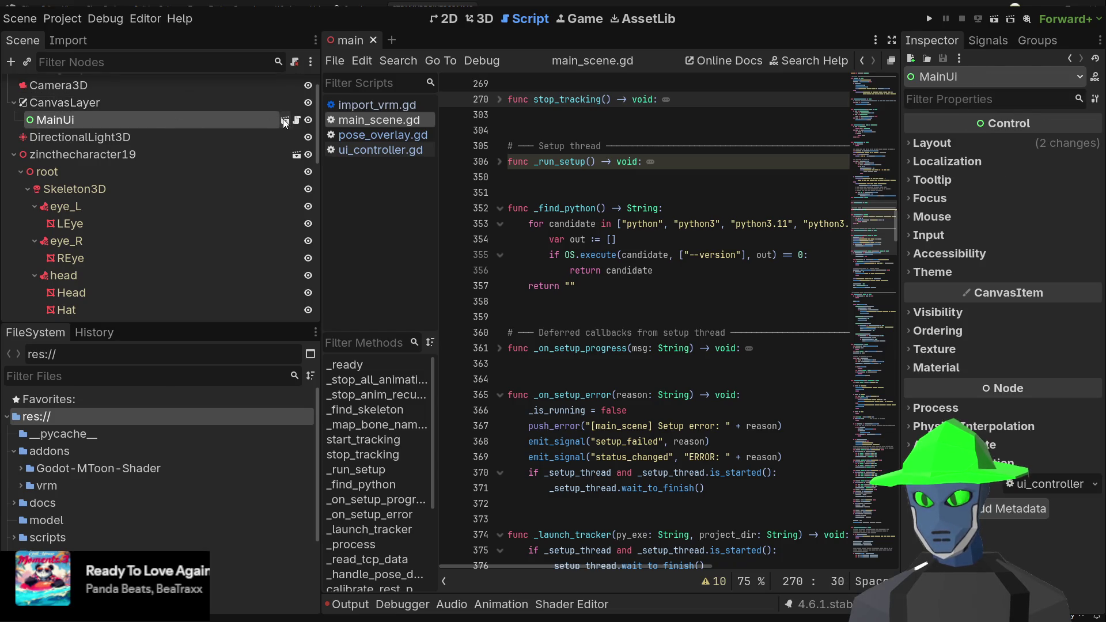
left_click(295, 121)
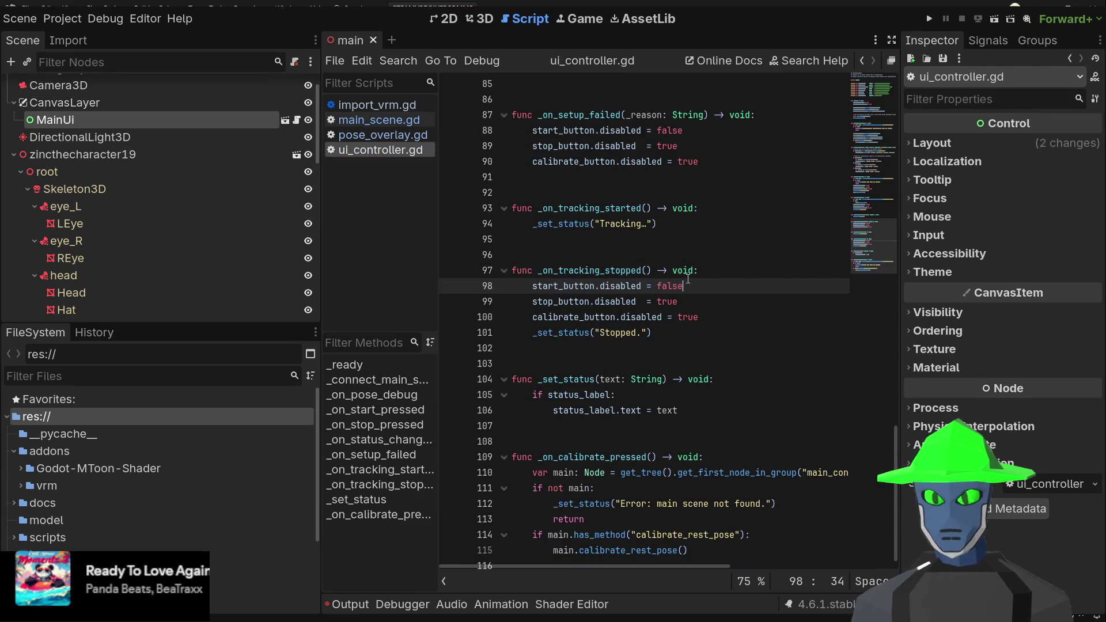
scroll(678, 274, "right", 1)
left_click(283, 121)
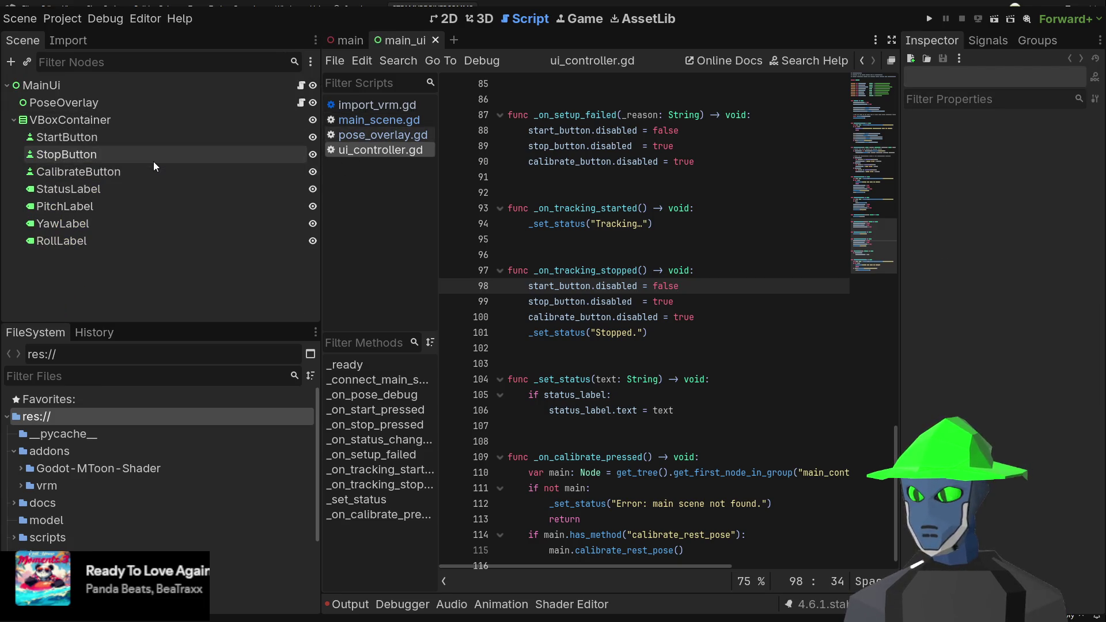
left_click(147, 106)
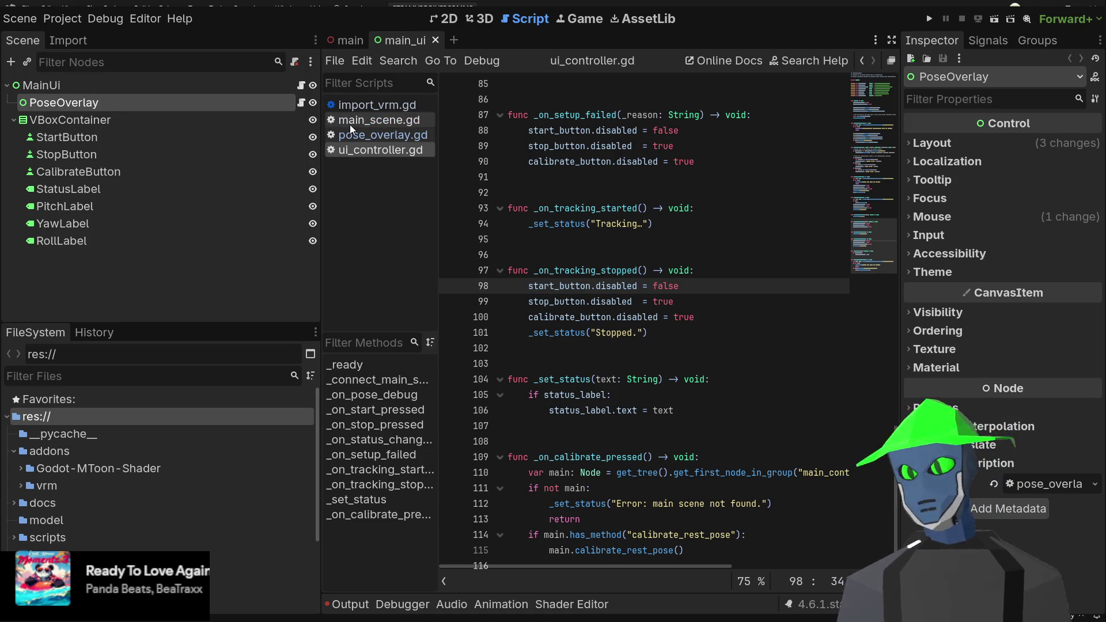
left_click(300, 102)
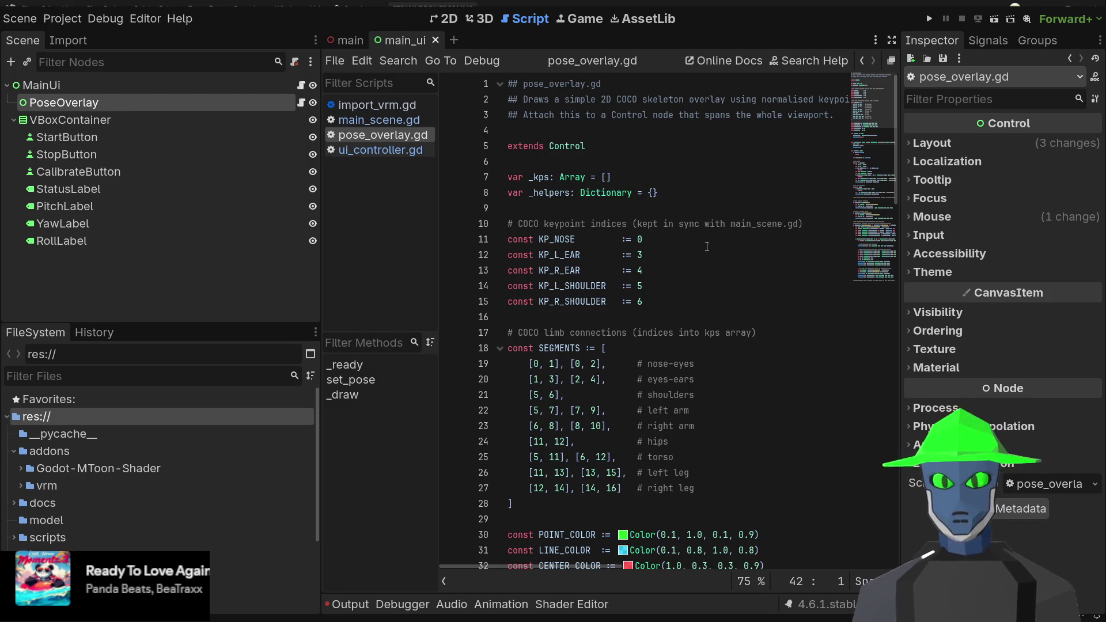
- Read through pose_overlay.gd's _draw code and highlight the nose_px uses in the neck drawing
scroll(708, 247, "down", 9)
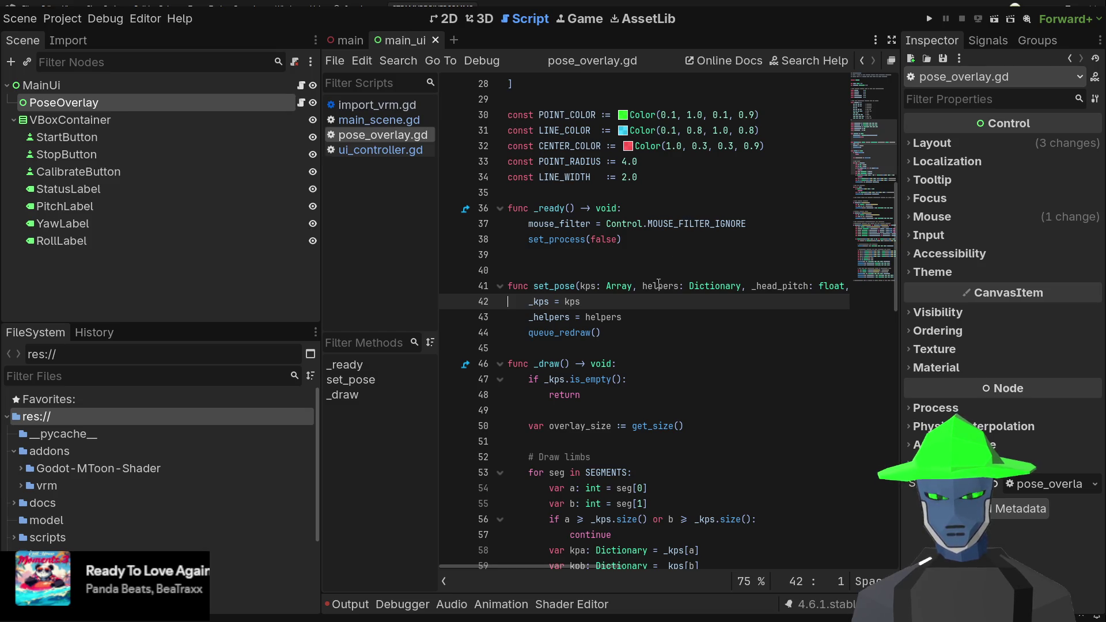
scroll(661, 295, "down", 3)
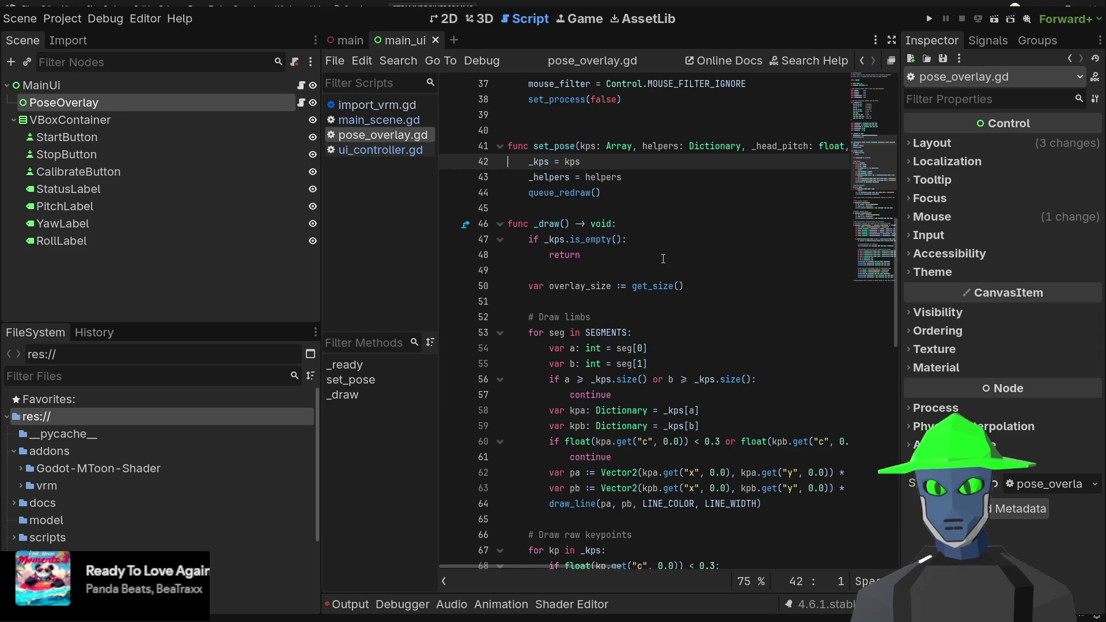
left_click(631, 271)
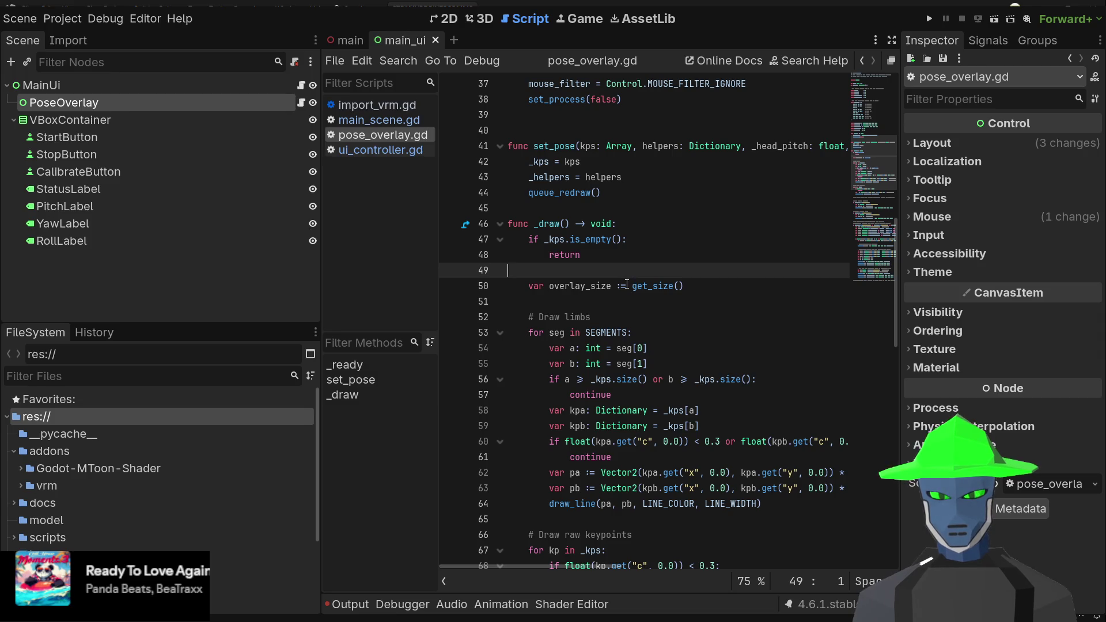
scroll(626, 283, "down", 4)
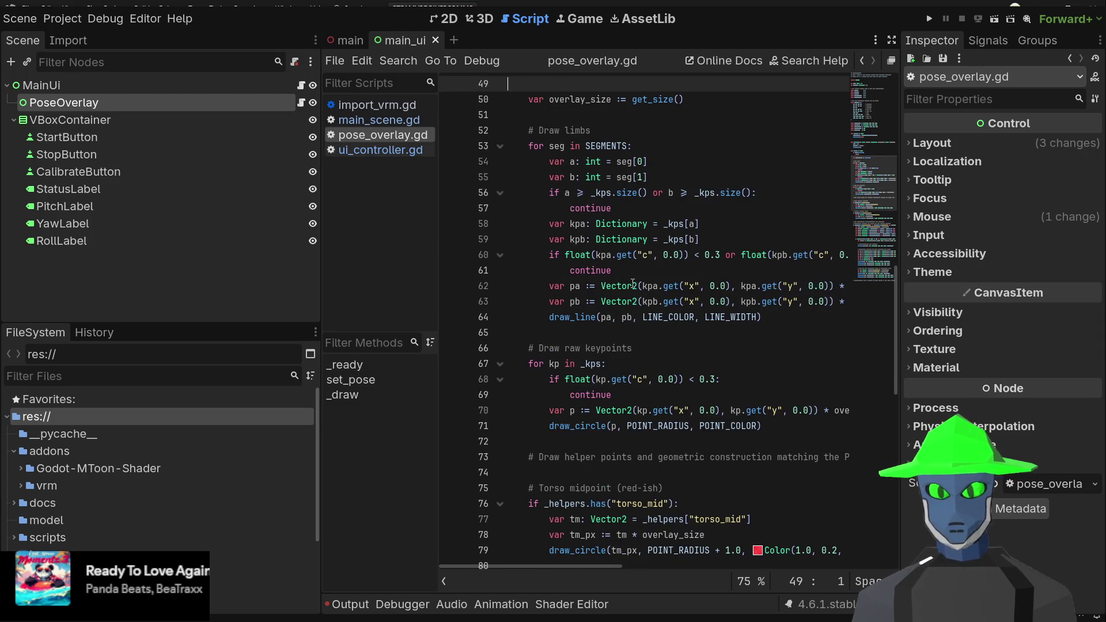
scroll(632, 284, "down", 3)
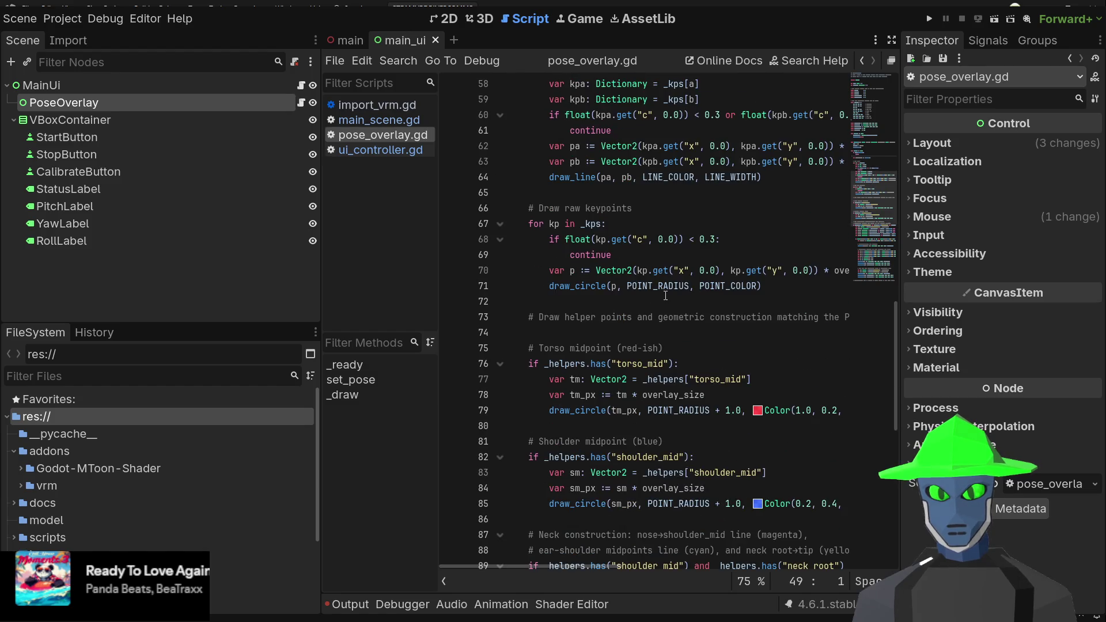
scroll(637, 302, "down", 2)
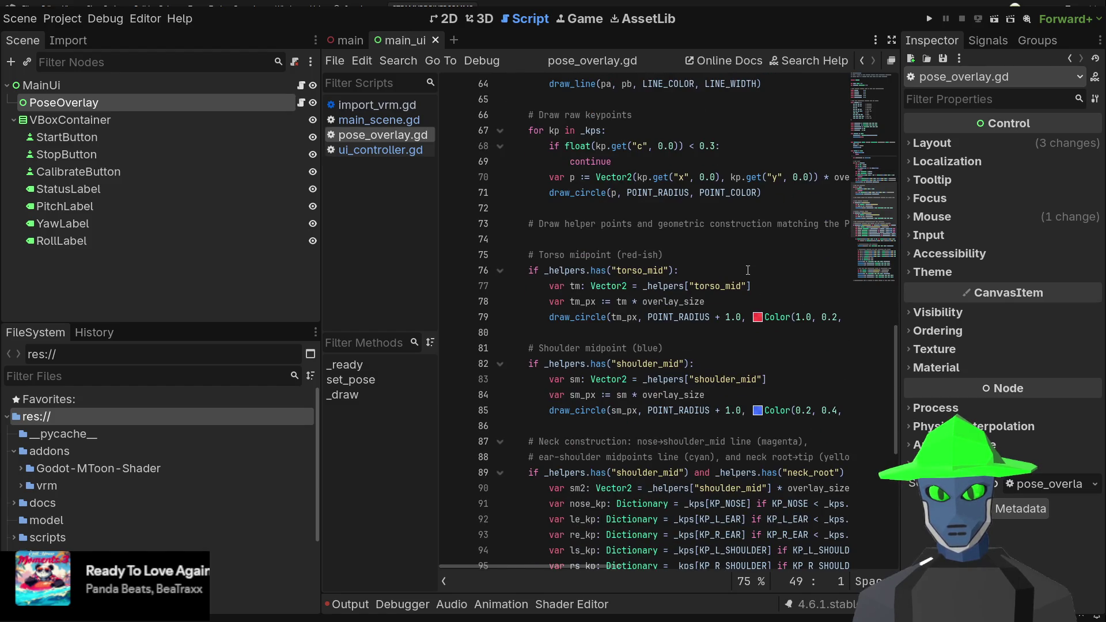
scroll(731, 276, "down", 3)
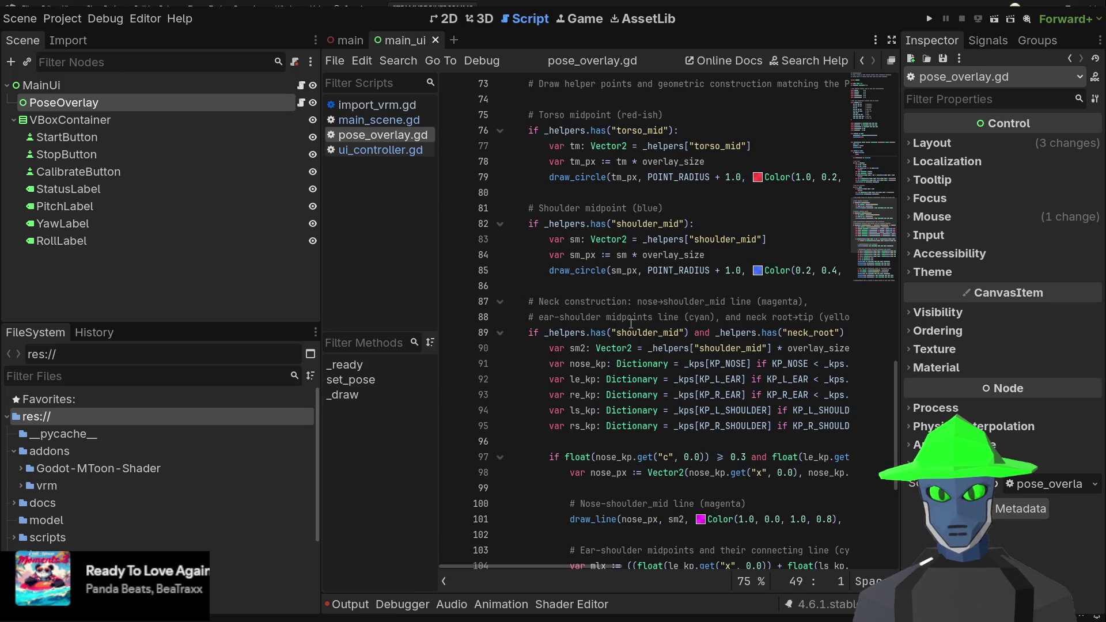
scroll(630, 324, "down", 3)
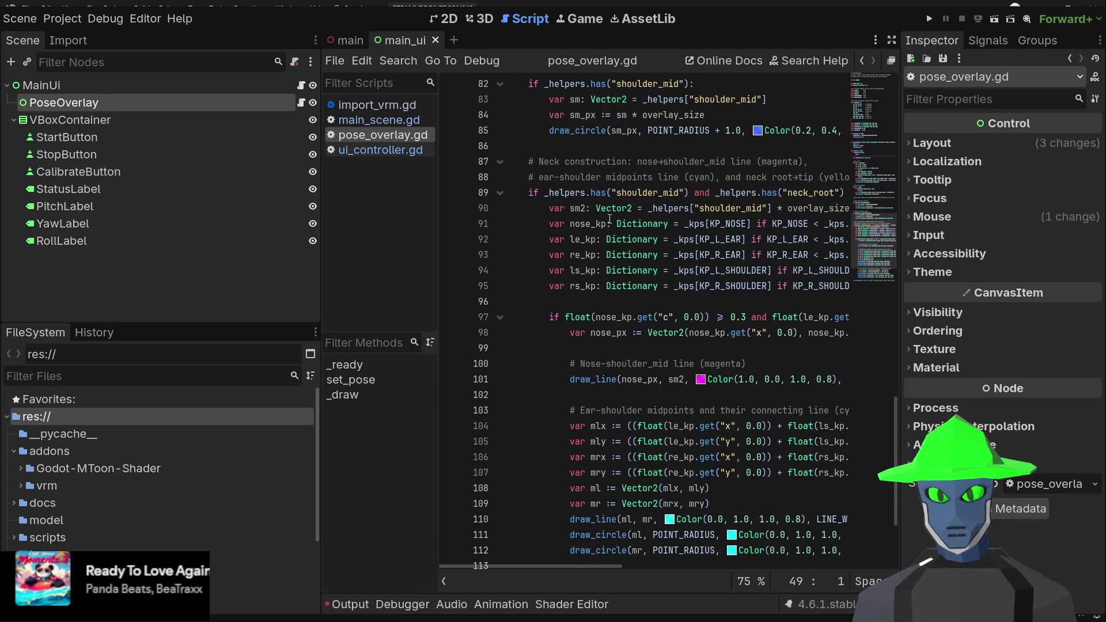
double_click(638, 381)
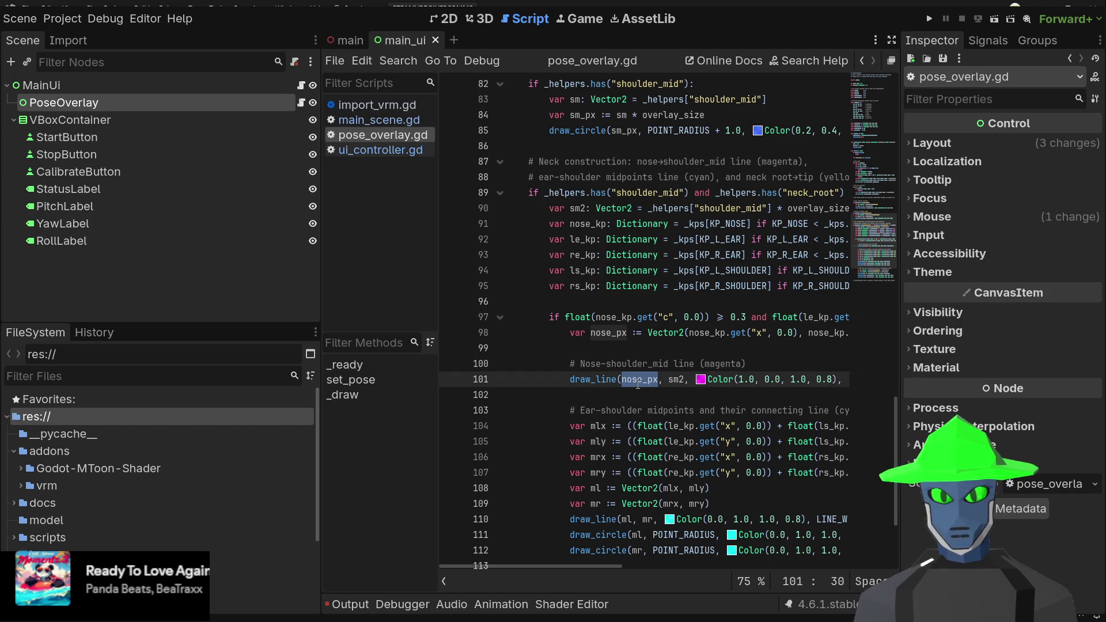
left_click(610, 395)
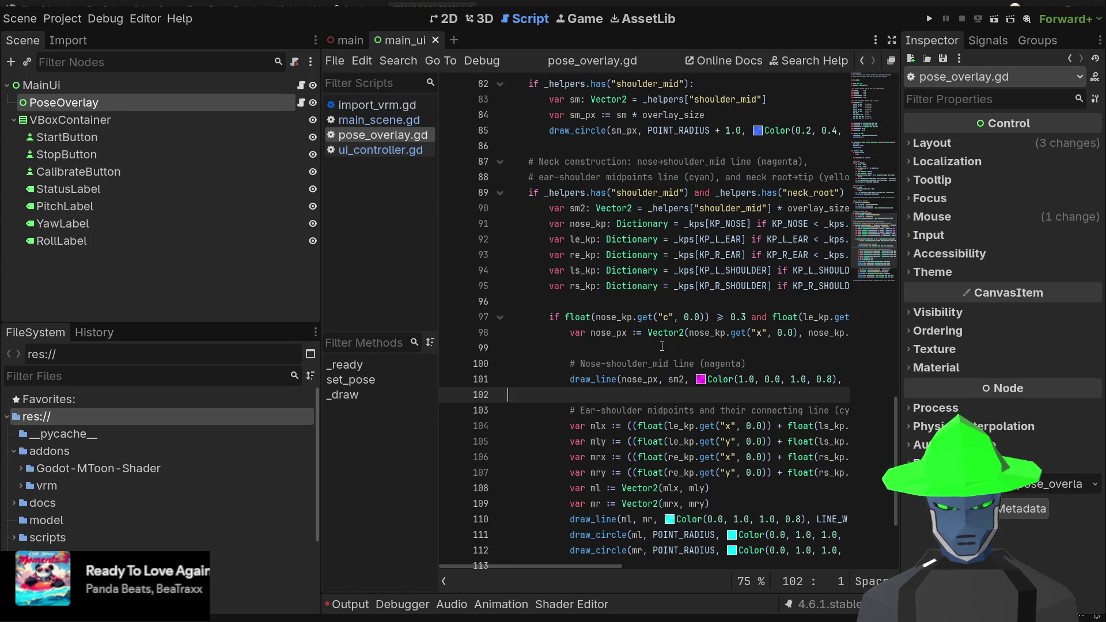
- Inspect the rigged character from several angles in the main scene's 3D view, then return to pose_overlay.gd
left_click(339, 41)
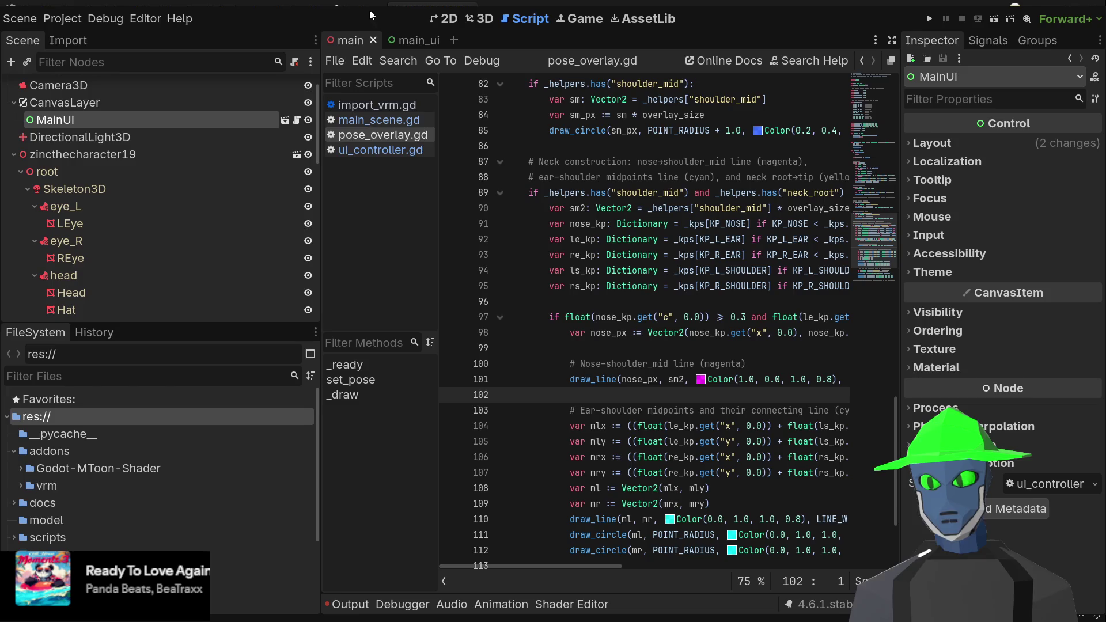
left_click(489, 23)
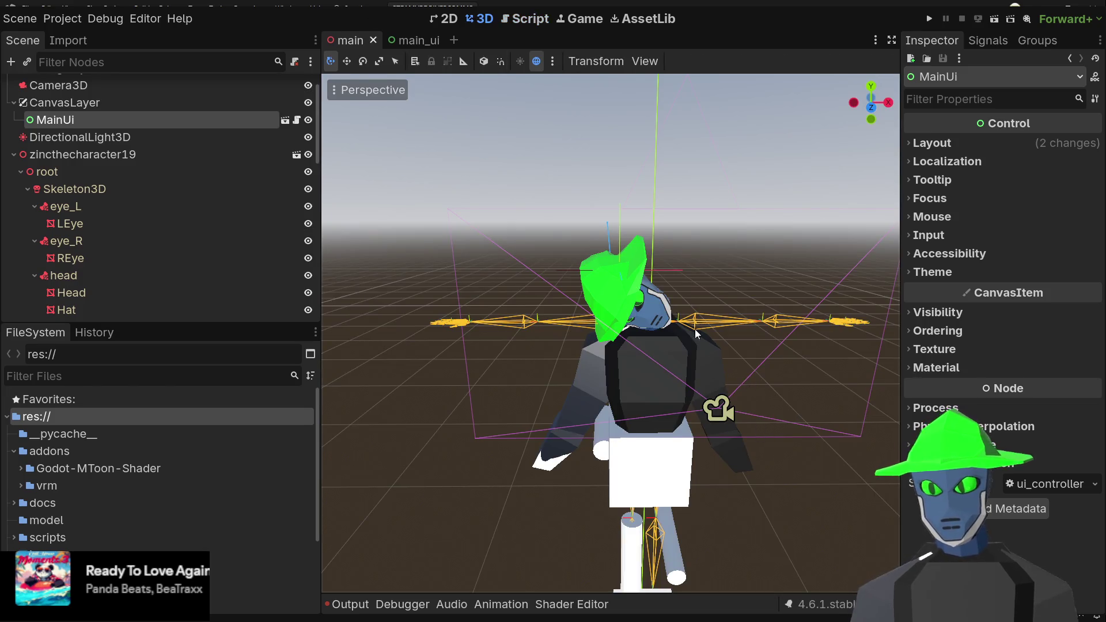
left_click_drag(696, 333, 610, 284)
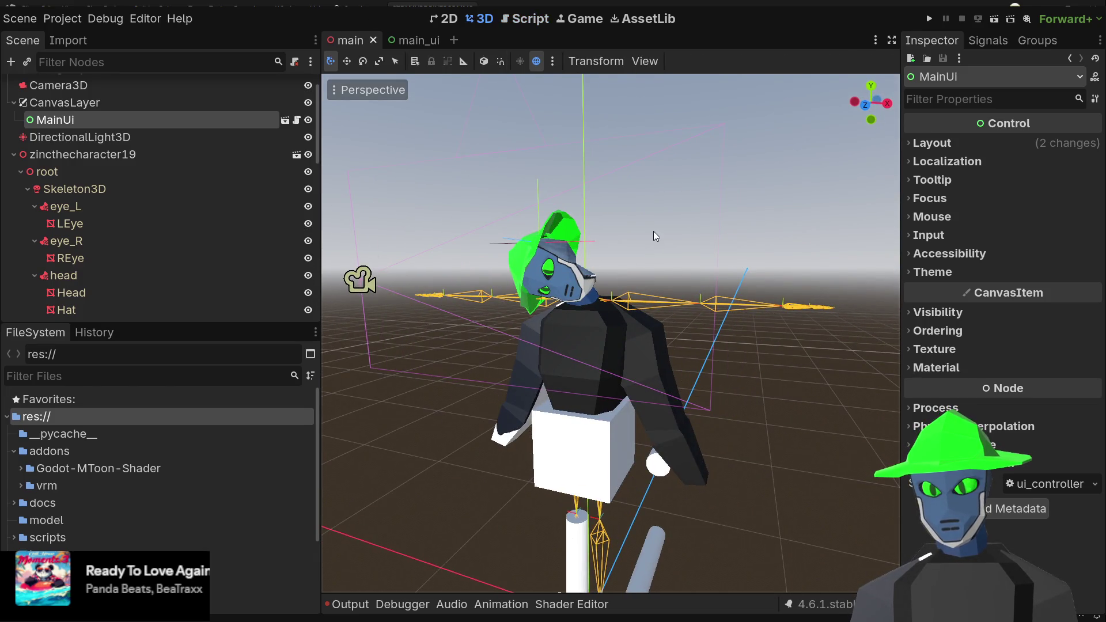
left_click(786, 399)
scroll(782, 386, "down", 4)
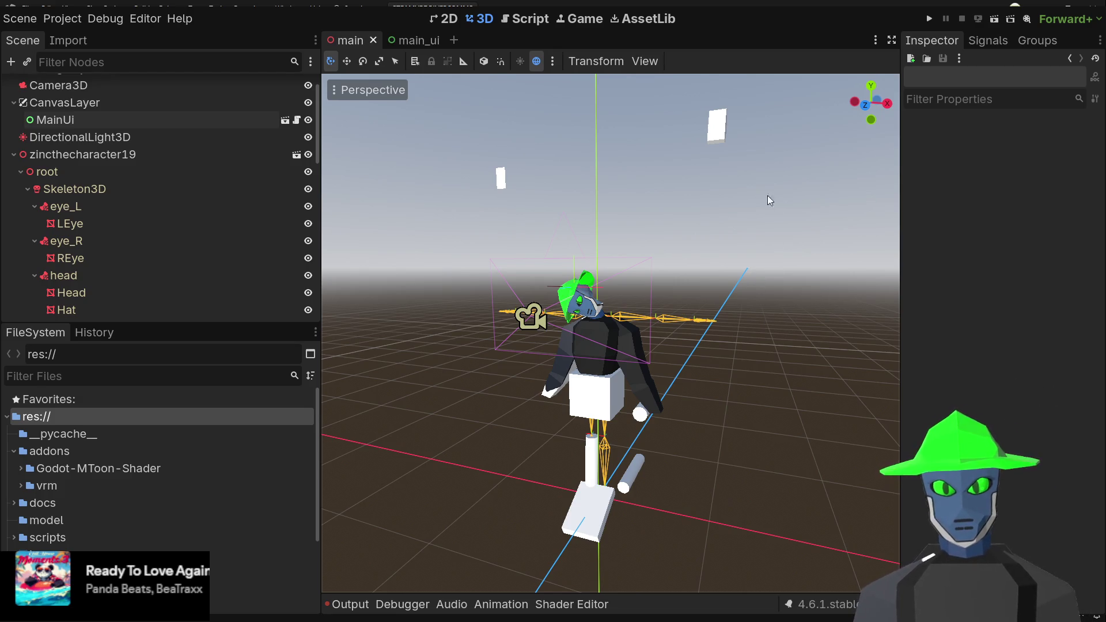
left_click_drag(795, 229, 766, 250)
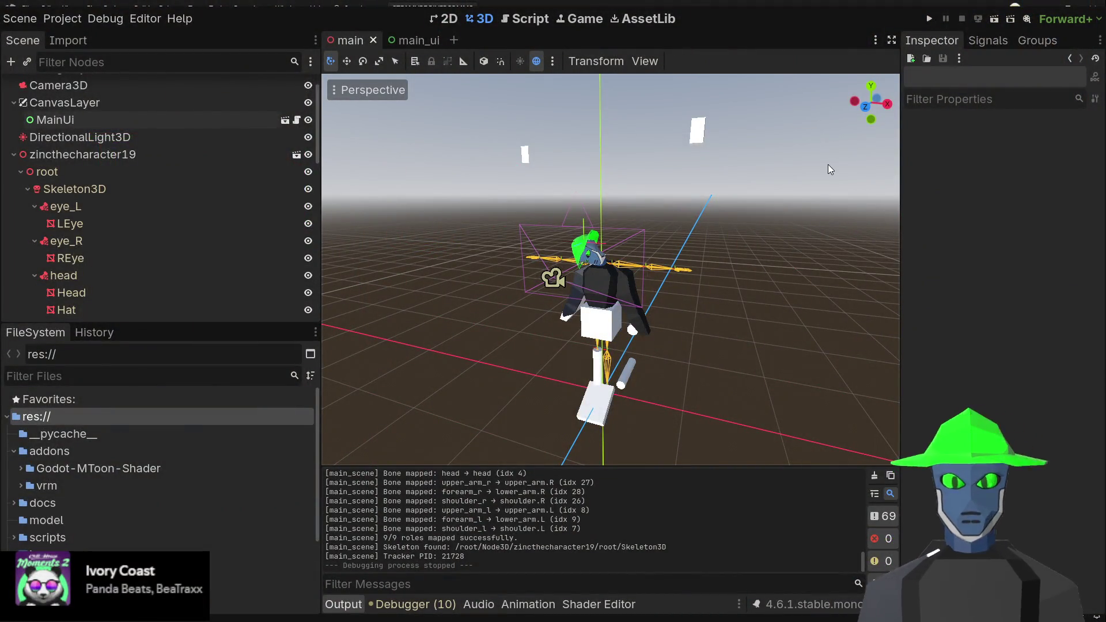
scroll(146, 175, "down", 5)
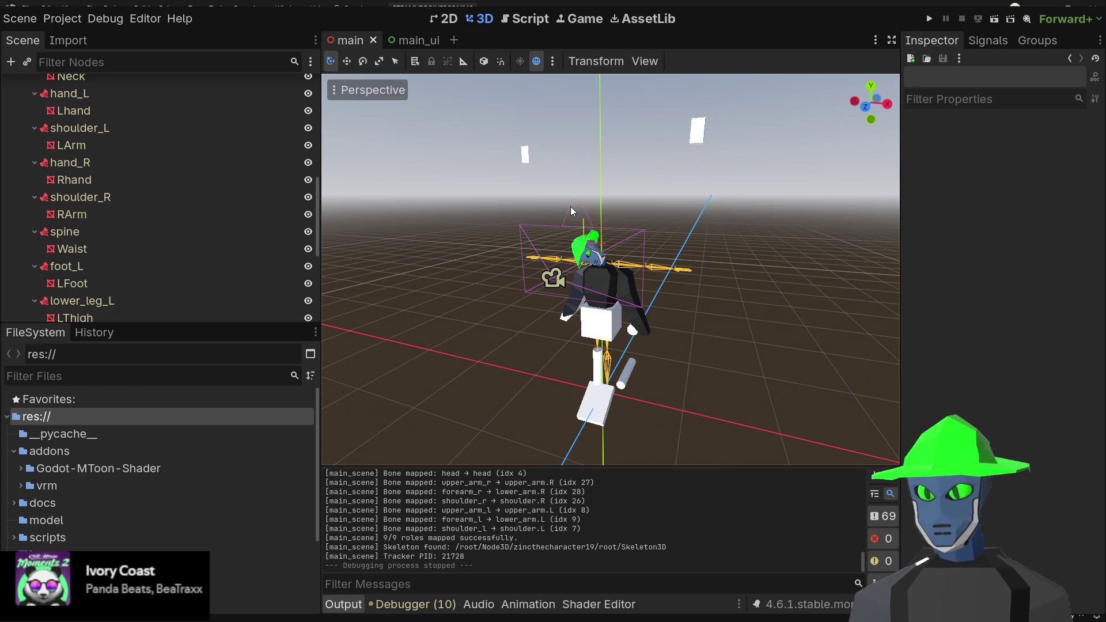
scroll(537, 220, "up", 3)
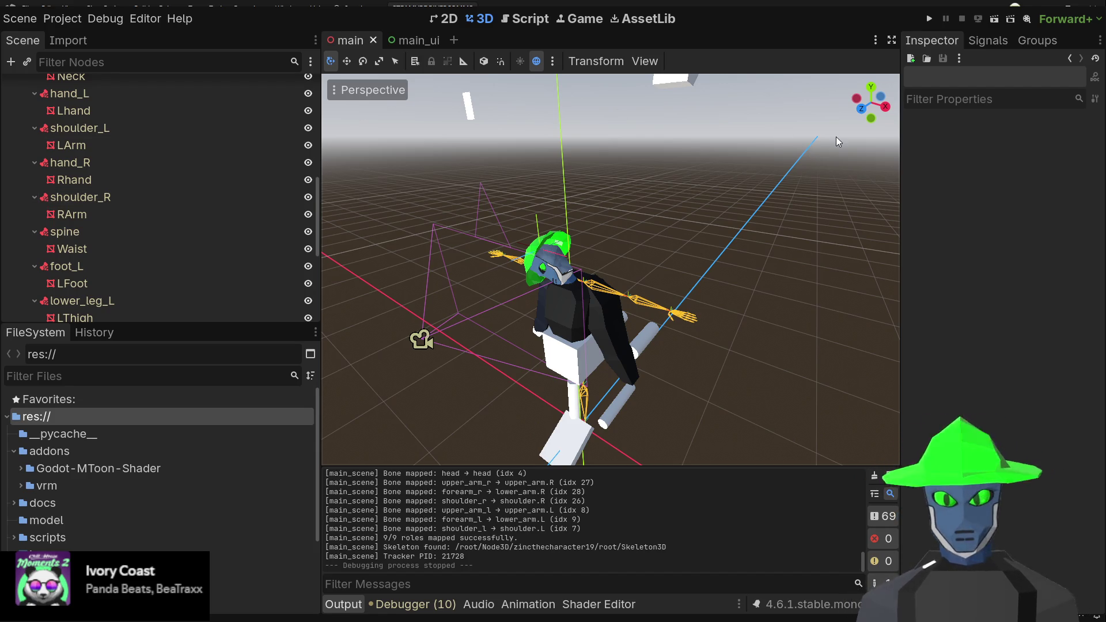
left_click(539, 23)
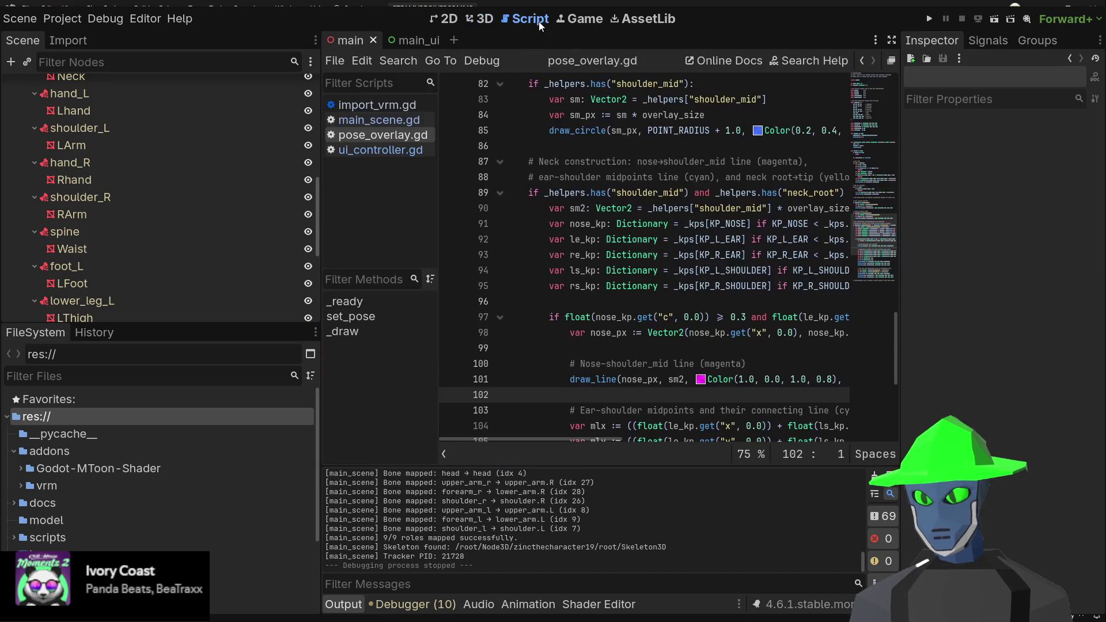
- Scroll pose_overlay.gd to lines 100–122 and place the cursor on line 107's mry calculation
scroll(647, 169, "down", 6)
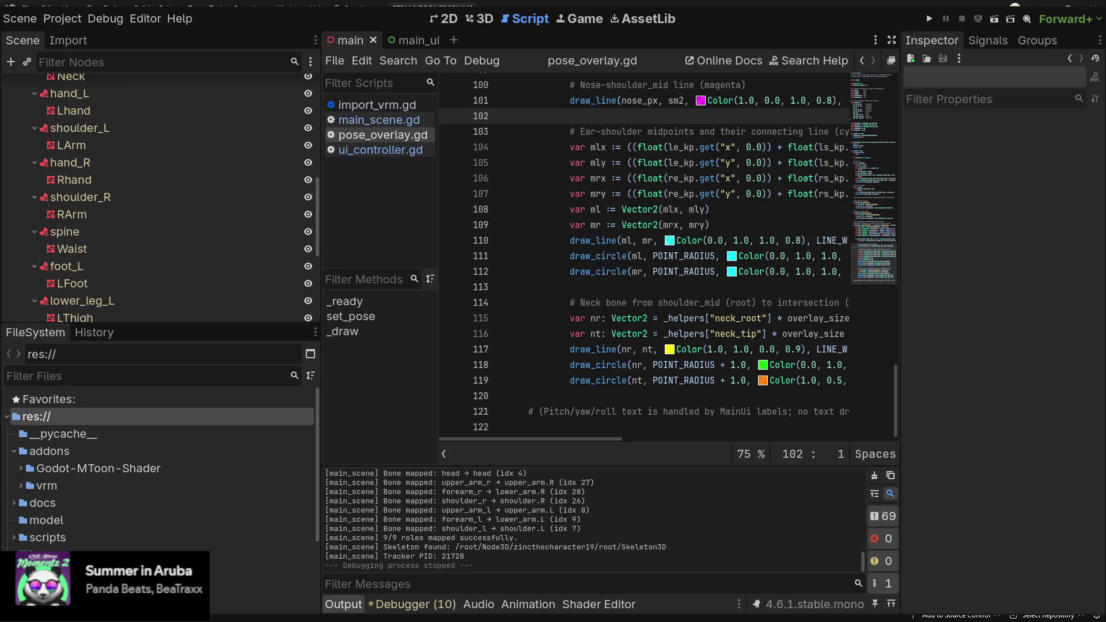
left_click(717, 193)
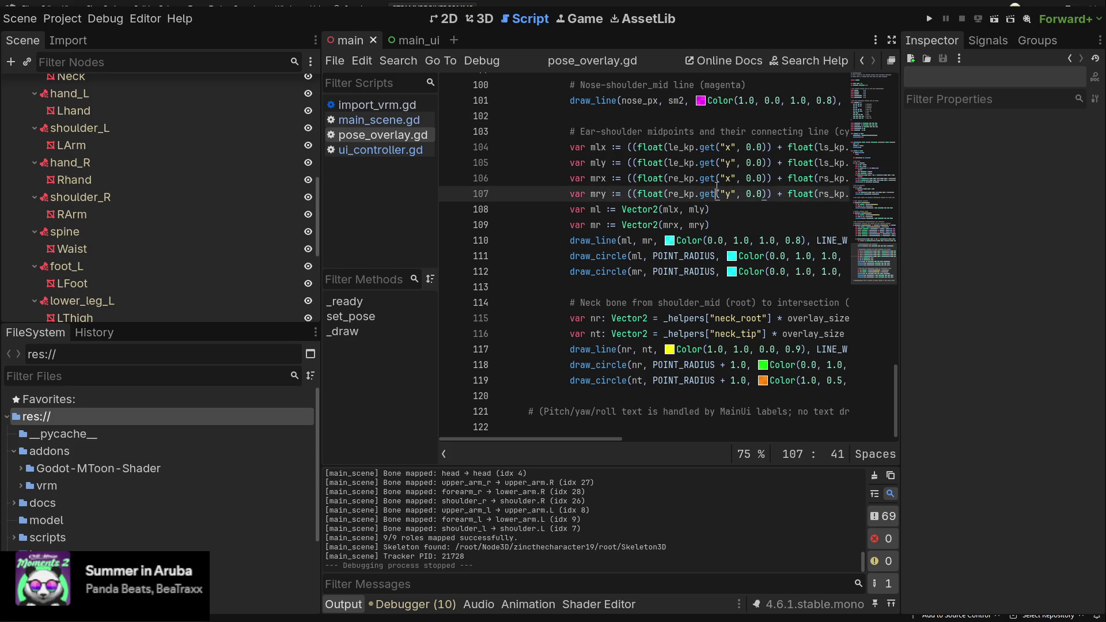
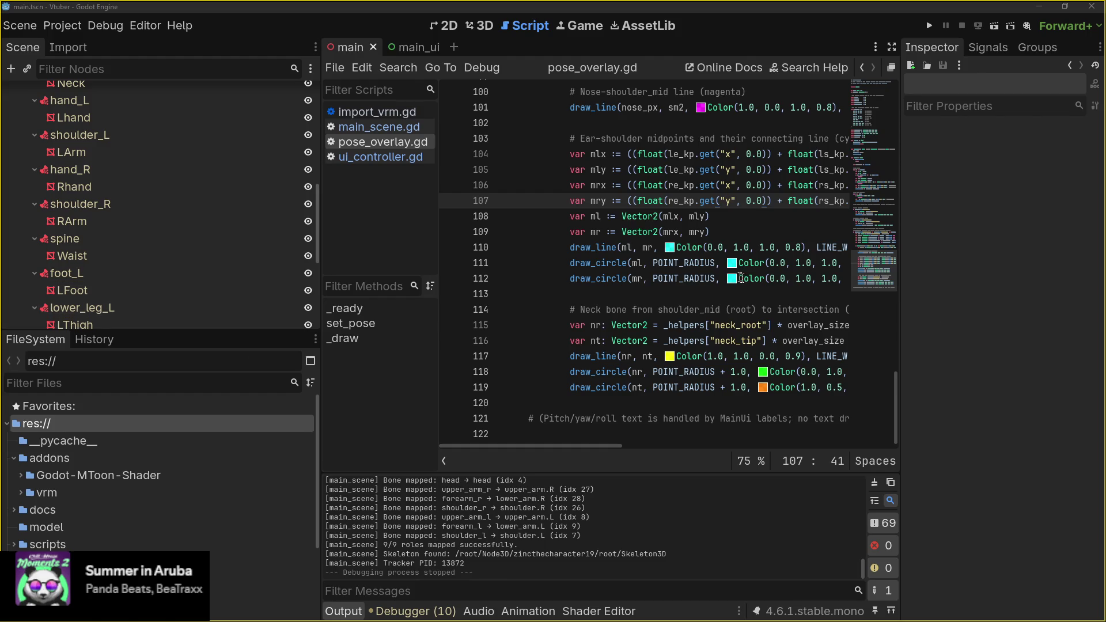
- Leave the Vtuber project's pose overlay script via Project > Quit to Project List
left_click(739, 309)
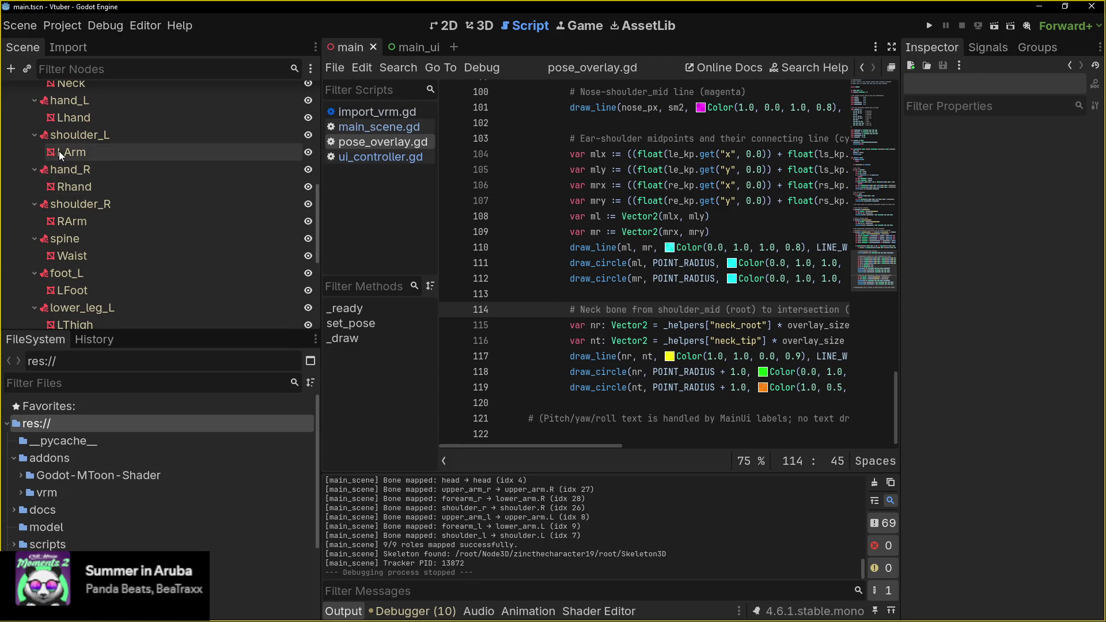
scroll(123, 174, "up", 10)
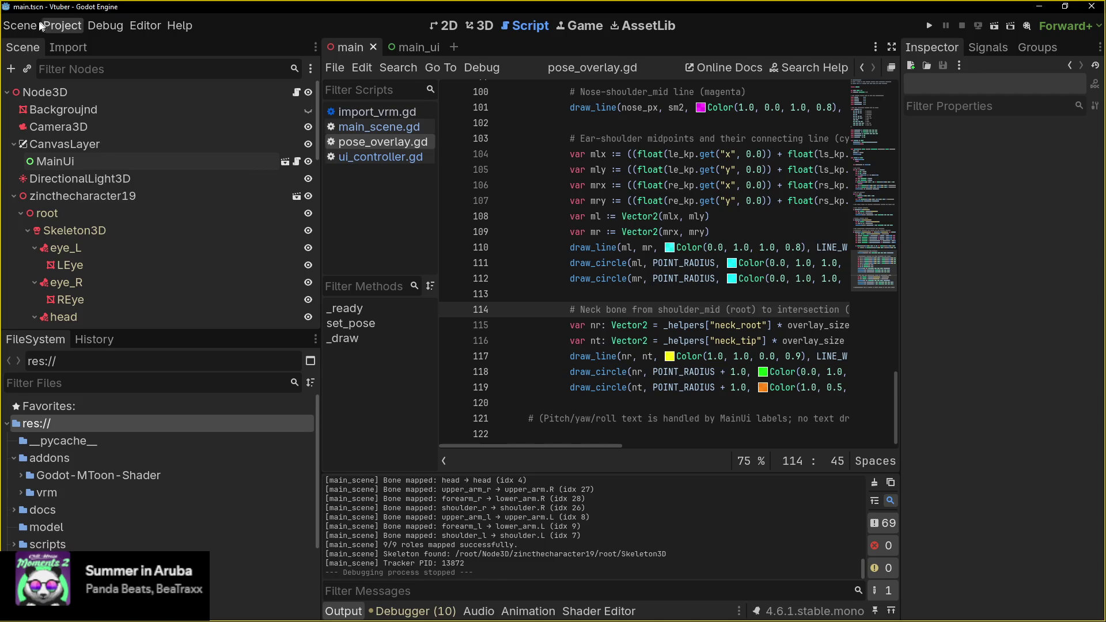
left_click(58, 30)
mouse_move(192, 157)
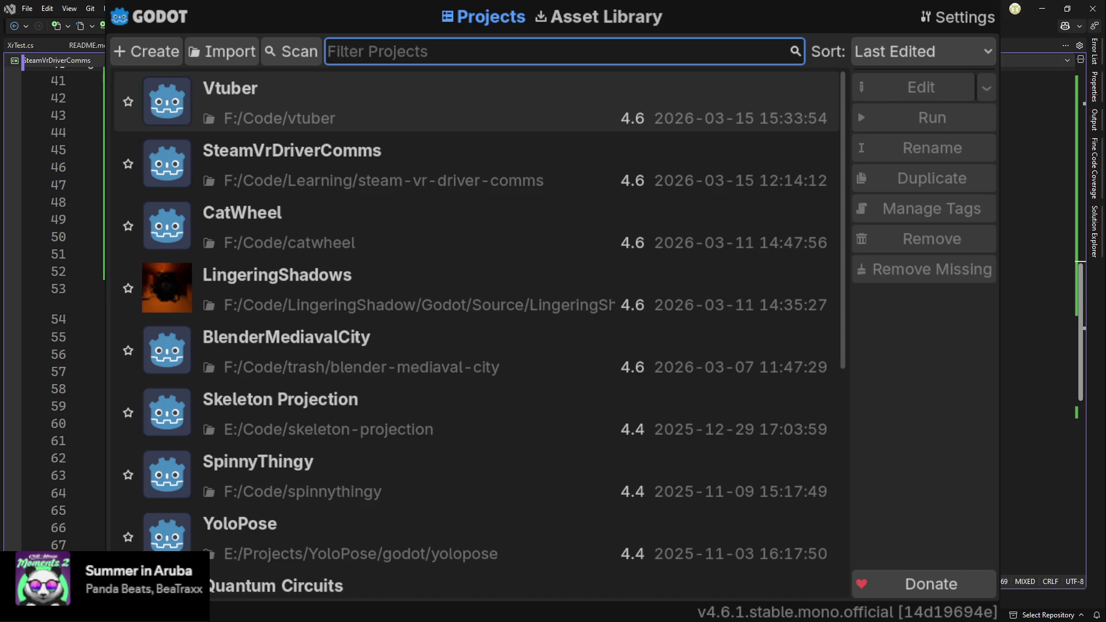
- Open the SteamVrDriverComms project from the Project Manager list
double_click(403, 164)
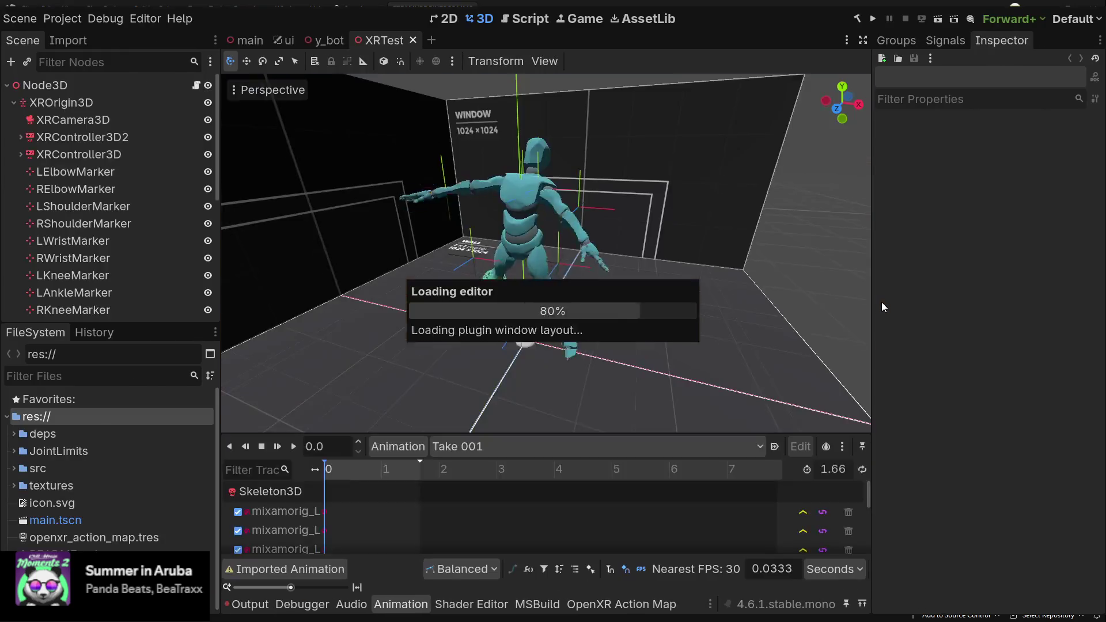
- Move RElbowMarker back along its Z axis in the XRTest viewport
mouse_move(596, 203)
left_mouse_down()
mouse_move(537, 241)
mouse_move(600, 216)
left_mouse_up()
left_click(107, 225)
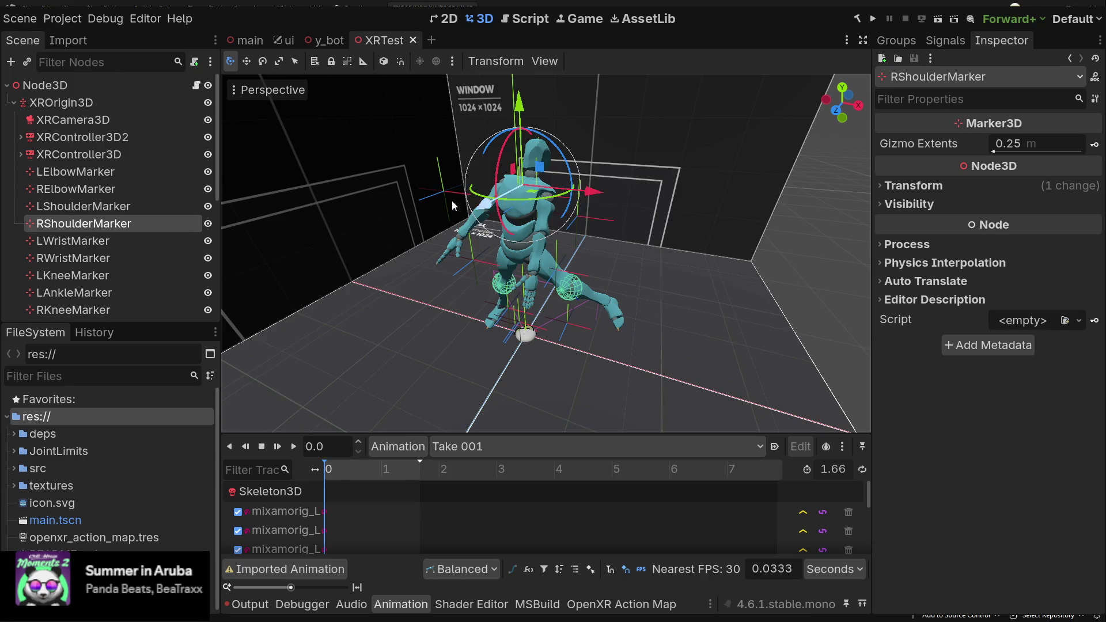
double_click(108, 226)
left_click(75, 189)
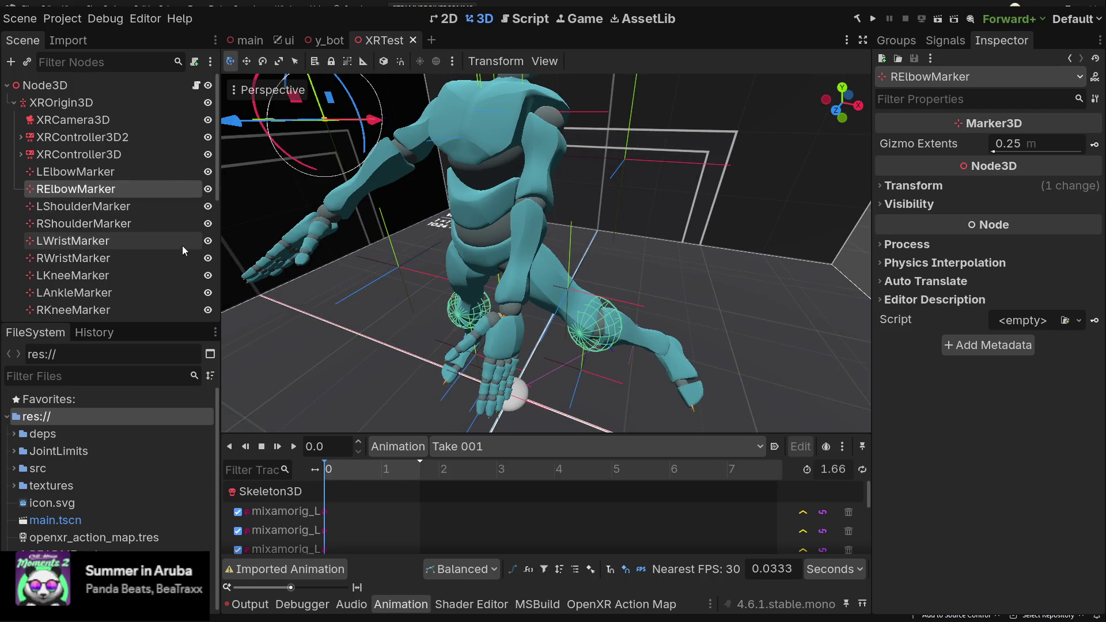
scroll(409, 202, "down", 3)
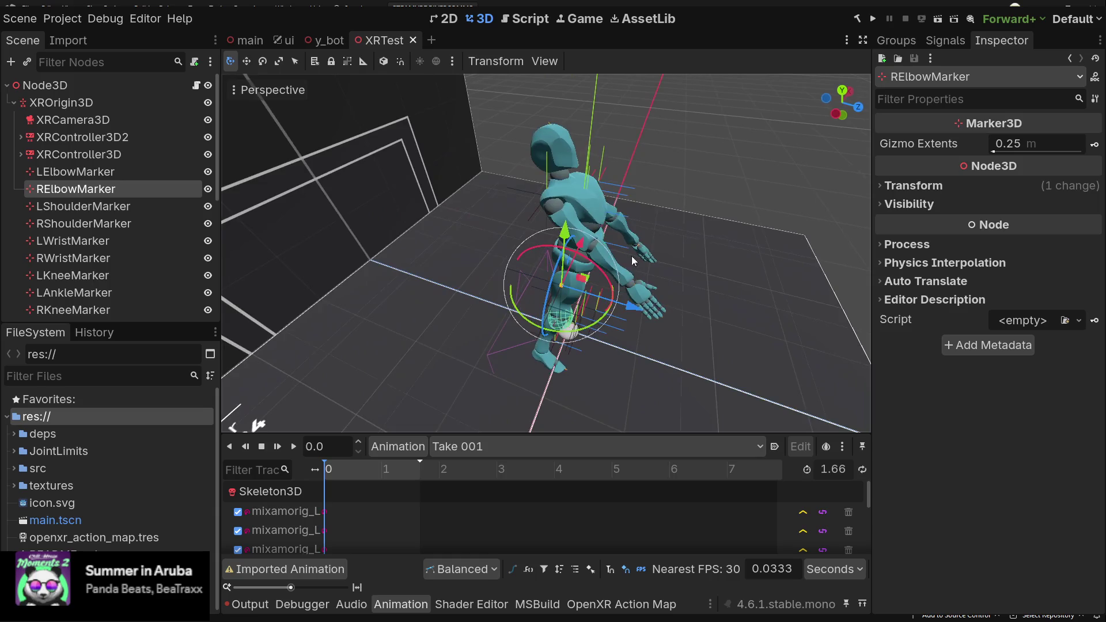
mouse_move(621, 304)
left_mouse_down()
mouse_move(500, 262)
mouse_move(595, 262)
left_mouse_up()
left_click(590, 254)
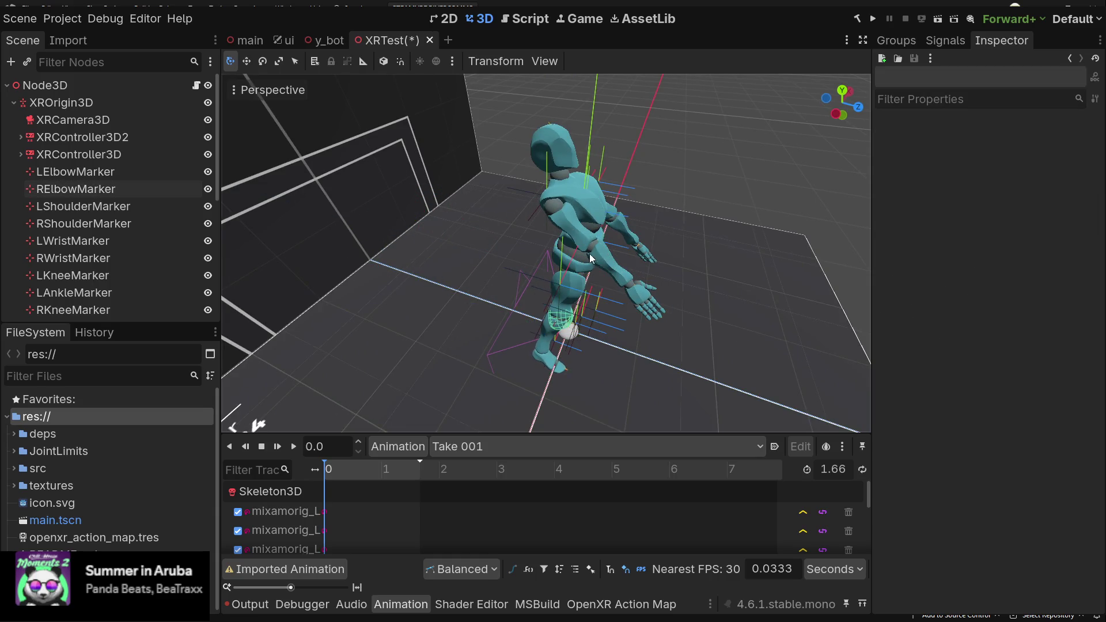
- Push LAnkleMarker along its Z axis and shift LElbowMarker to the right
left_click(73, 293)
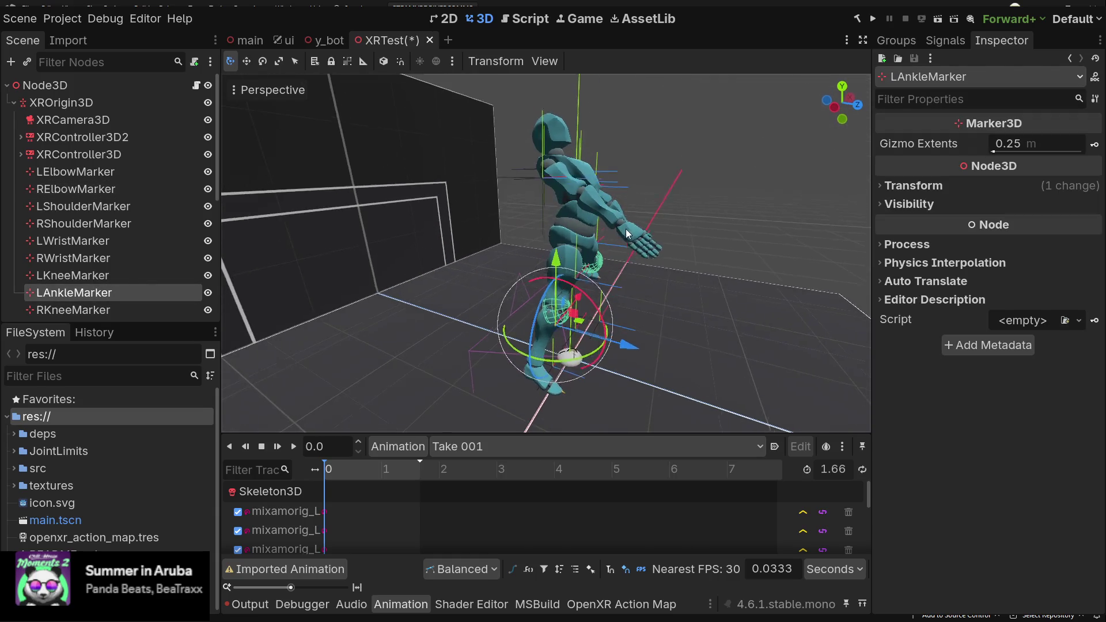
mouse_move(620, 339)
left_mouse_down()
mouse_move(414, 299)
mouse_move(755, 343)
mouse_move(369, 299)
left_mouse_up()
mouse_move(637, 333)
left_mouse_down()
mouse_move(432, 284)
mouse_move(470, 371)
mouse_move(534, 361)
mouse_move(264, 331)
left_mouse_up()
left_click(170, 173)
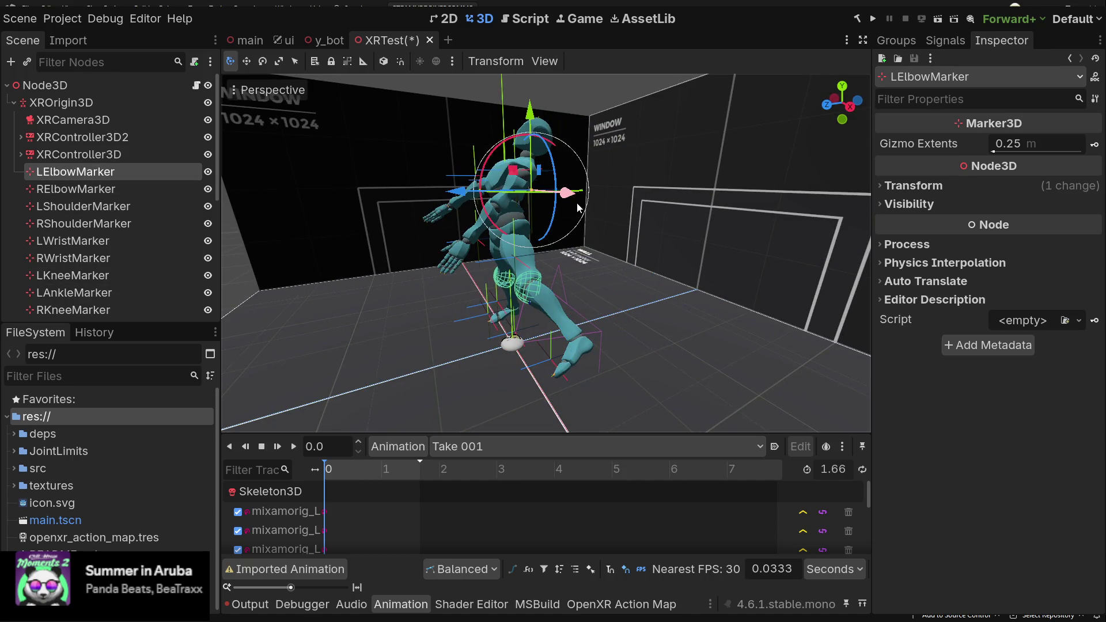
mouse_move(575, 198)
left_mouse_down()
mouse_move(593, 202)
mouse_move(608, 168)
mouse_move(678, 208)
mouse_move(587, 187)
left_mouse_up()
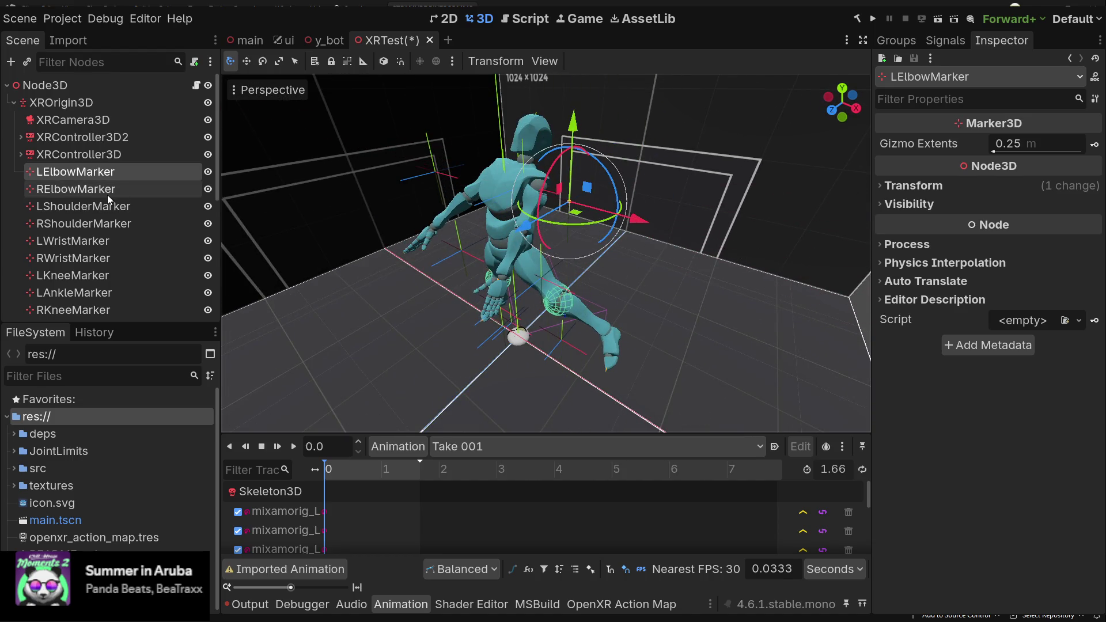
- Move ChestMarker along its Z axis and orbit to check the posed Y Bot
scroll(107, 207, "down", 4)
left_click(103, 225)
left_click(71, 240)
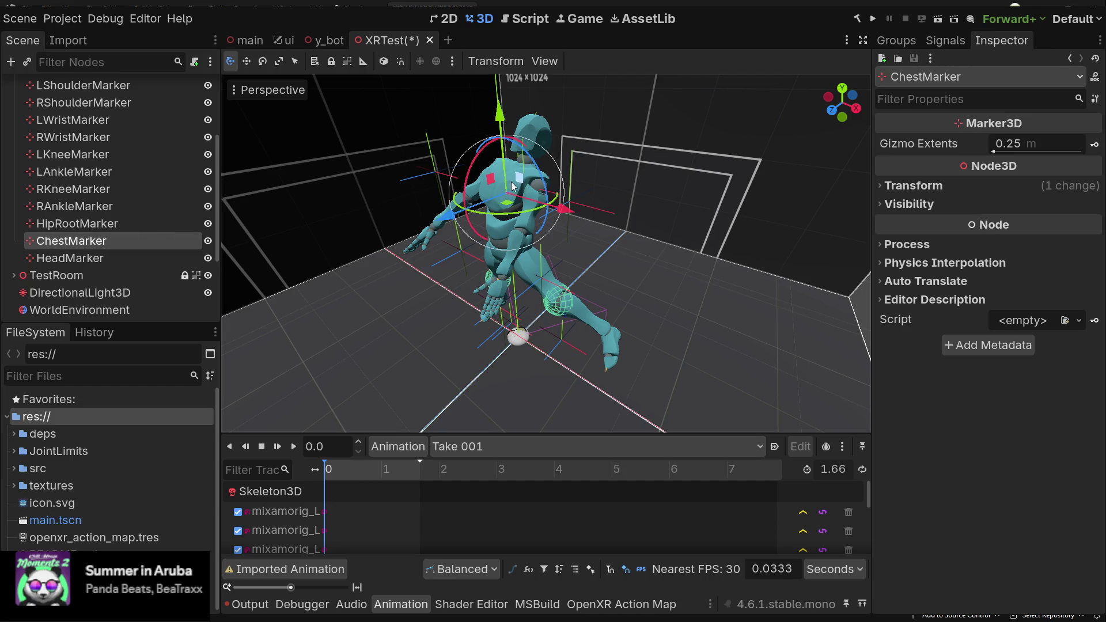
mouse_move(451, 215)
left_mouse_down()
mouse_move(398, 245)
mouse_move(443, 219)
mouse_move(427, 227)
left_mouse_up()
scroll(108, 265, "down", 4)
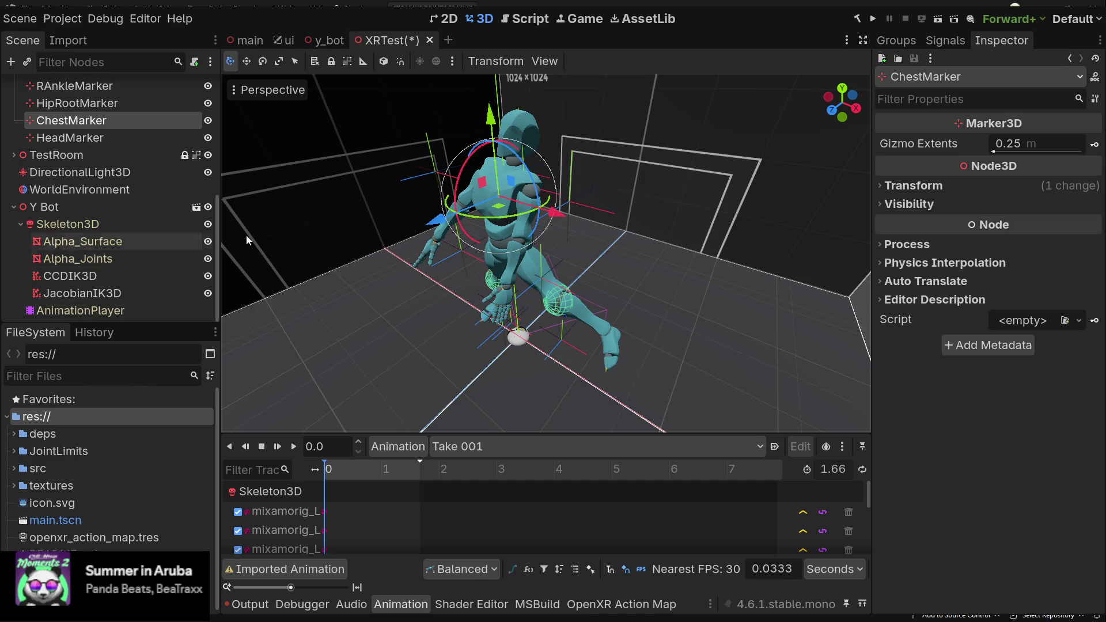
scroll(541, 247, "up", 4)
scroll(541, 248, "down", 4)
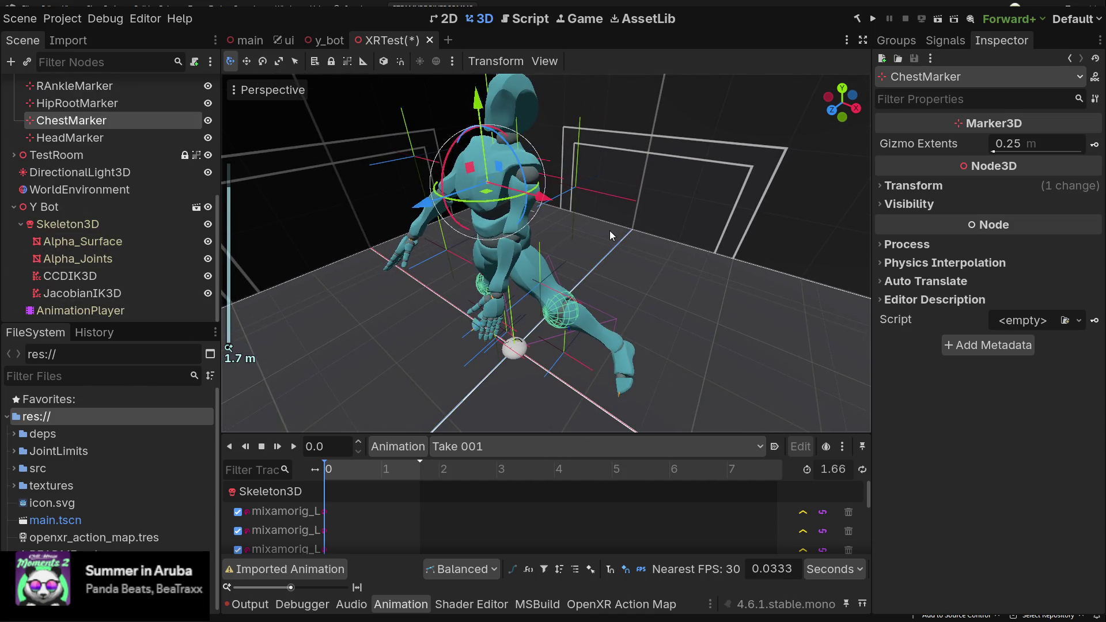
scroll(551, 242, "down", 3)
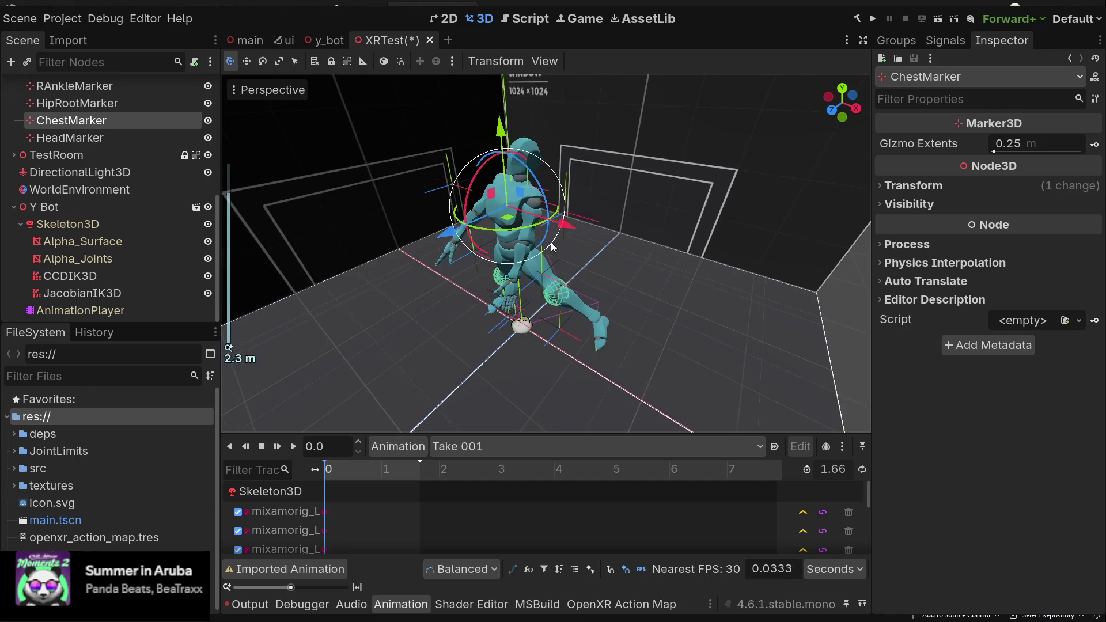
left_click_drag(551, 242, 596, 224)
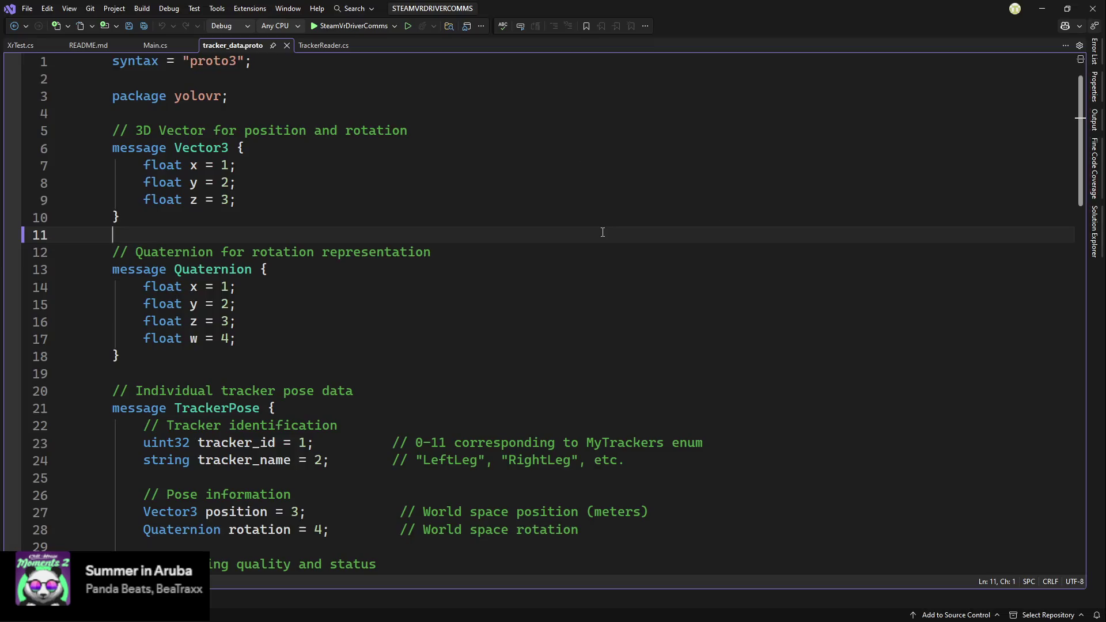
- Scroll through tracker_data.proto starting from the Vector3 message
left_click(506, 169)
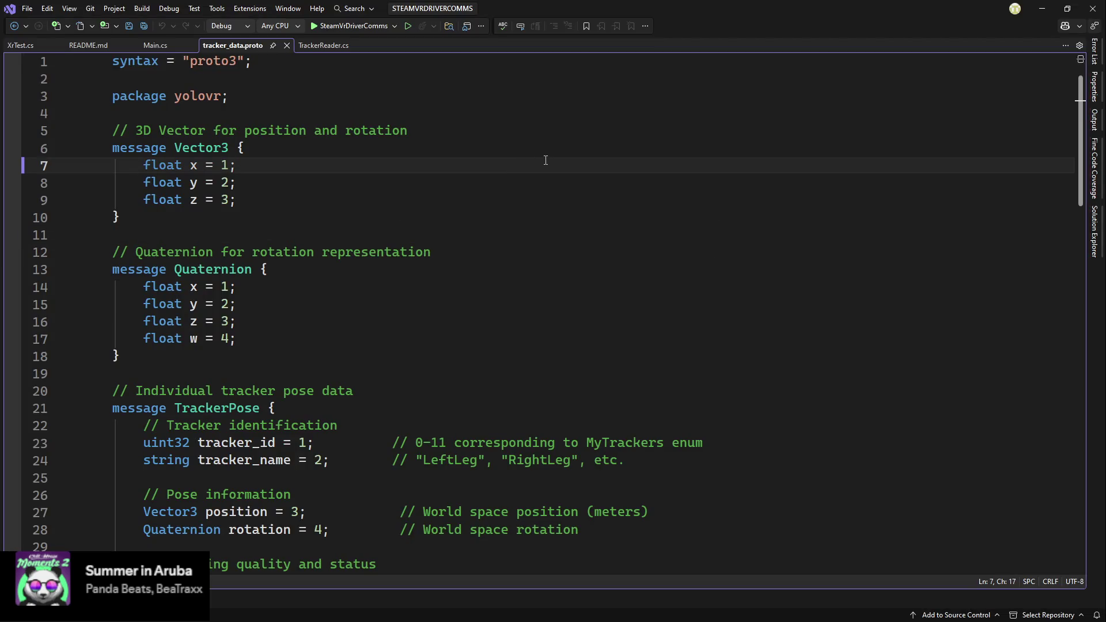
scroll(535, 156, "down", 2)
scroll(534, 156, "up", 2)
scroll(460, 171, "down", 1)
scroll(461, 172, "up", 2)
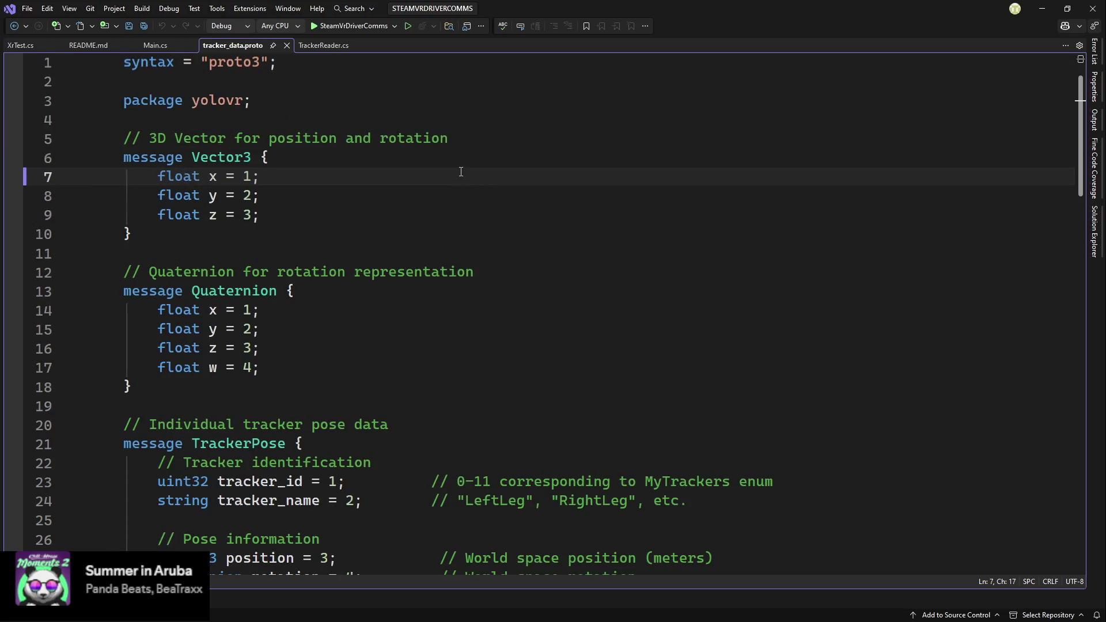
scroll(461, 172, "down", 4)
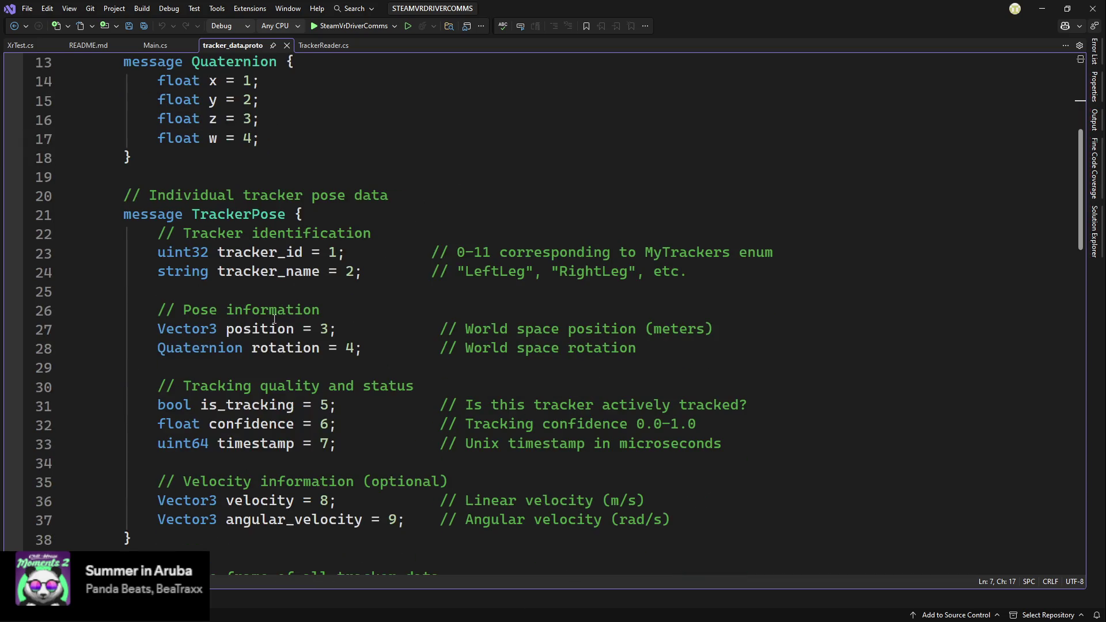
- Select and review the pose information, tracking quality and velocity fields
left_click_drag(126, 305, 127, 369)
double_click(288, 310)
scroll(403, 288, "down", 3)
left_click_drag(127, 227, 460, 329)
left_click(763, 329)
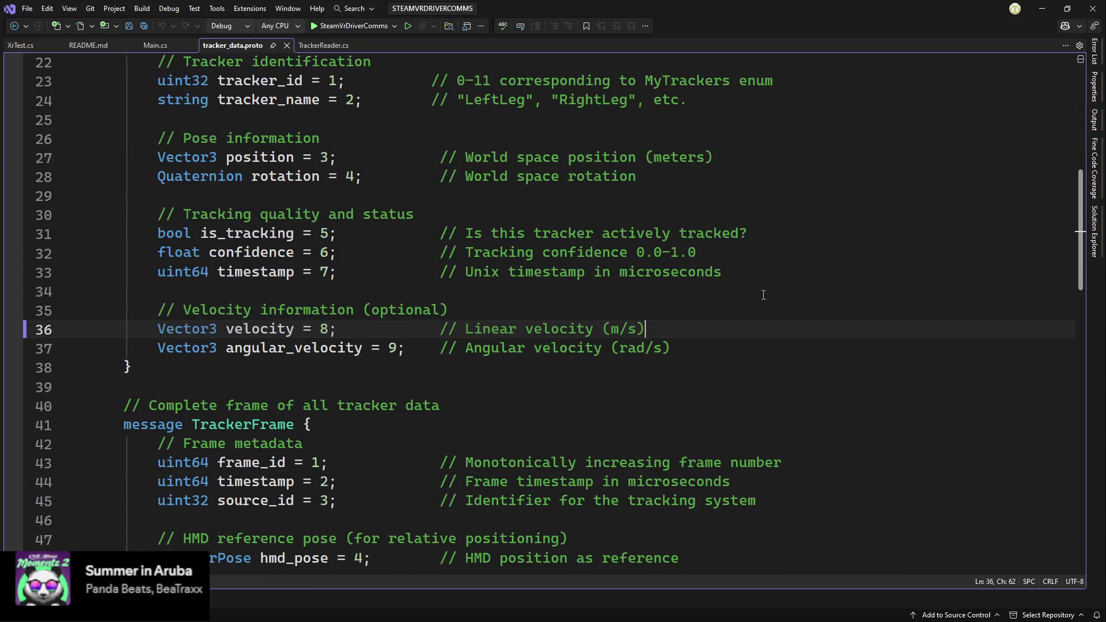
left_click_drag(763, 295, 124, 233)
left_click(737, 159)
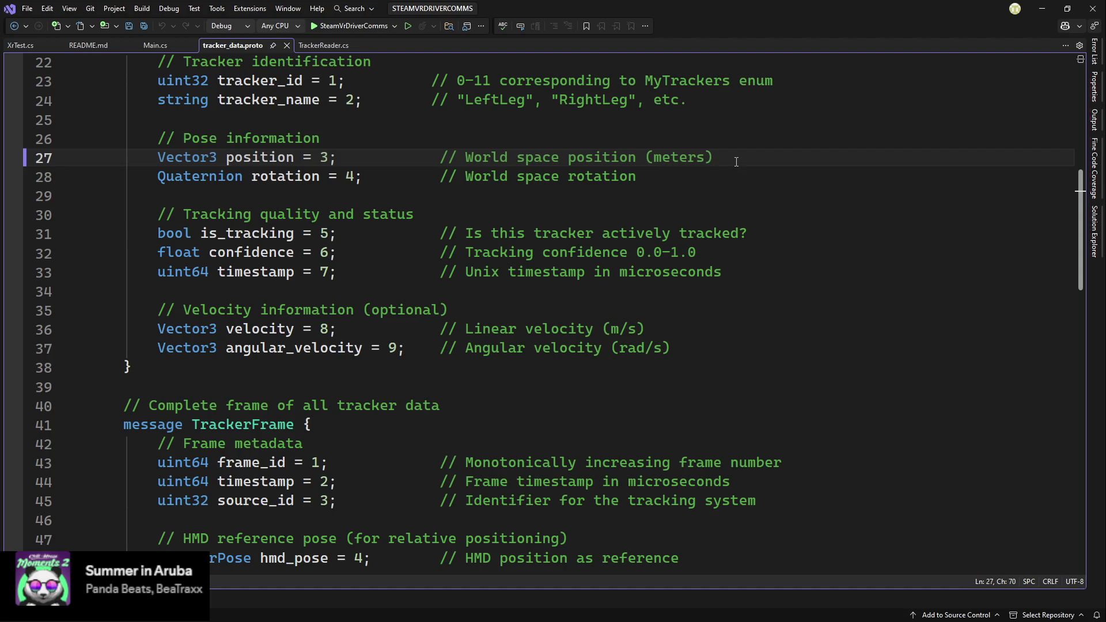
scroll(739, 167, "down", 1)
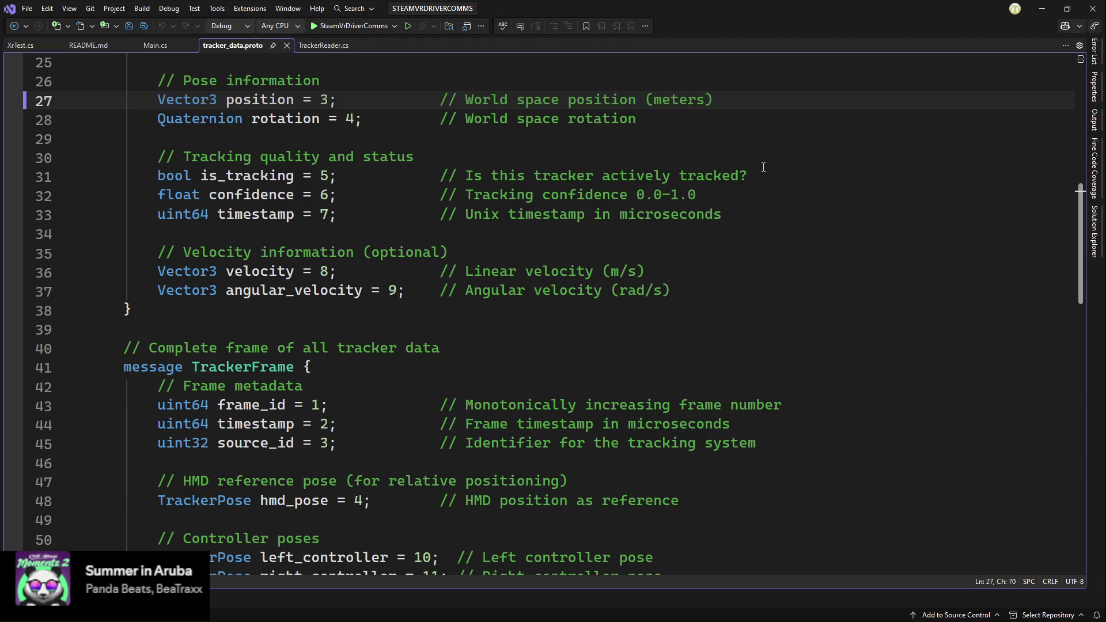